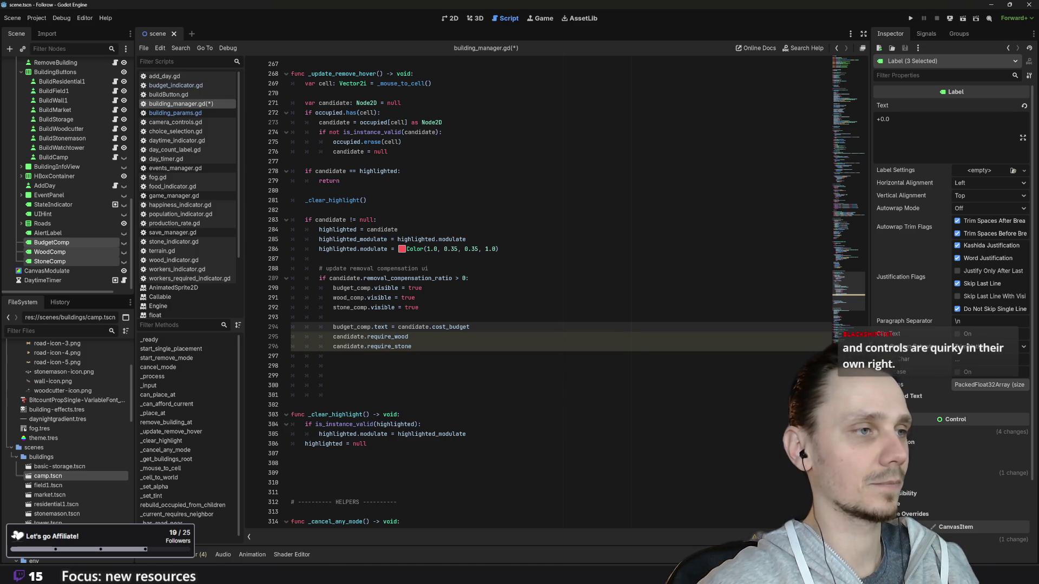
- Change line 295 to assign wood_comp.text using autocomplete
click(409, 337)
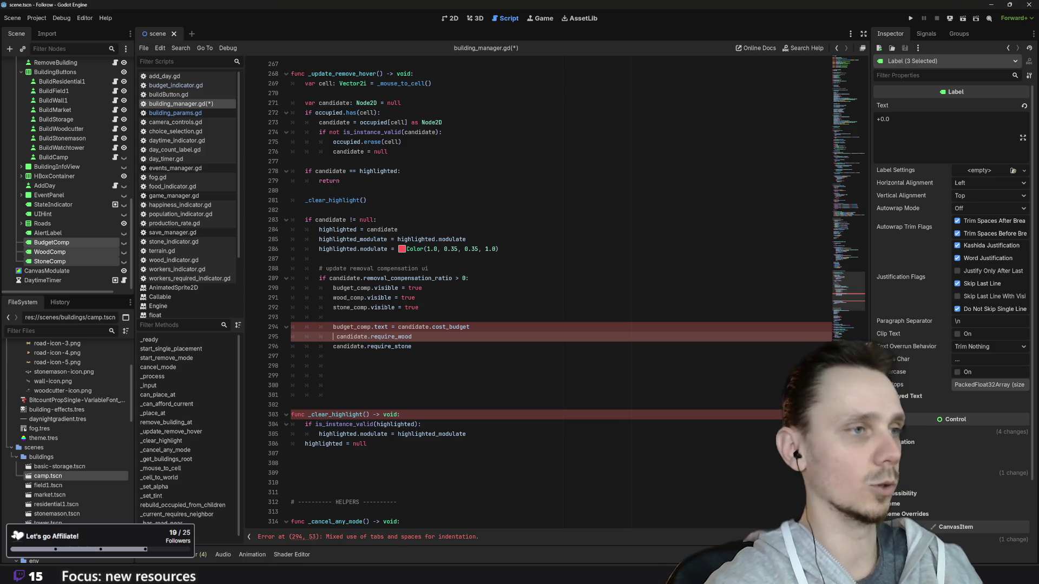
text(wood_comp )
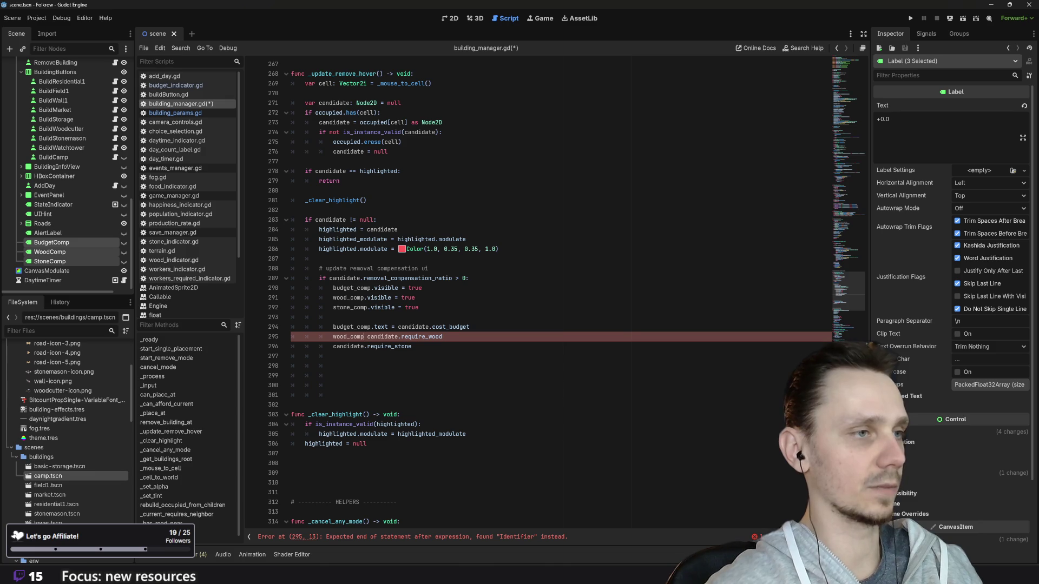
text(.la)
key(BackSpace)
key(BackSpace)
text(text)
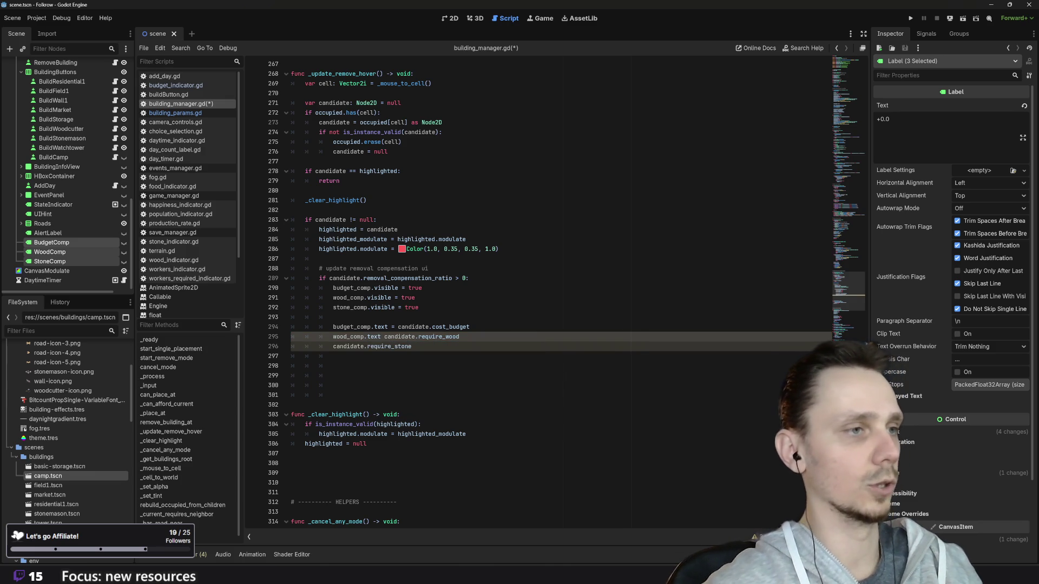
text( =)
- Make line 296 assign stone_comp.text, then begin wrapping the budget value on line 294 in str(
click(333, 346)
key(Left)
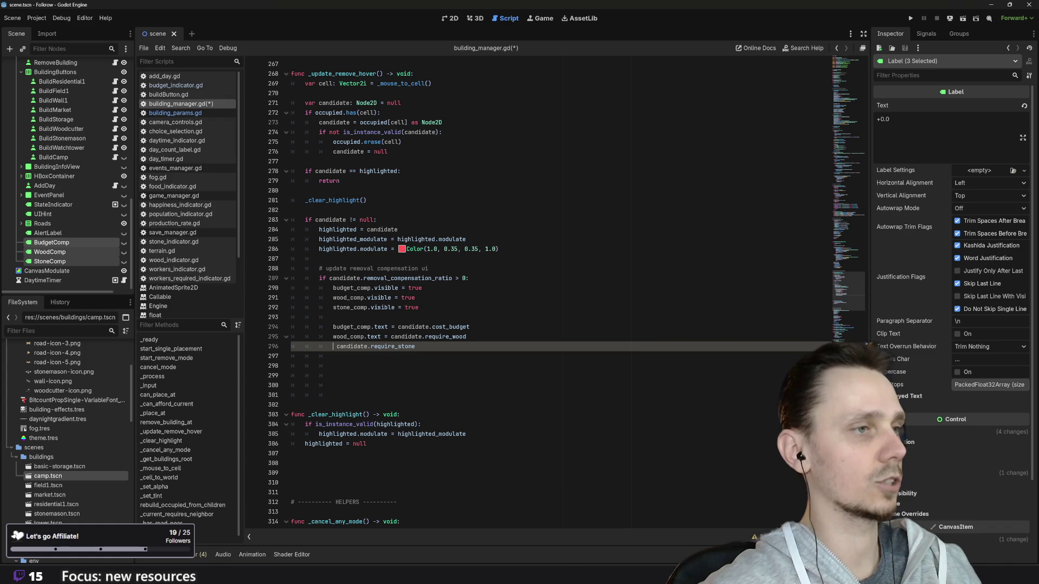
text(ston)
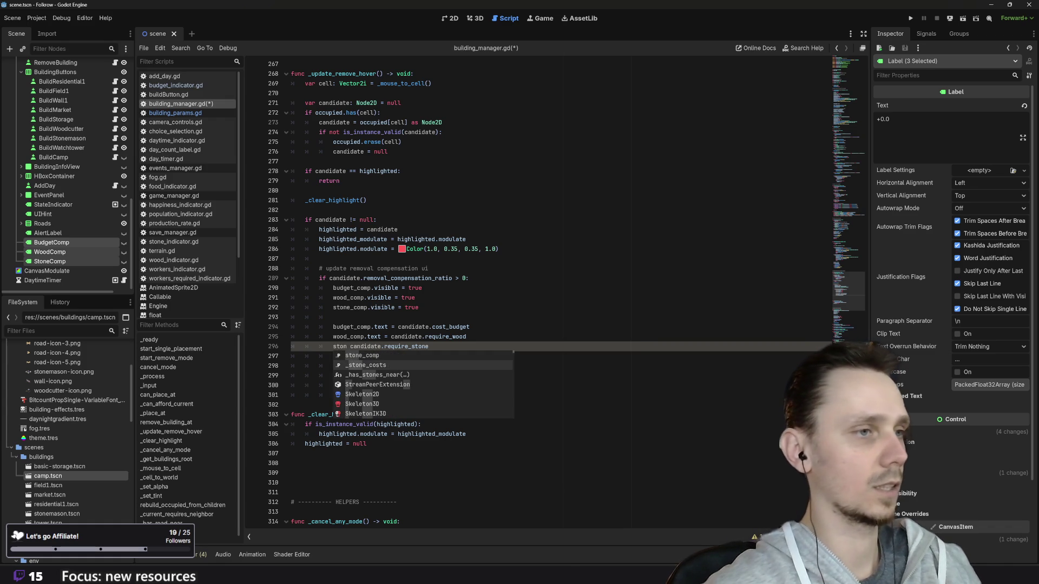
key(Return)
text(.te)
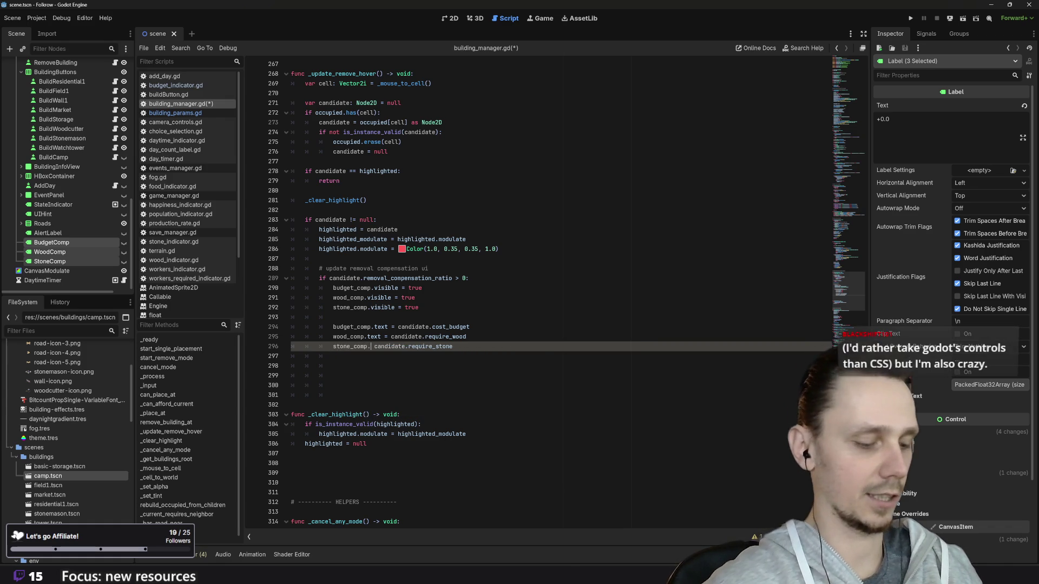
key(Return)
text(=)
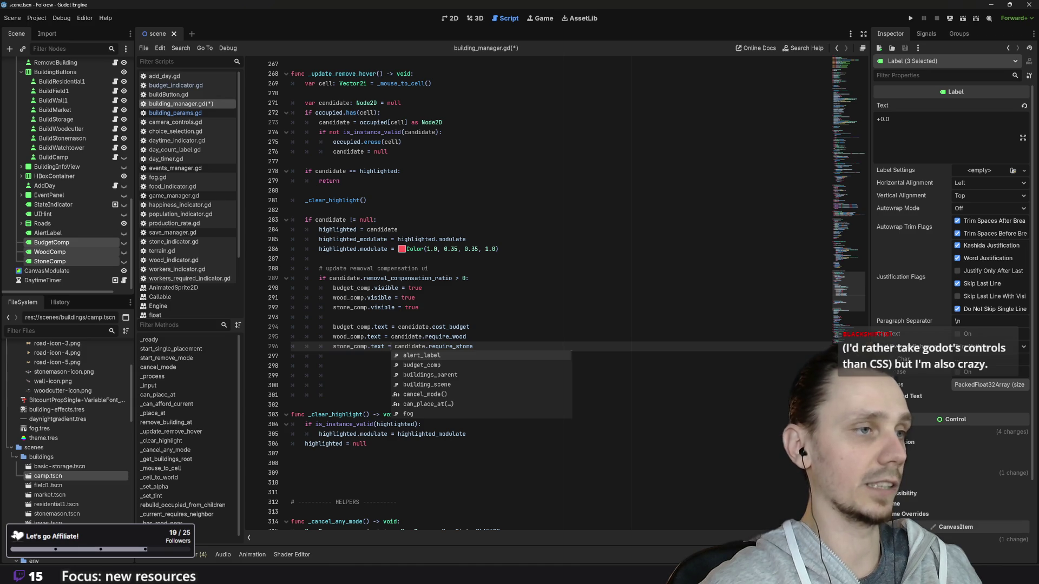
click(393, 327)
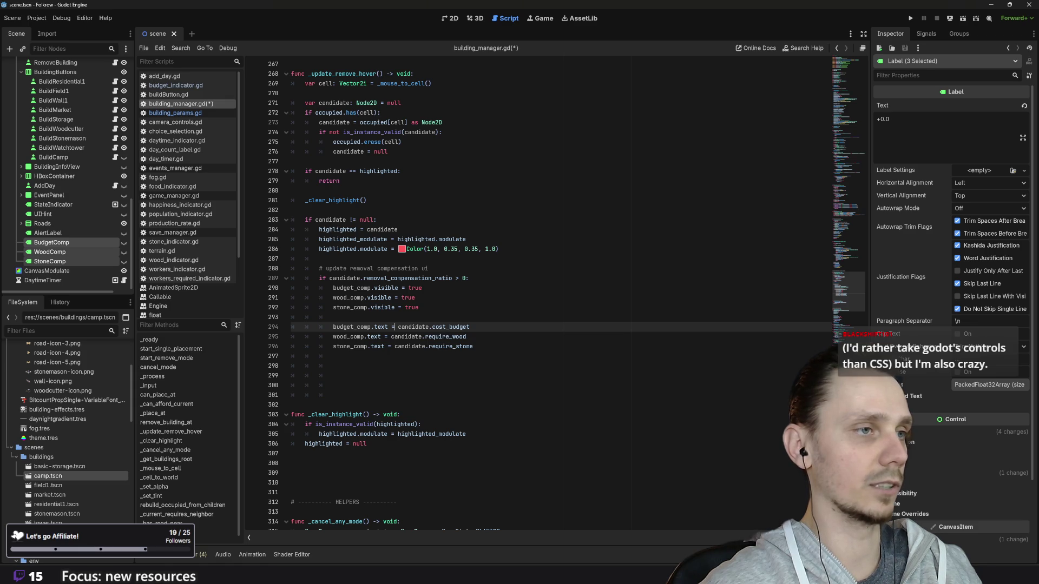
text(str()
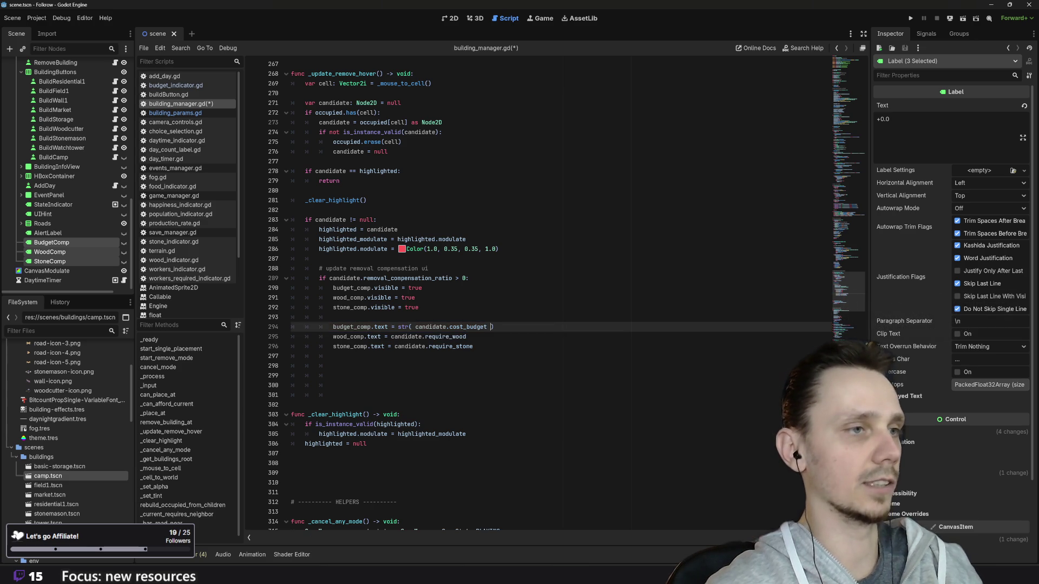
- Remove the stray space after str( on line 294 and add a * multiplier
click(412, 327)
key(BackSpace)
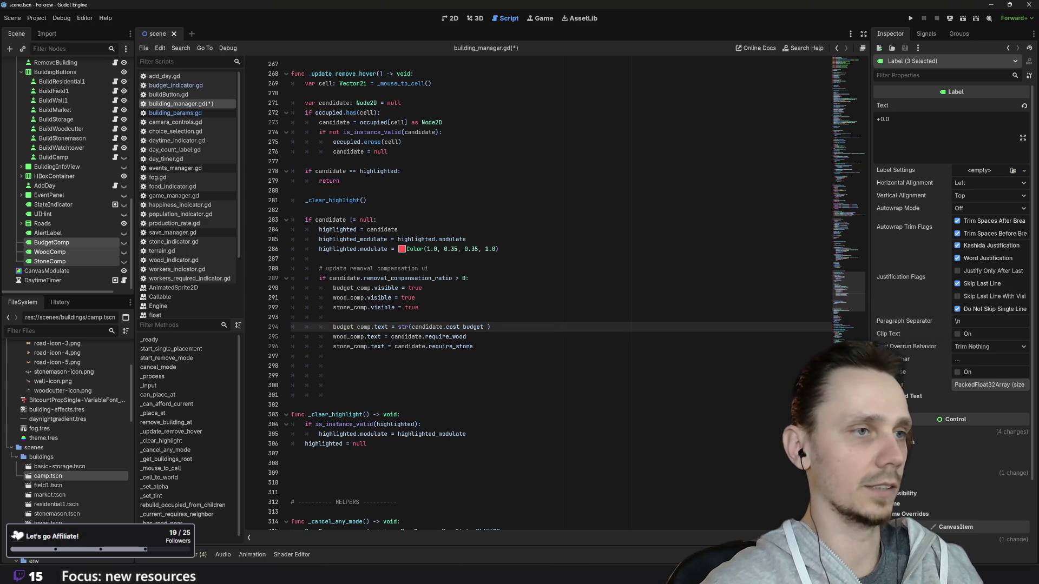
text(*)
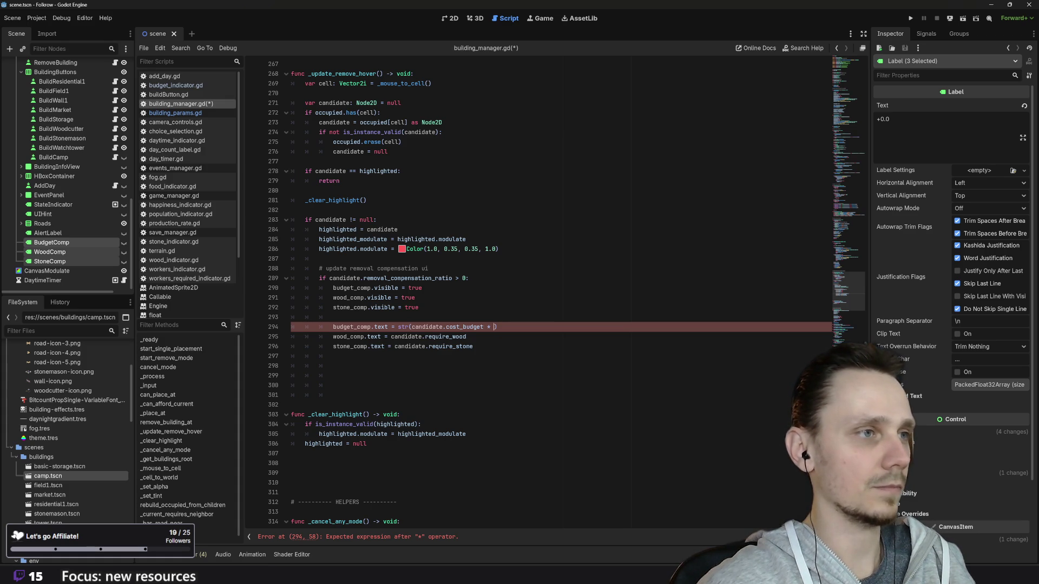
- Copy candidate.removal_compensation_ratio from line 289 in after the * on line 294, then clear candidate on line 295
drag(364, 278, 452, 279)
key(ctrl+c)
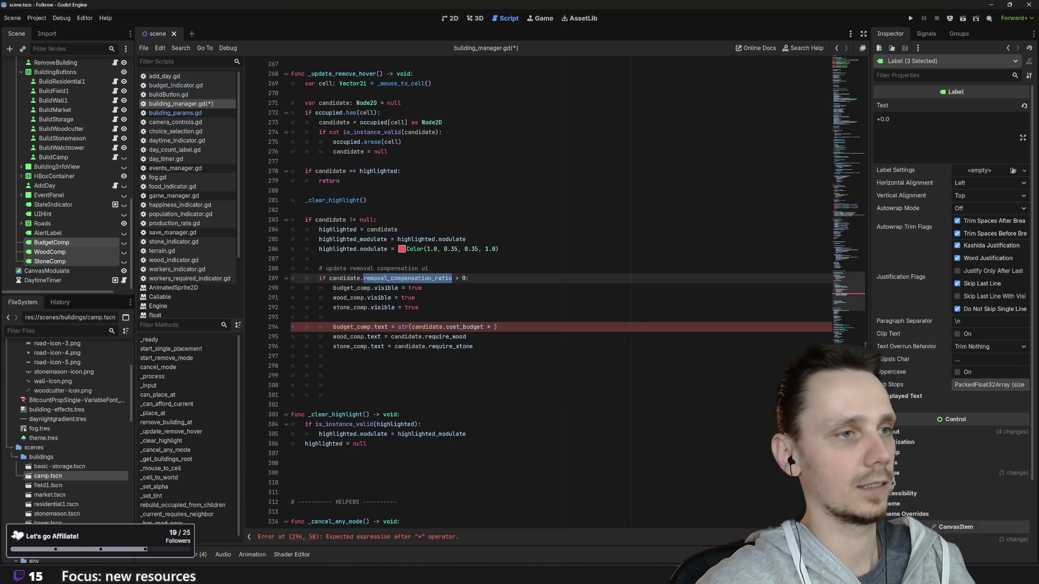
click(493, 327)
key(ctrl+v)
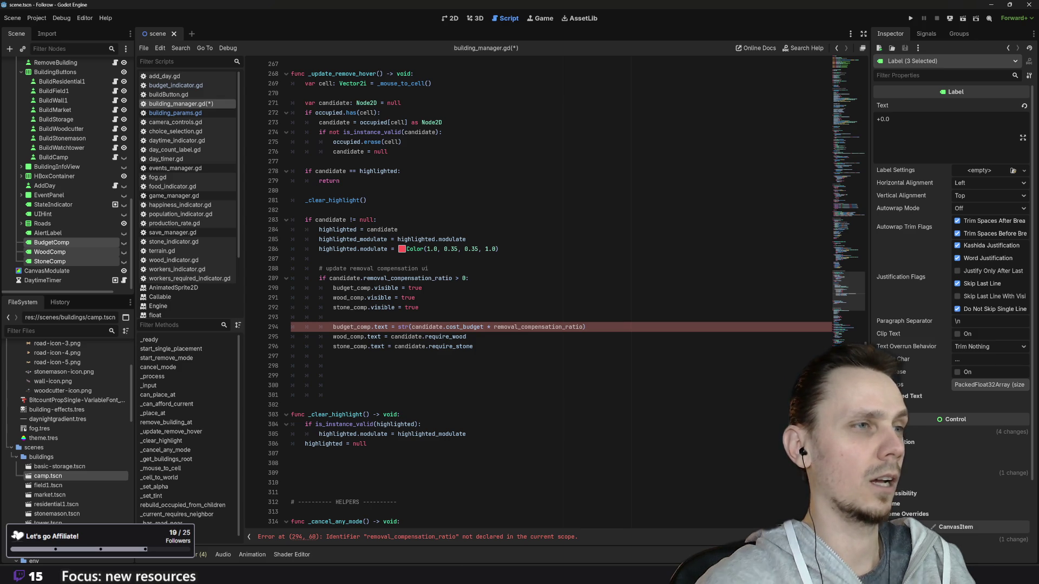
mouse_move(329, 278)
mouse_down()
mouse_move(416, 278)
mouse_move(363, 278)
mouse_up()
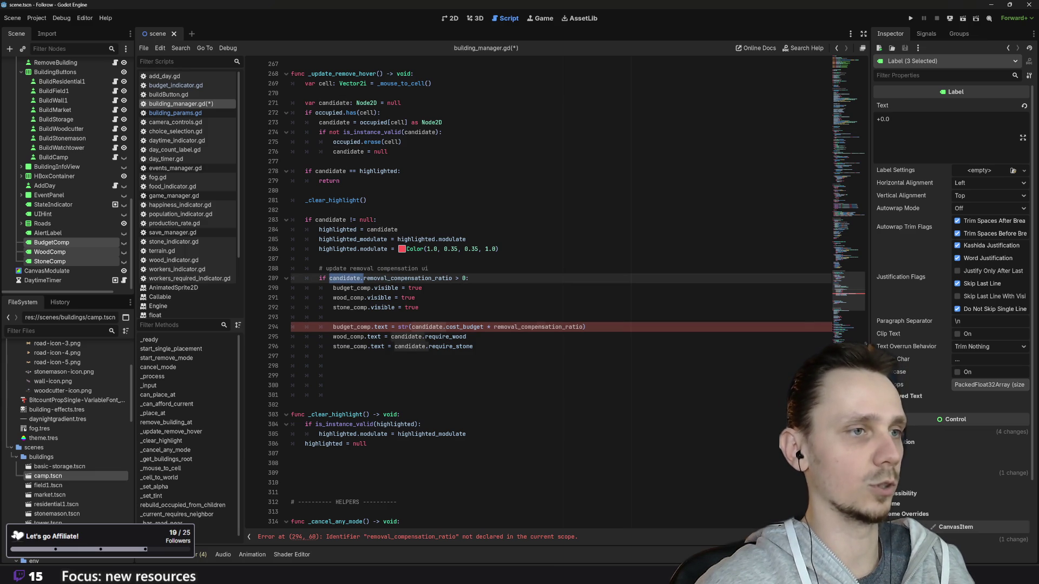
key(ctrl+c)
click(494, 327)
key(ctrl+v)
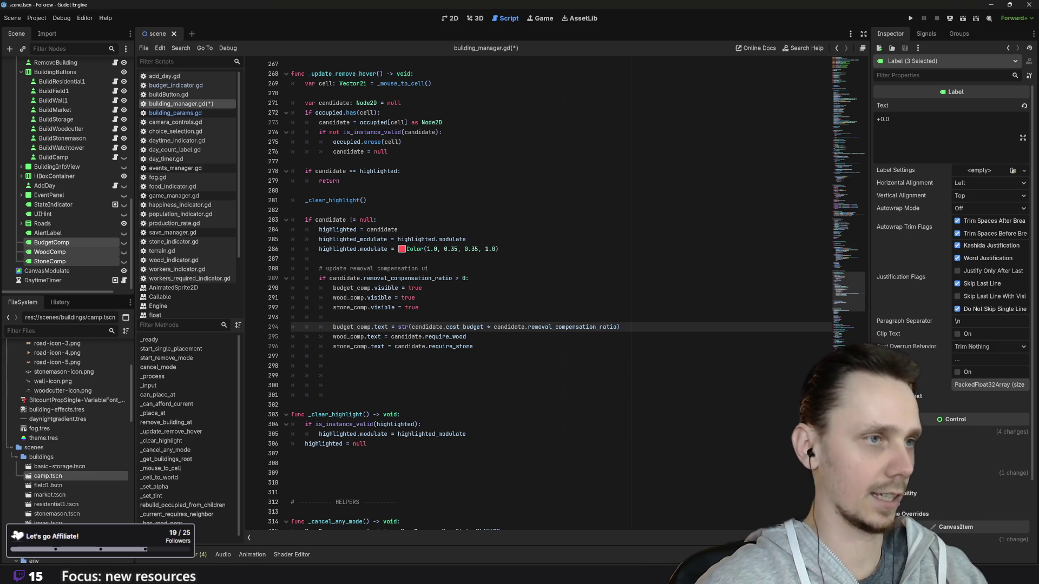
click(391, 337)
key(ctrl+Delete)
- Rewrite line 295 as str(candidate.require_wood * candidate.removal_compensation_ratio)
text(str()
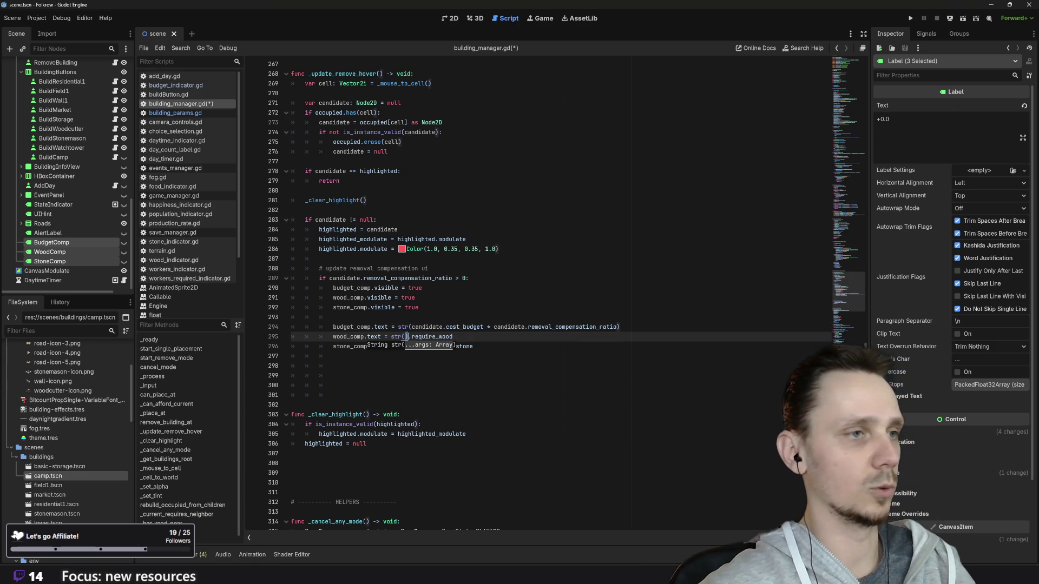
key(Delete)
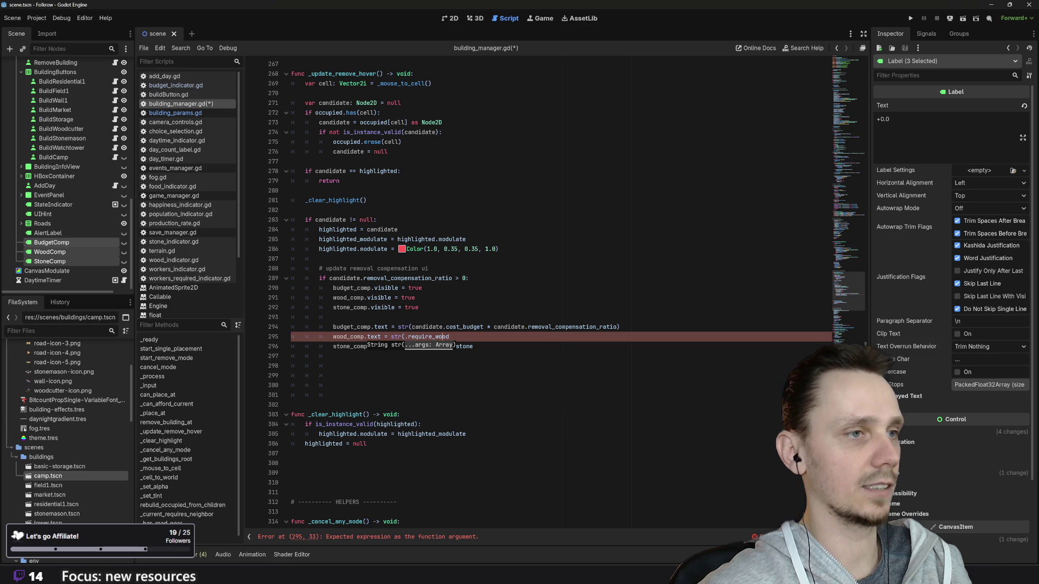
text())
double_click(427, 327)
key(ctrl+c)
click(405, 337)
key(ctrl+v)
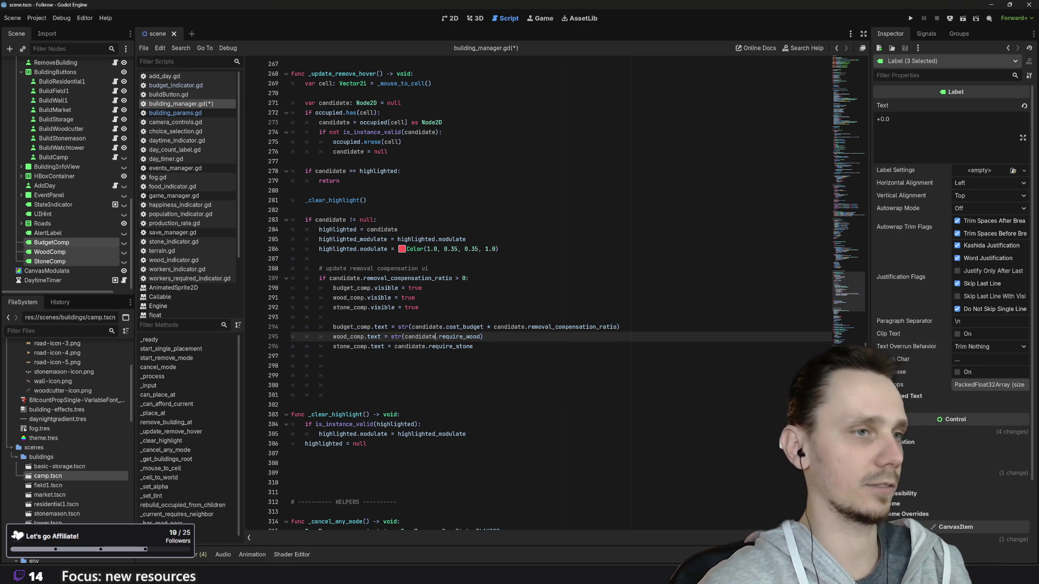
drag(486, 327, 618, 326)
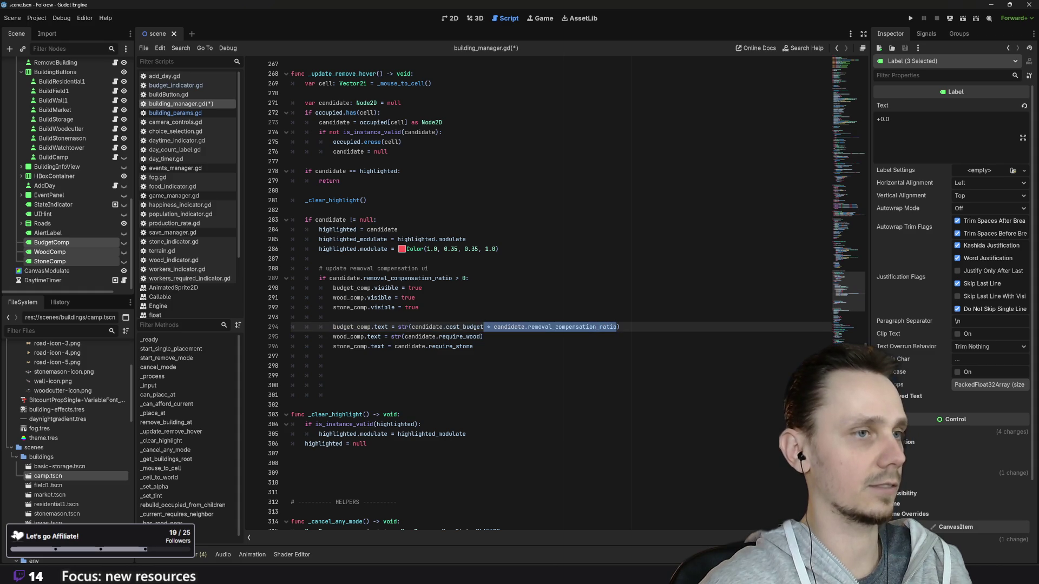
key(ctrl+c)
click(480, 337)
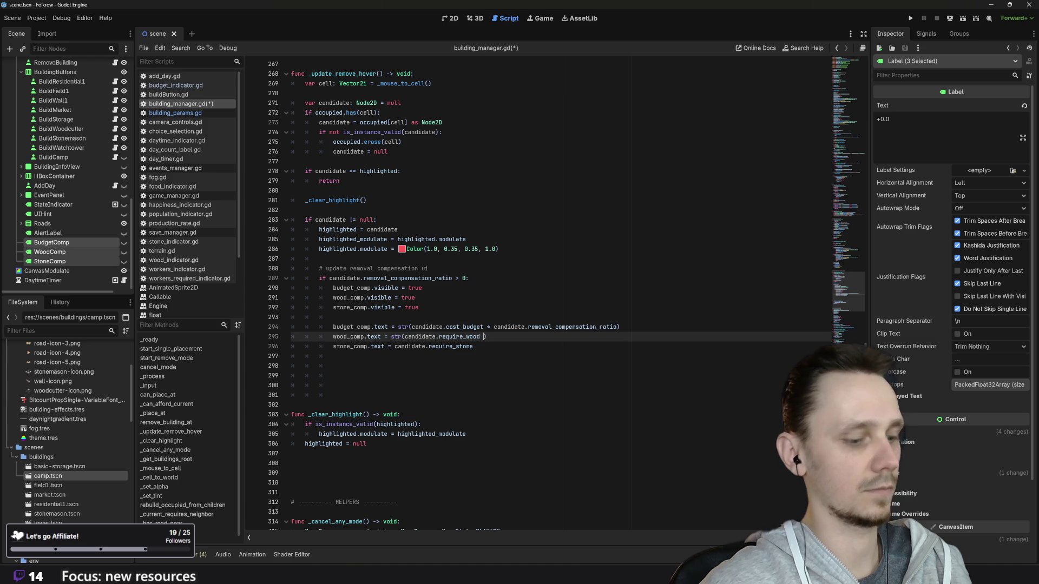
key(ctrl+v)
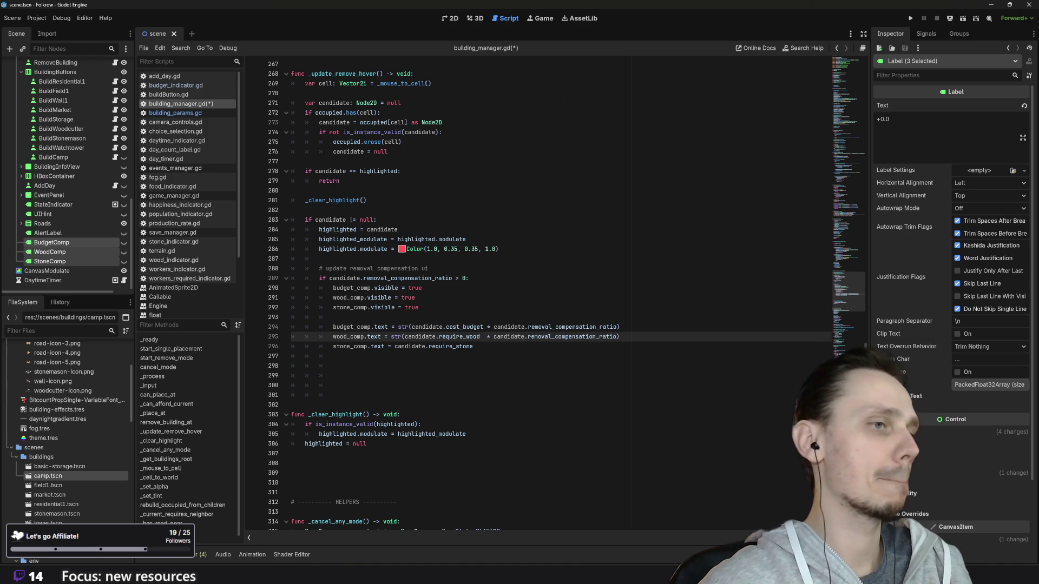
- Wrap candidate.require_stone on line 296 in str()
click(395, 346)
text(str()
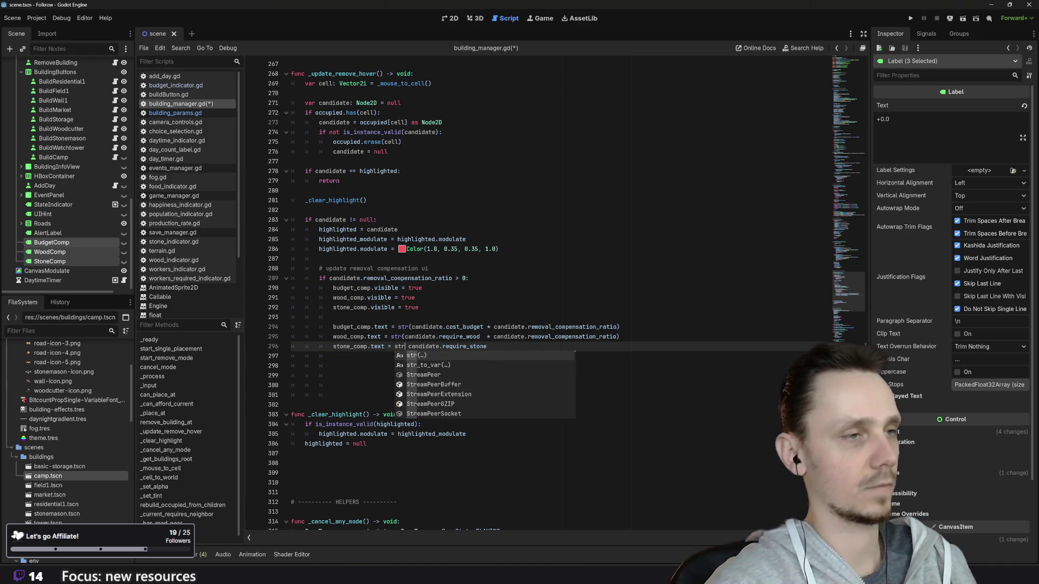
key(Delete)
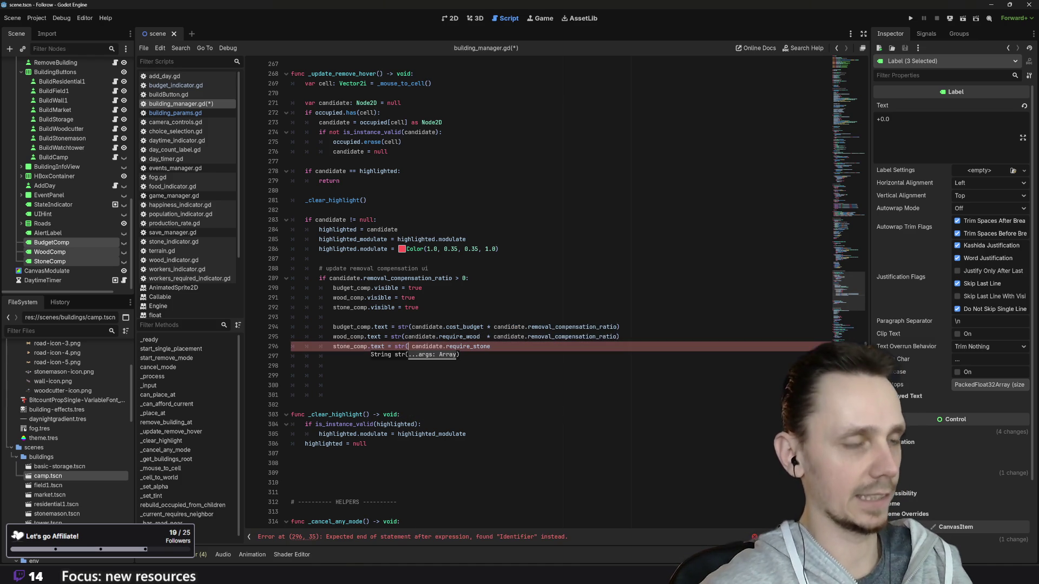
key(BackSpace)
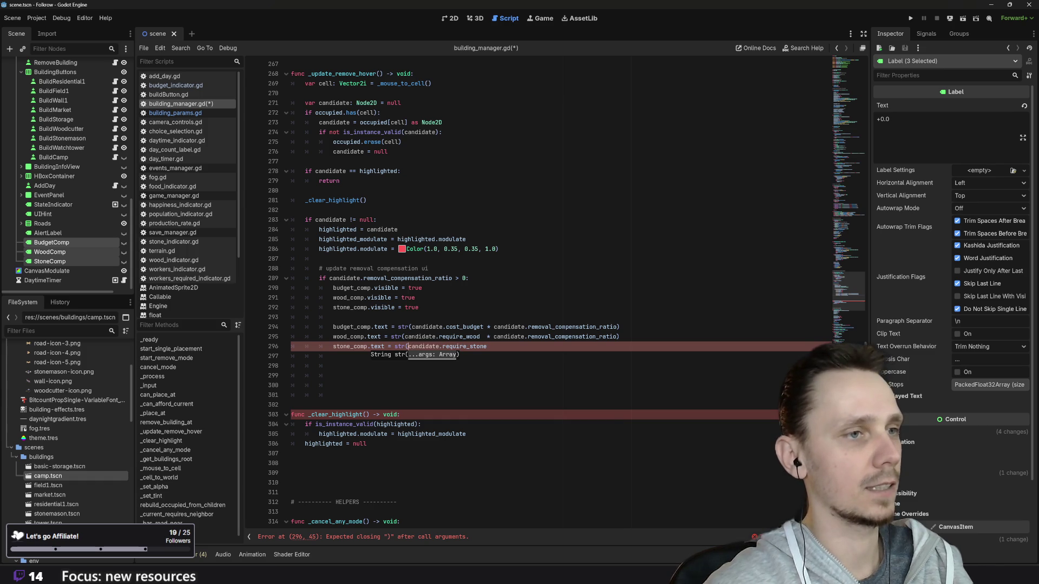
click(486, 346)
text())
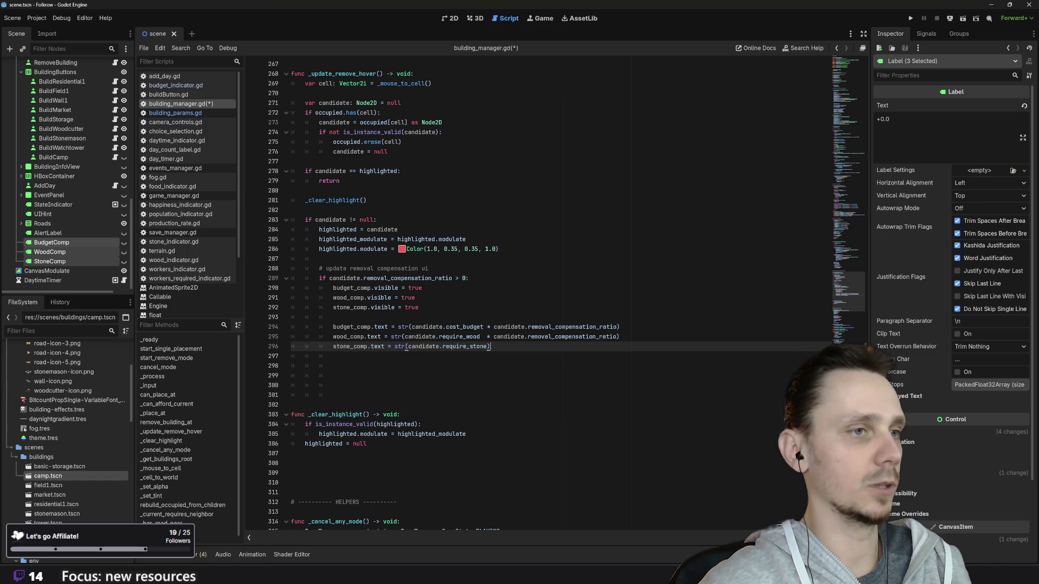
- Fix spacing on line 295, append the ratio multiplier to the stone line, and save building_manager.gd
click(484, 336)
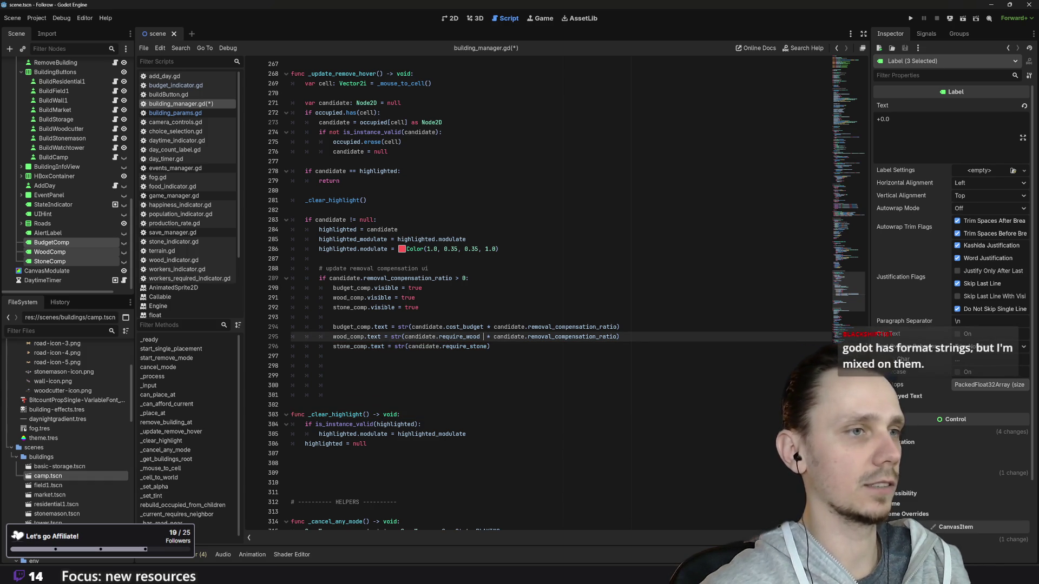
key(BackSpace)
click(483, 327)
key(Down)
drag(484, 337, 614, 336)
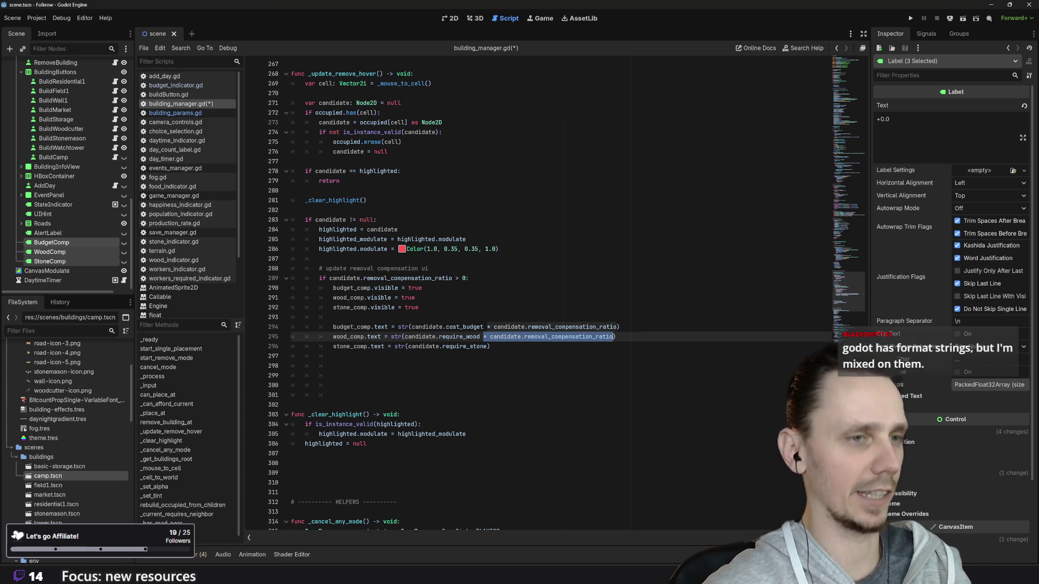
key(ctrl+c)
click(489, 347)
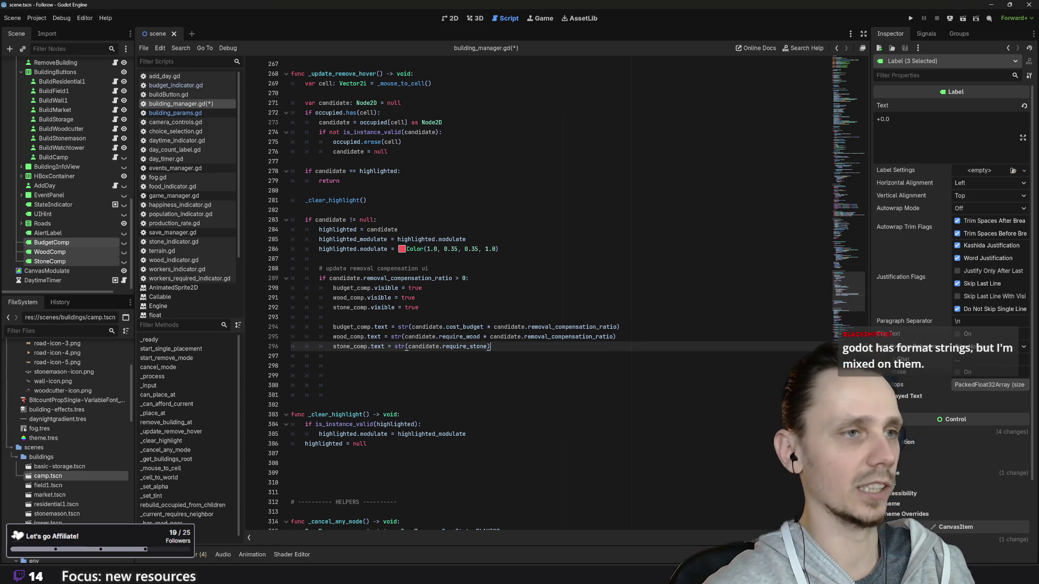
key(ctrl+v)
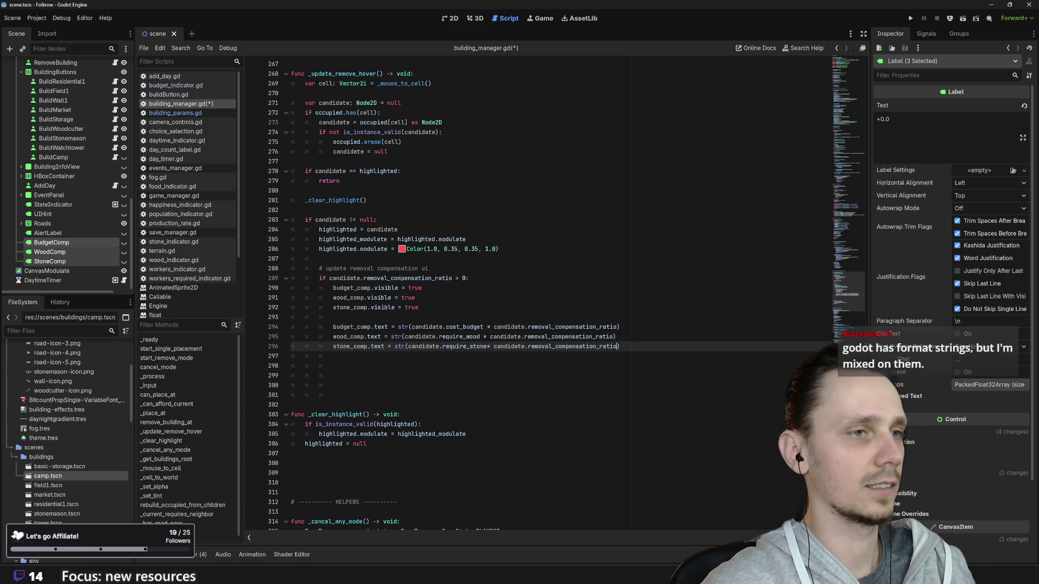
key(ctrl+s)
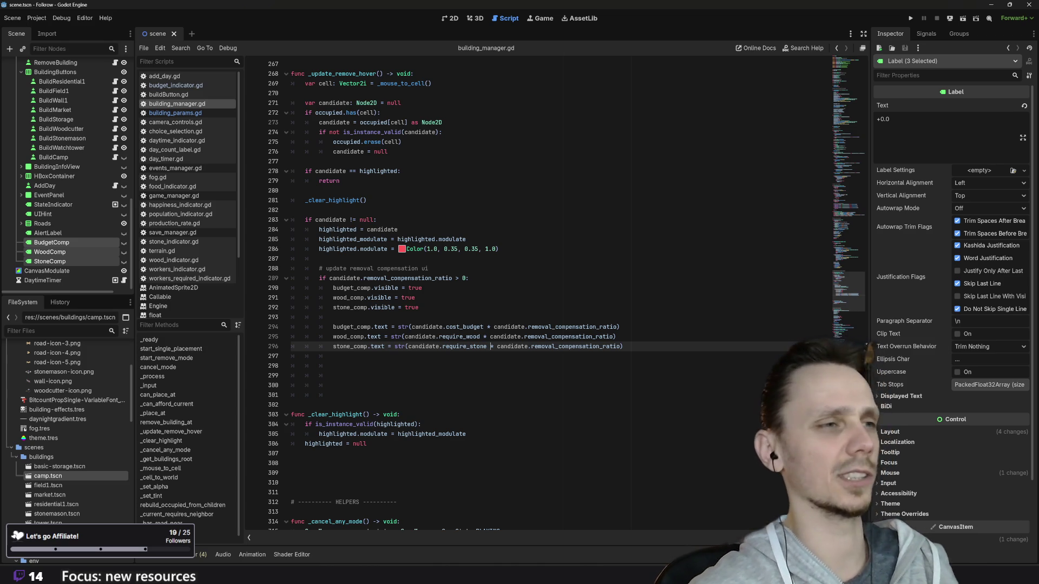
key(Down)
key(Down)
key(Down)
- Delete a surplus blank line below the stone_comp line and run the game
key(BackSpace)
key(BackSpace)
key(BackSpace)
key(BackSpace)
key(BackSpace)
key(BackSpace)
key(BackSpace)
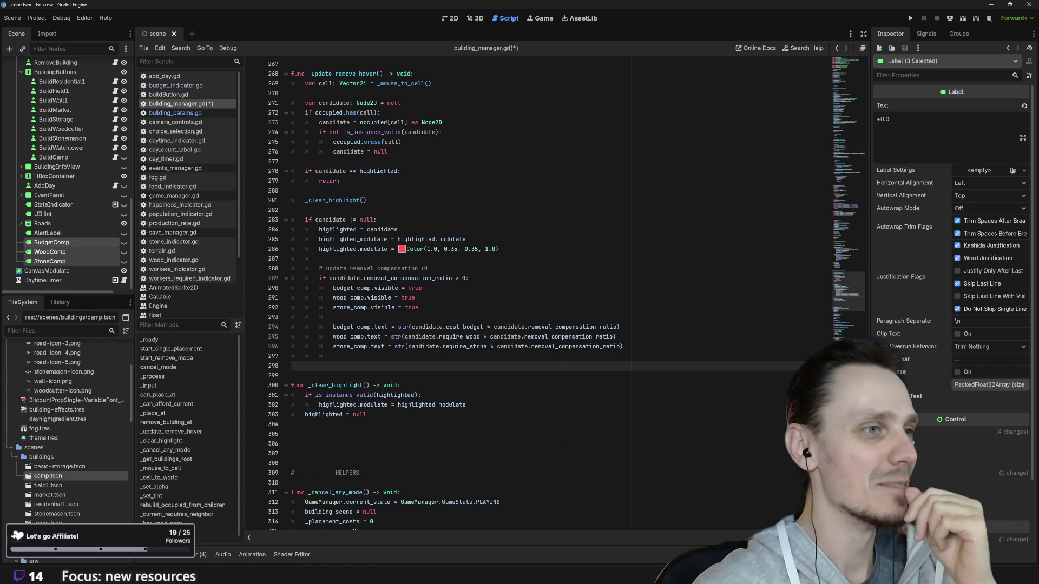
click(912, 18)
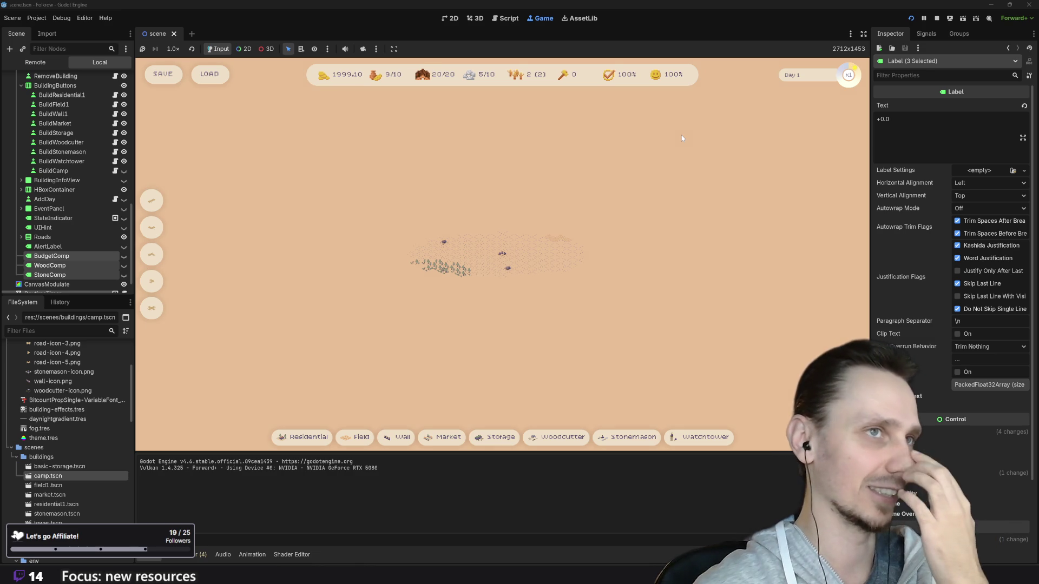
- Stop the running game to return to building_manager.gd in the script editor
click(937, 18)
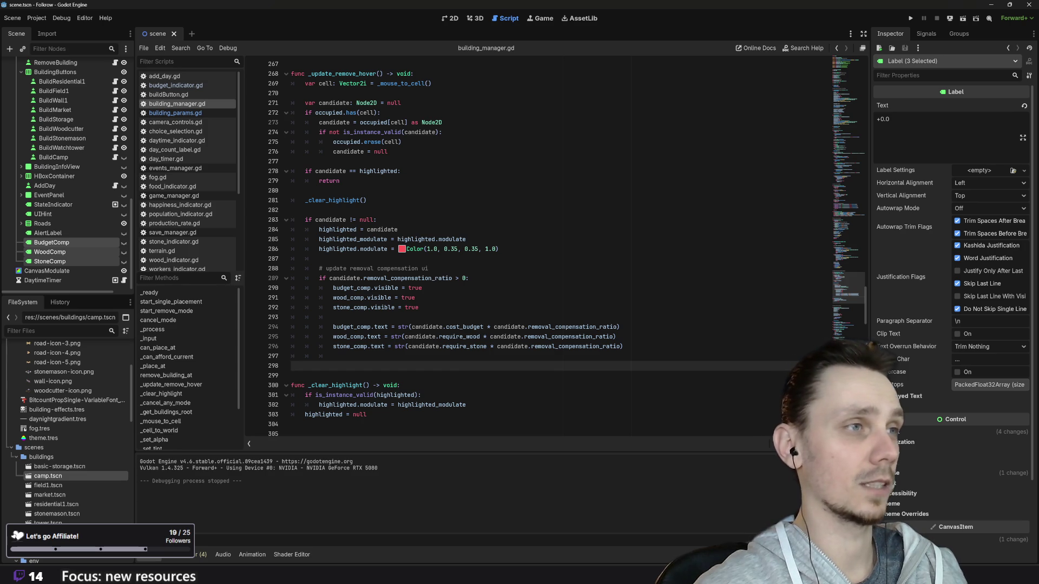
- Select the three cost-label visibility lines and add two empty lines after n.call("on_removed") in remove_building_at
scroll(541, 249, up, 6)
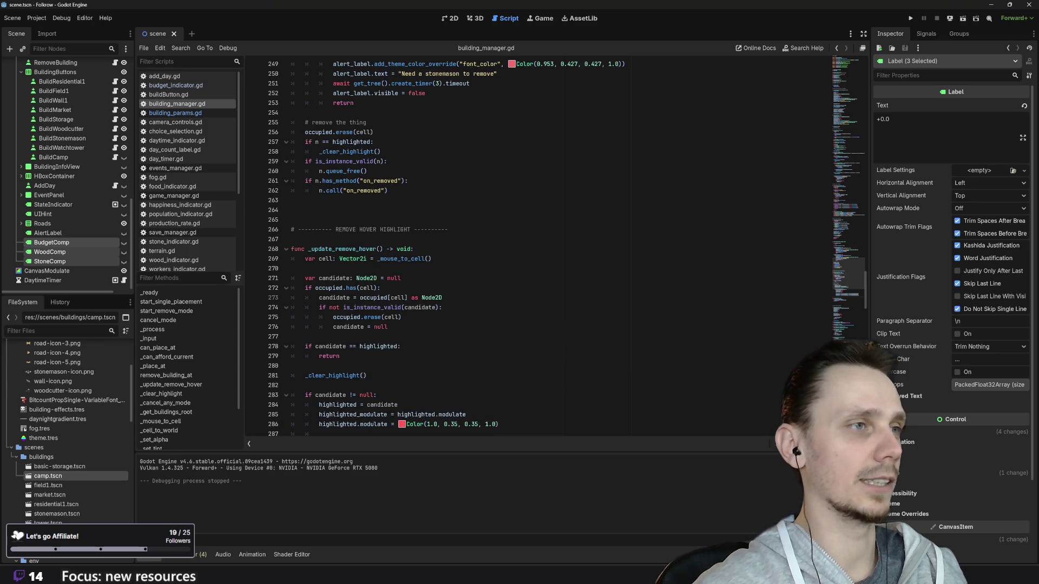
scroll(542, 249, down, 5)
key(F5)
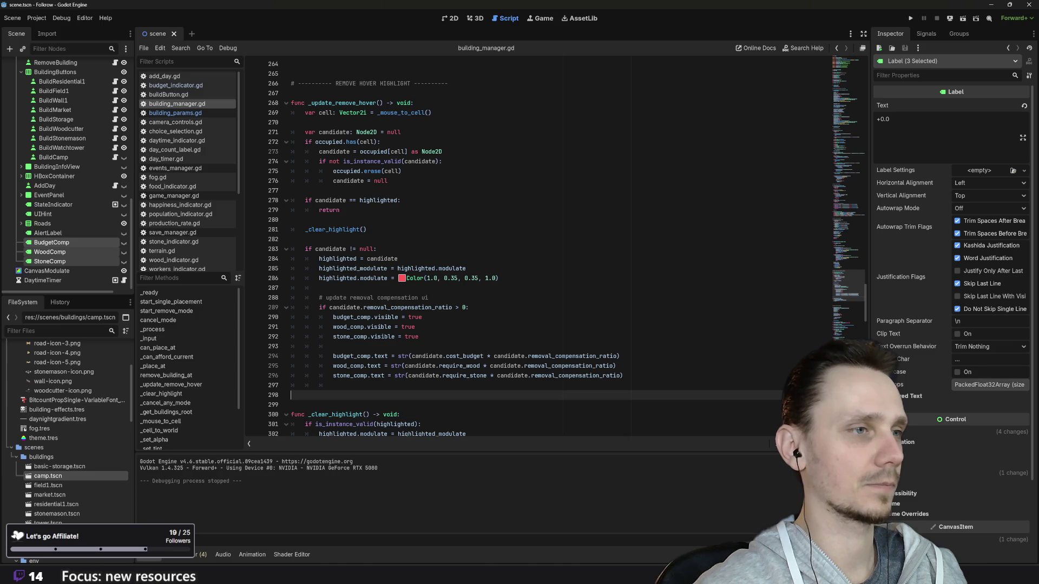
key(Up)
key(Up)
key(Up)
key(shift+Up)
key(shift+Up)
key(shift+Up)
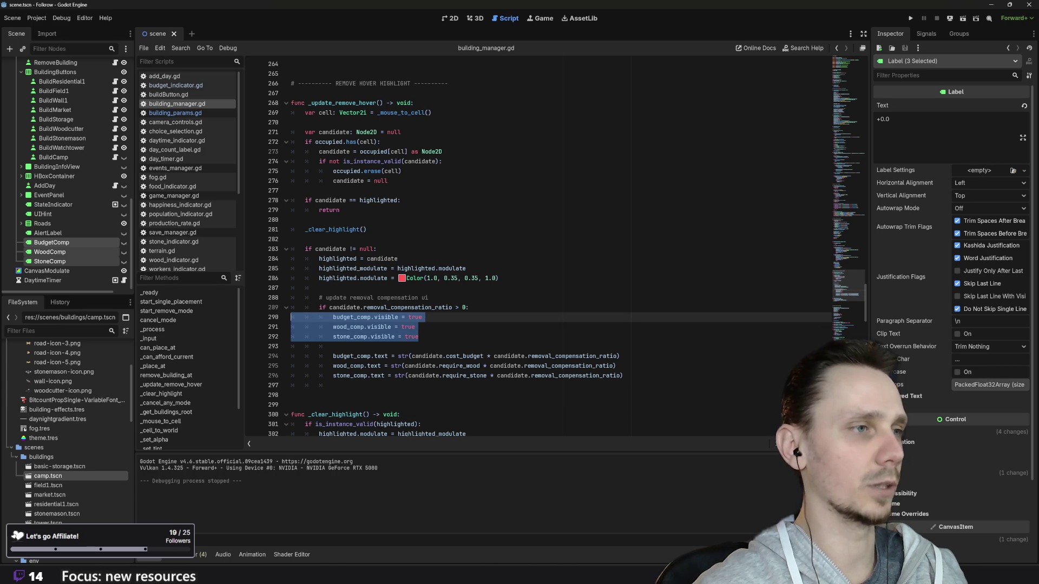
scroll(541, 249, up, 12)
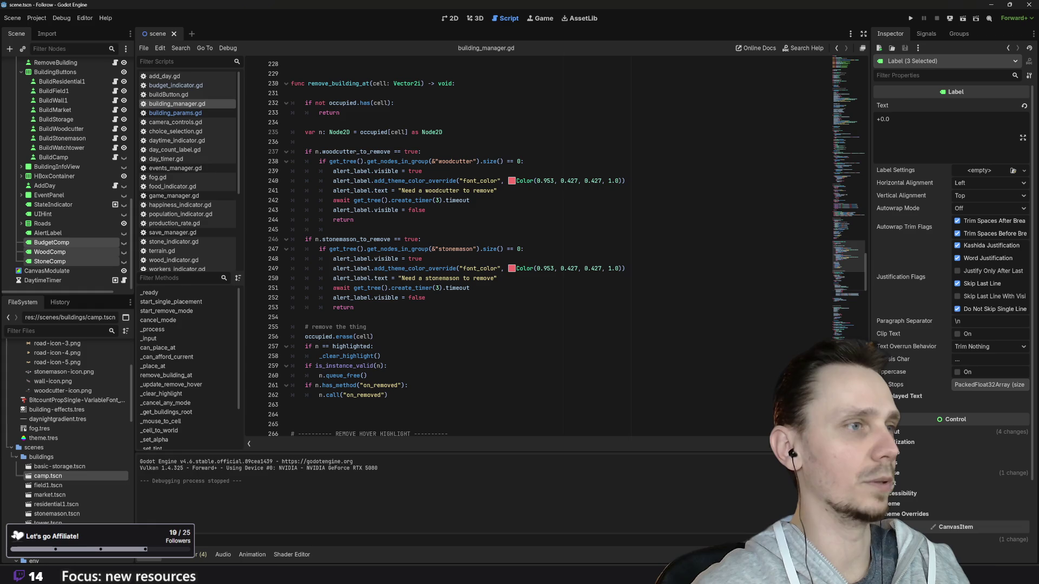
mouse_move(373, 298)
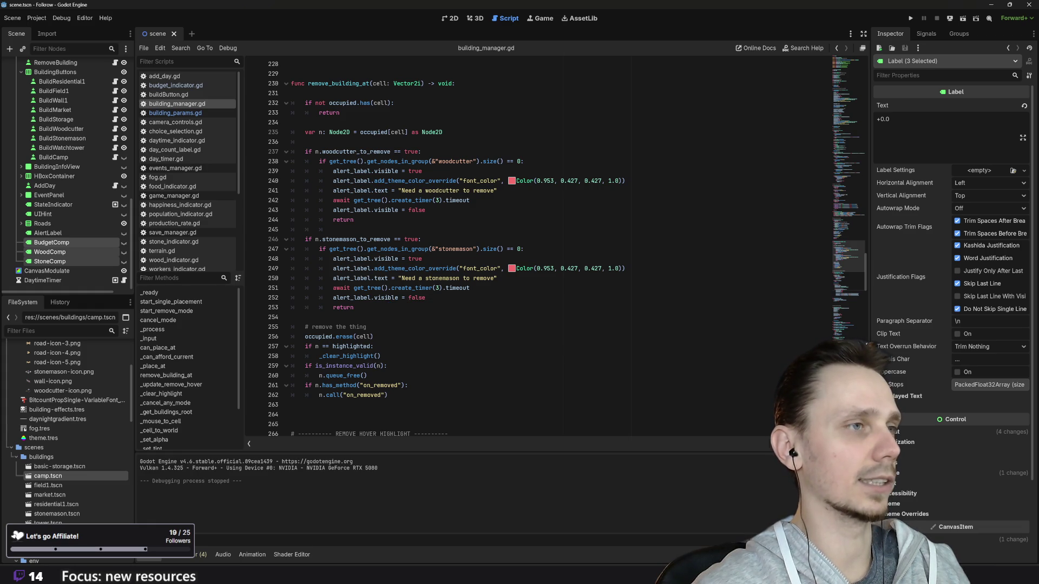
click(341, 396)
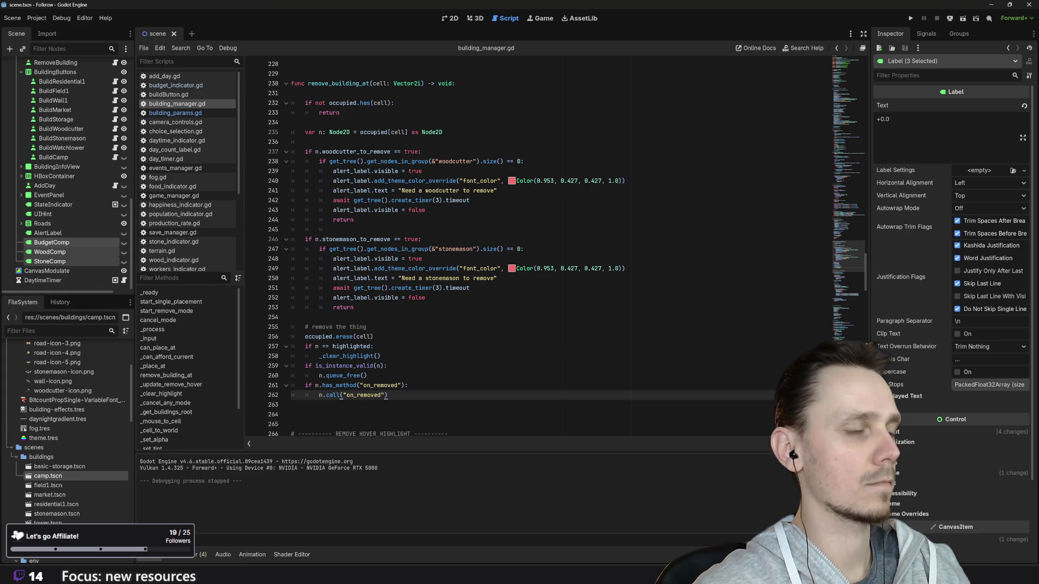
key(Return)
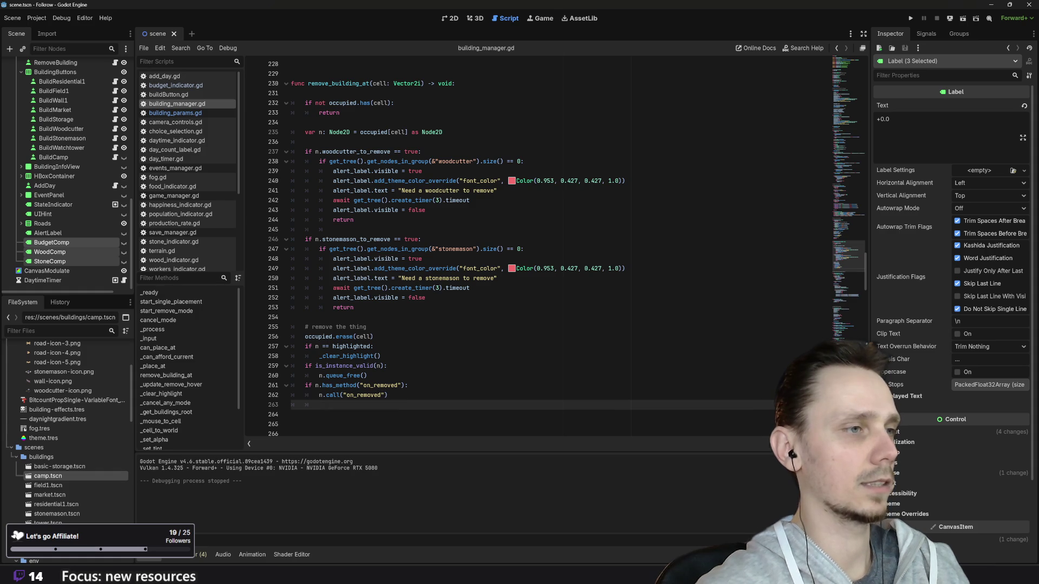
key(Return)
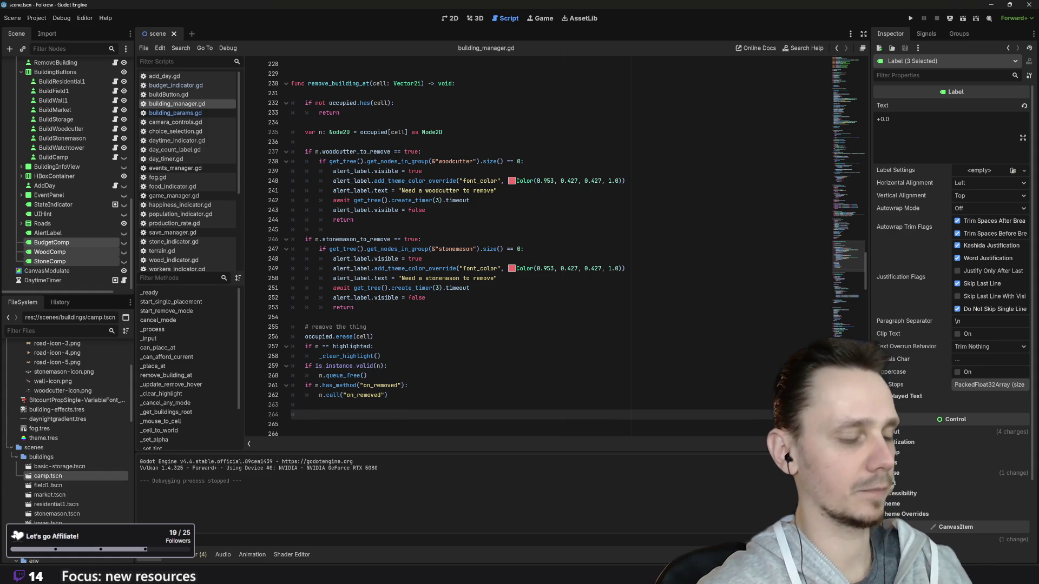
- Add a '# hide comp ui' comment and paste the three visibility lines beneath it with corrected indentation
text(#hide )
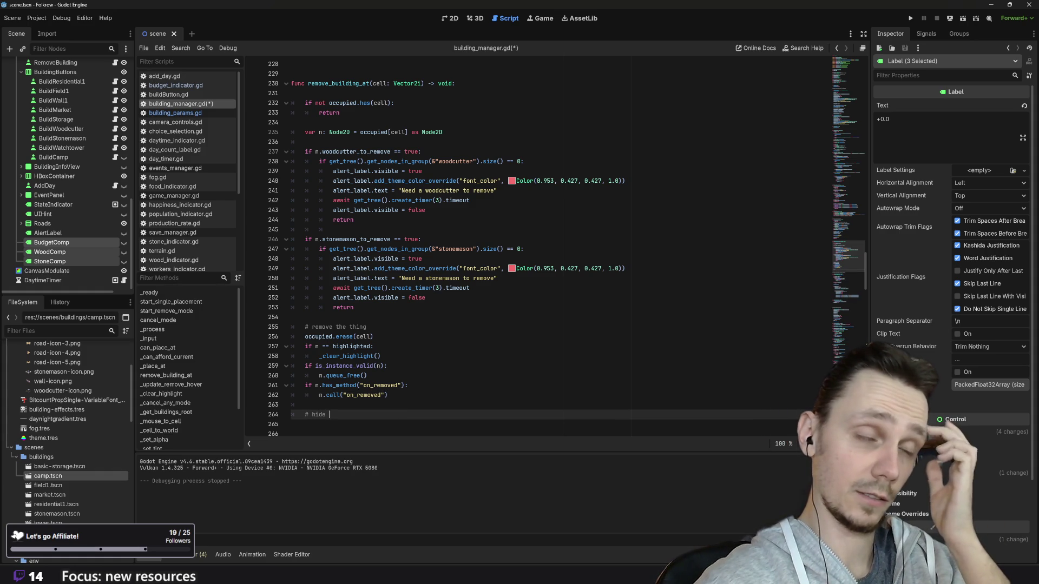
text(co)
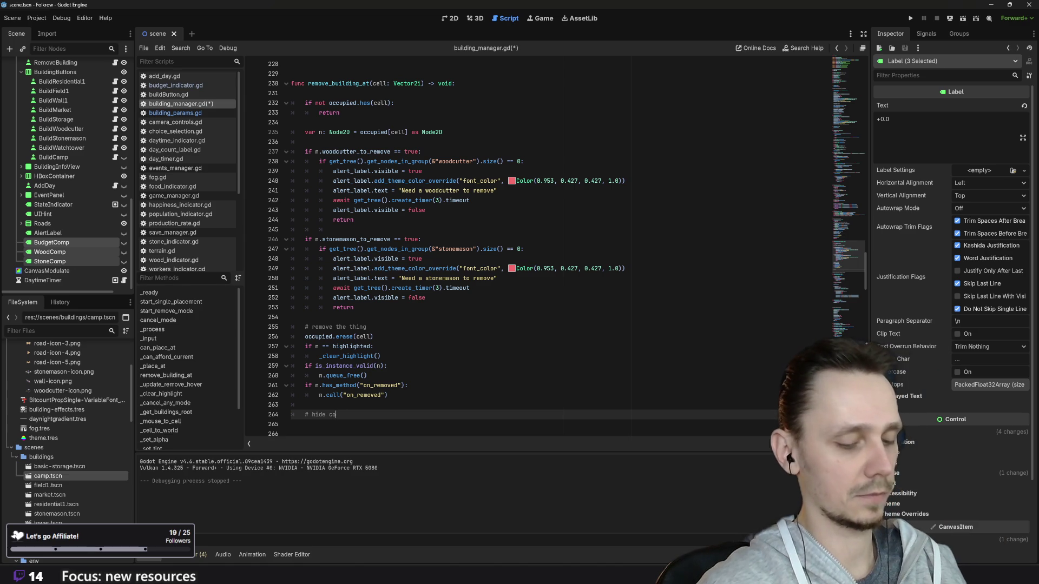
text(mp ui)
key(Return)
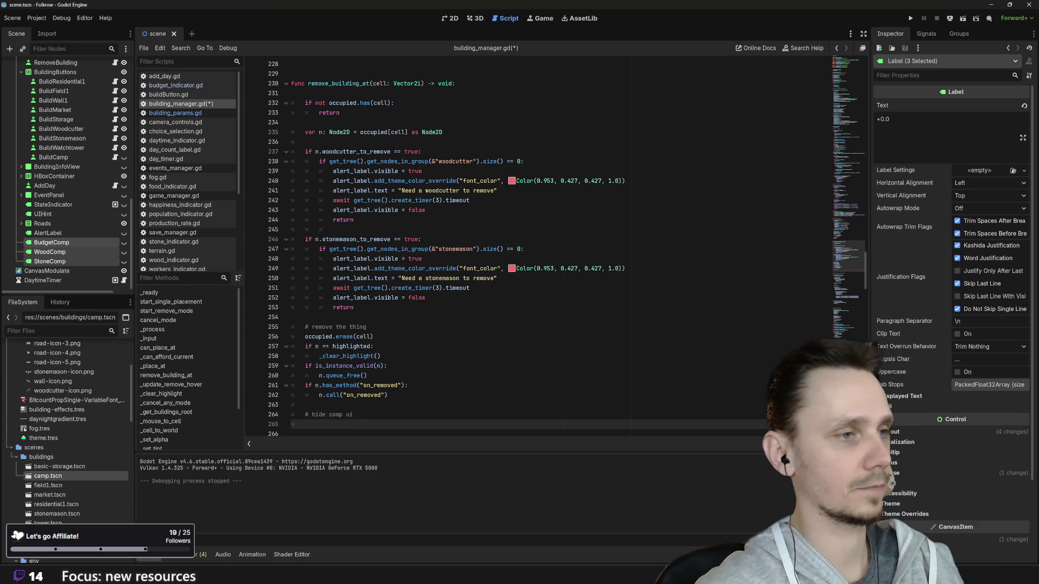
key(ctrl+v)
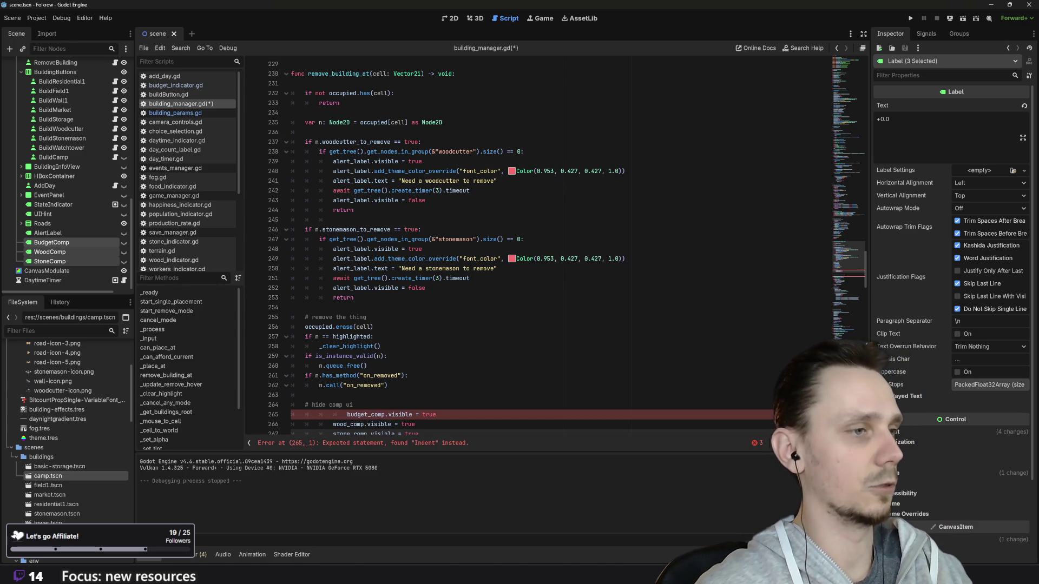
key(Up)
key(Up)
key(Home)
scroll(539, 244, down, 3)
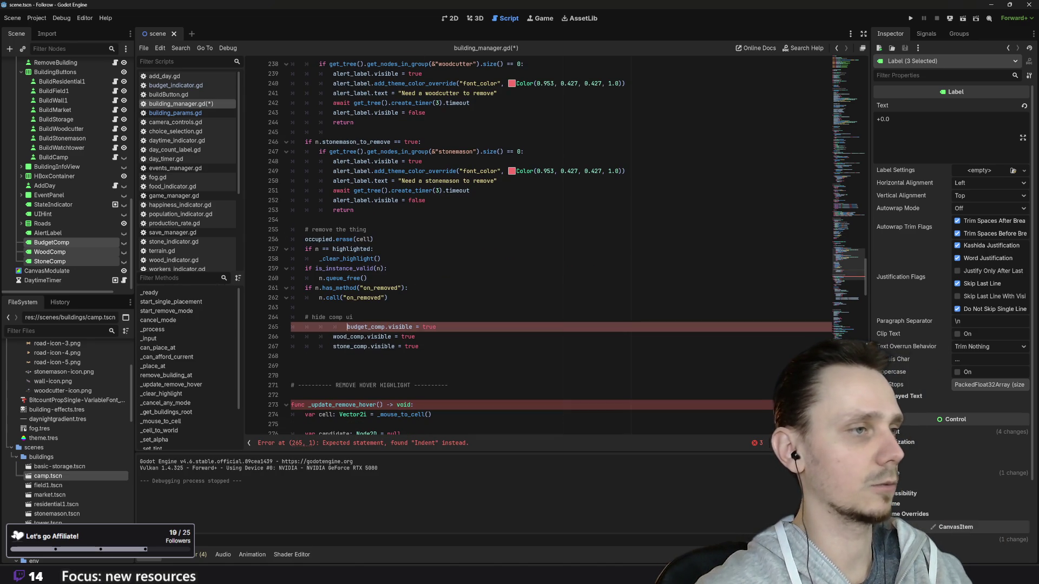
key(BackSpace)
key(BackSpace)
key(BackSpace)
key(Down)
key(BackSpace)
key(BackSpace)
key(Down)
key(BackSpace)
key(BackSpace)
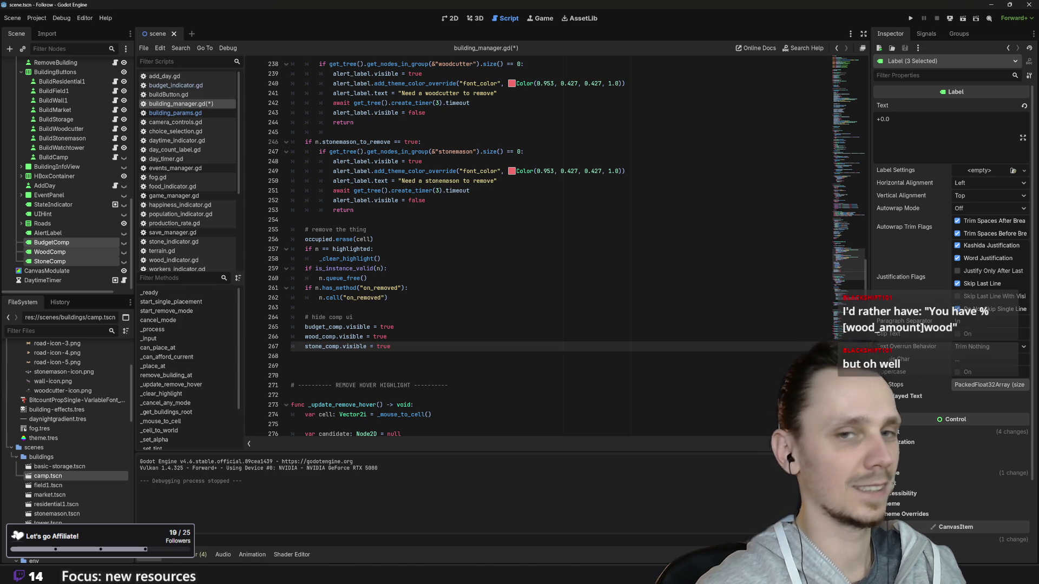
- Set budget_comp, wood_comp and stone_comp visible to false, then save the script
click(387, 327)
double_click(387, 327)
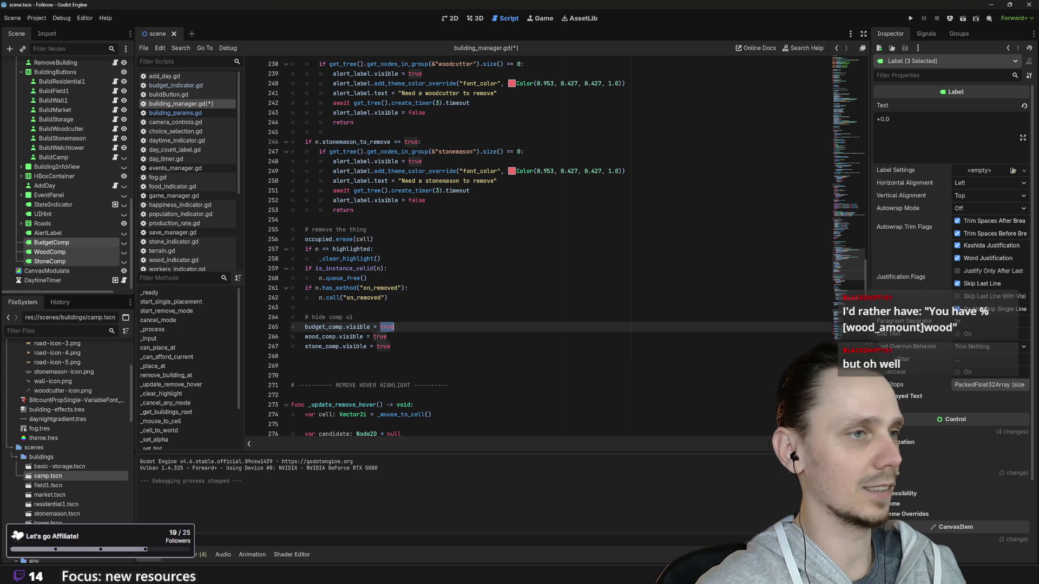
text(false)
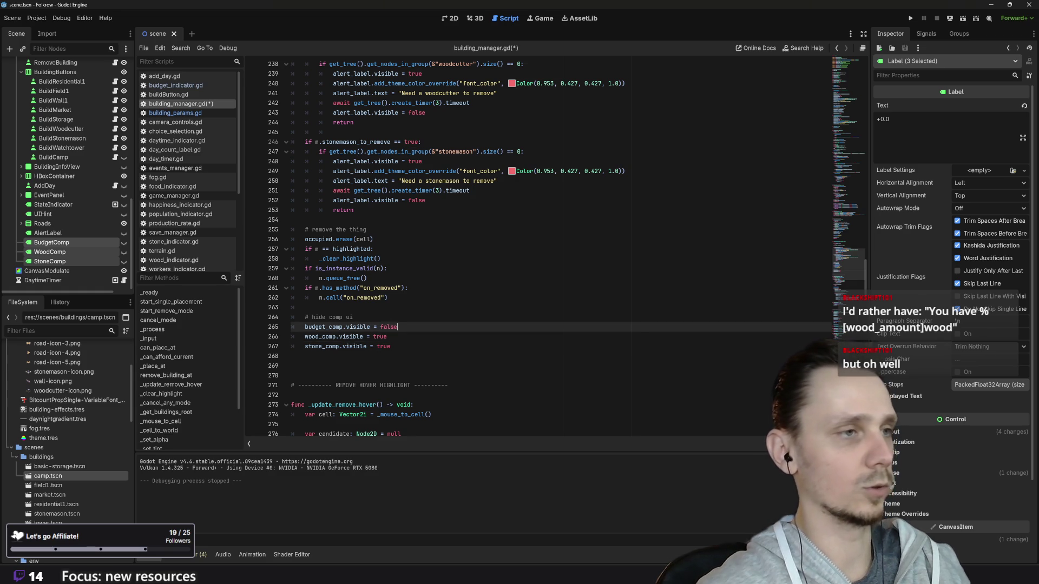
key(Down)
key(BackSpace)
key(BackSpace)
key(BackSpace)
key(BackSpace)
text(false)
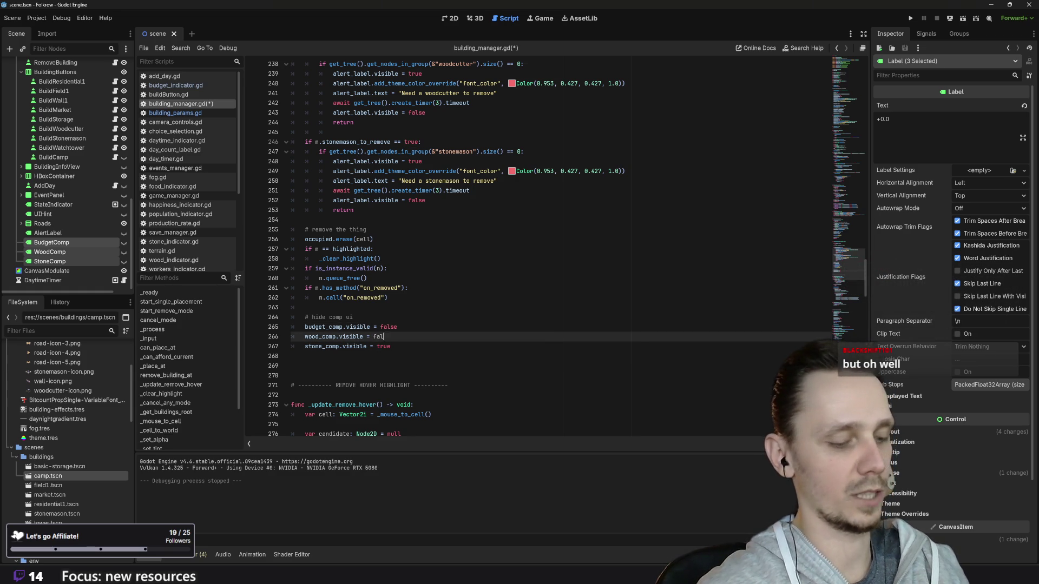
key(Down)
key(BackSpace)
key(BackSpace)
text(false)
click(397, 327)
scroll(542, 243, up, 1)
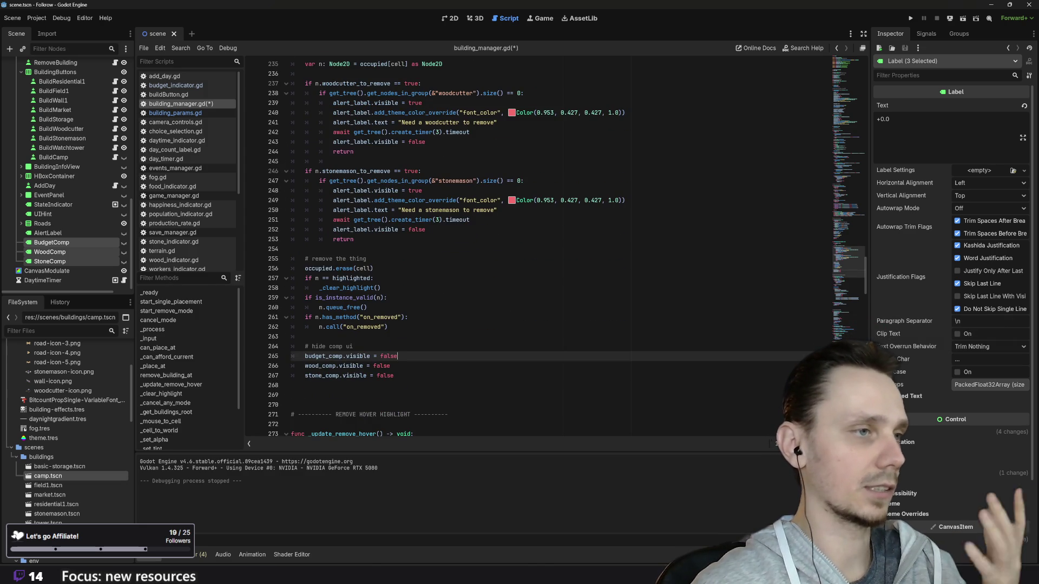
scroll(542, 249, down, 3)
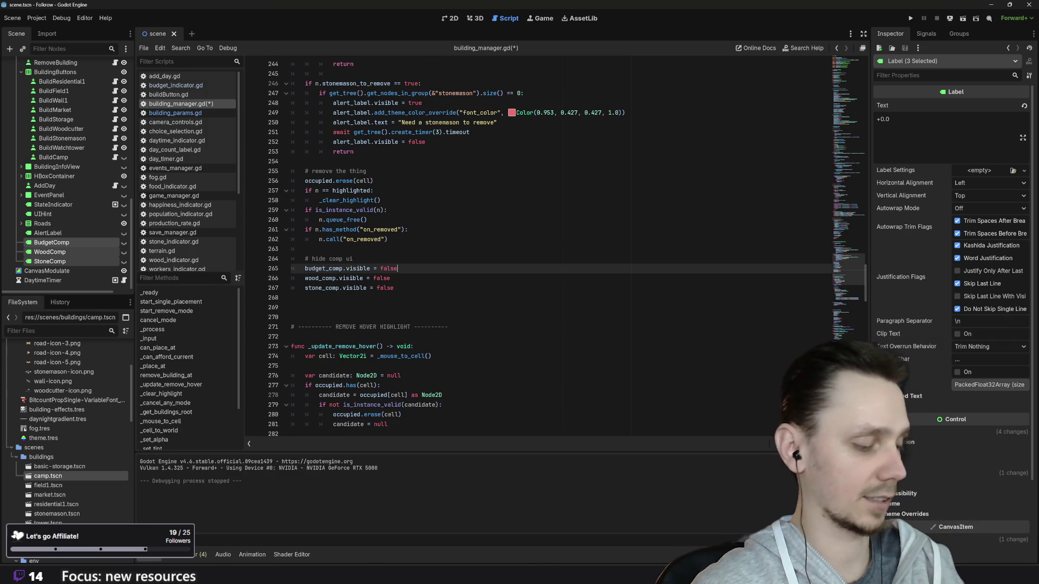
key(ctrl+s)
scroll(541, 248, down, 5)
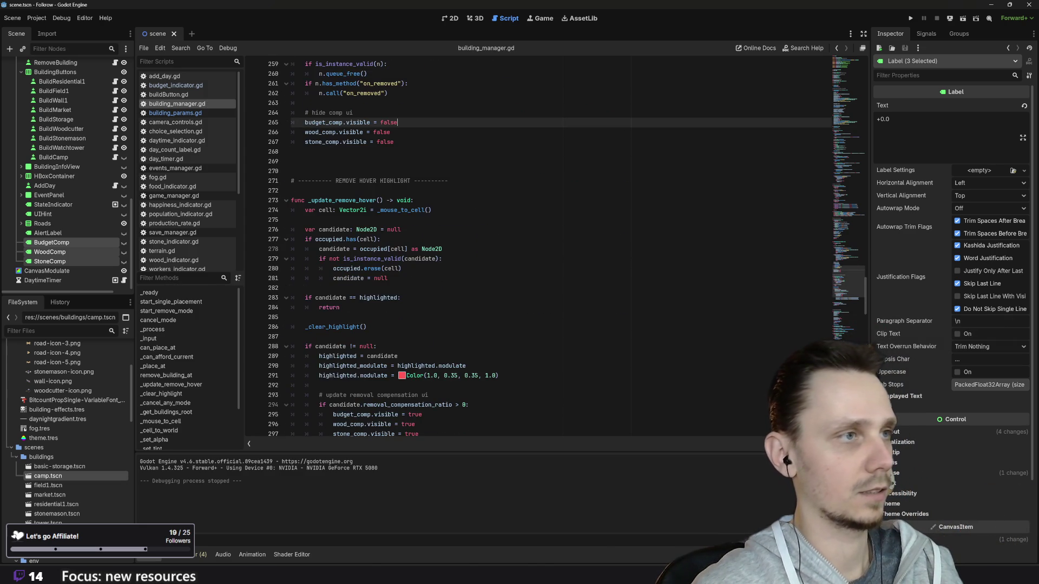
- Switch to the 2D view, zoom out the canvas, and run the project again
scroll(541, 249, down, 3)
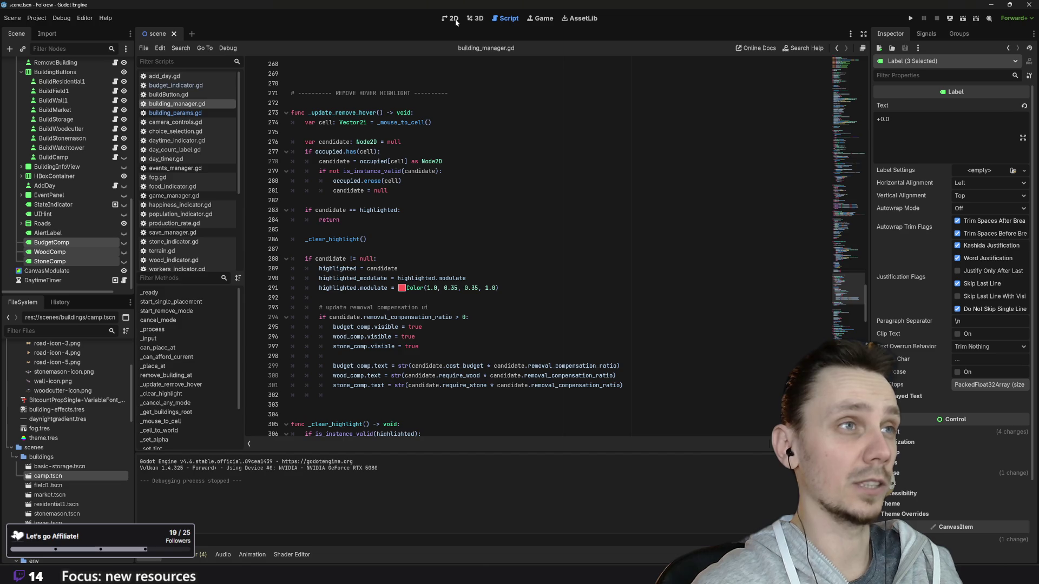
click(454, 20)
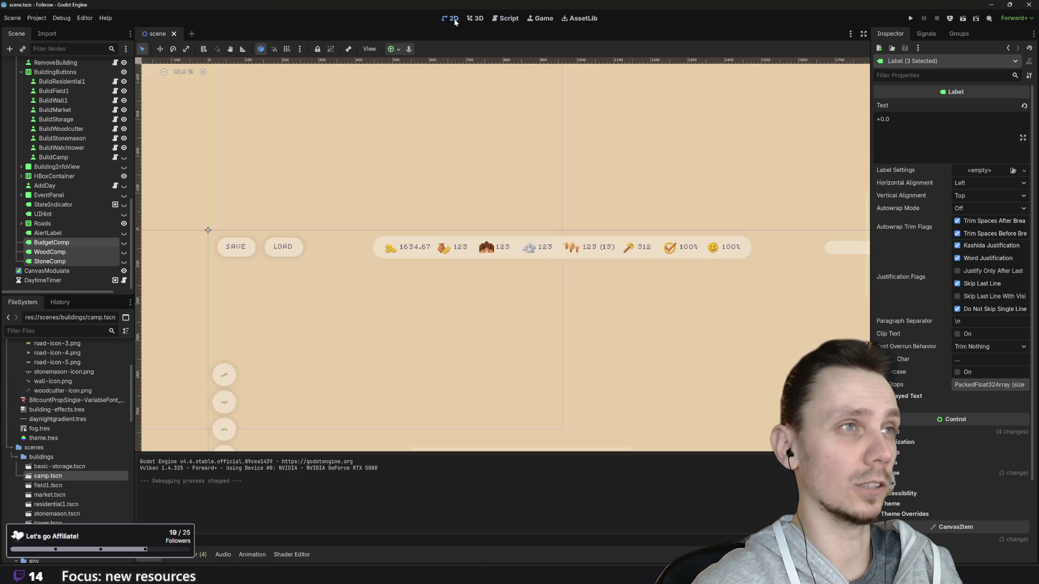
scroll(587, 165, down, 4)
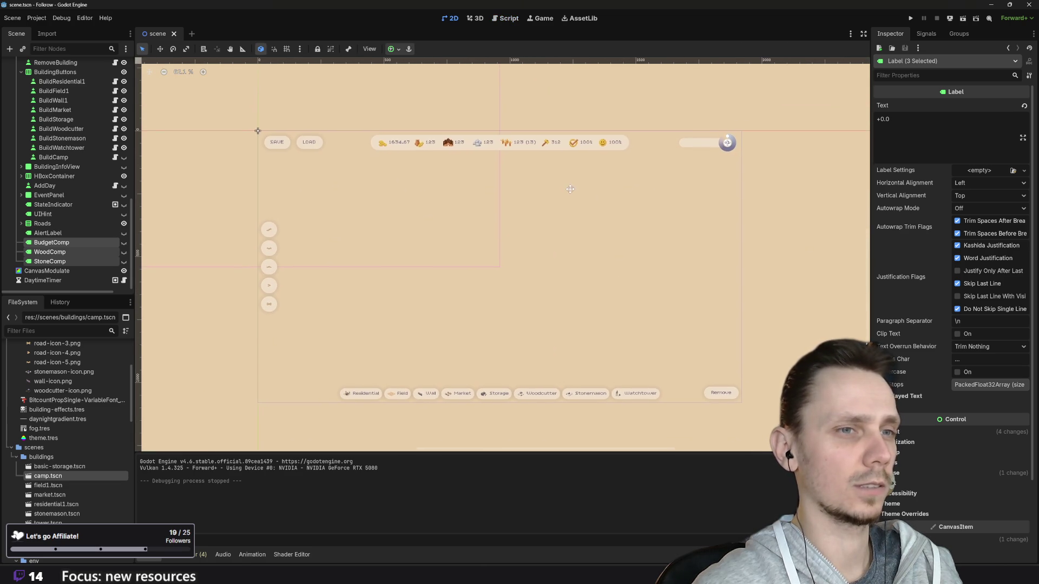
click(911, 19)
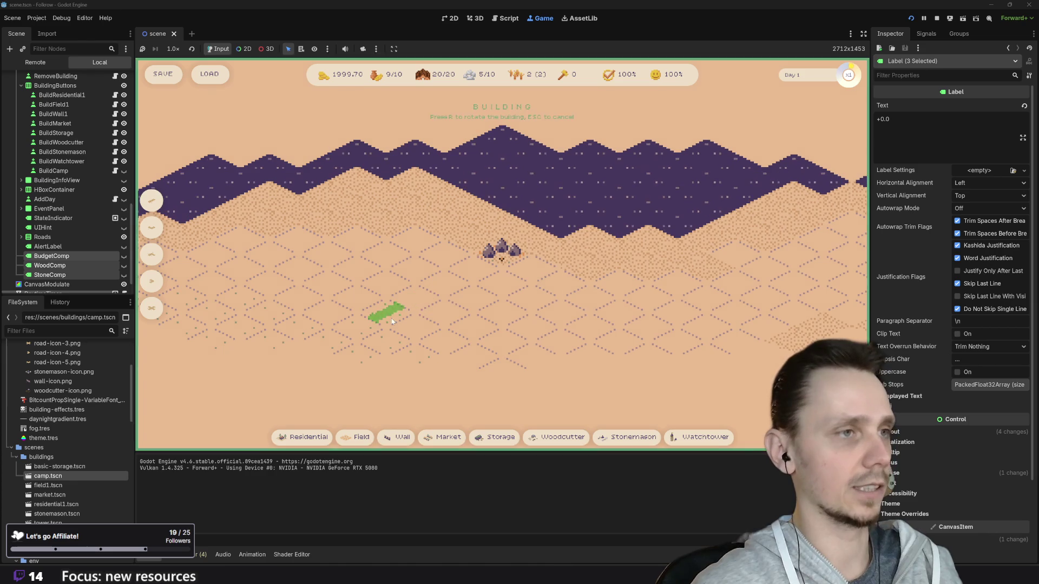
- Place the previewed building on the map, then enter and leave removal mode
click(379, 300)
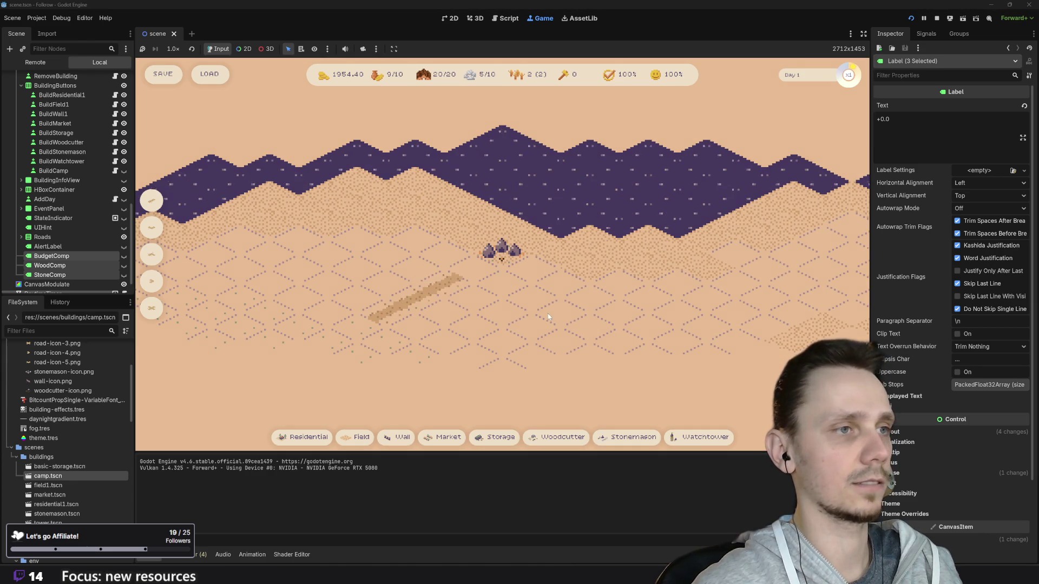
drag(667, 336, 659, 336)
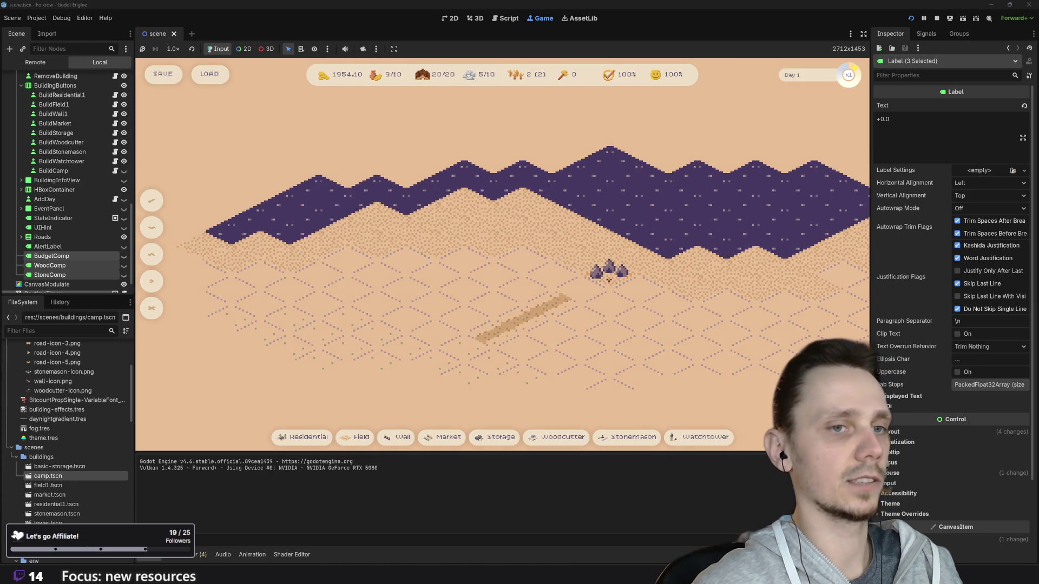
key(x)
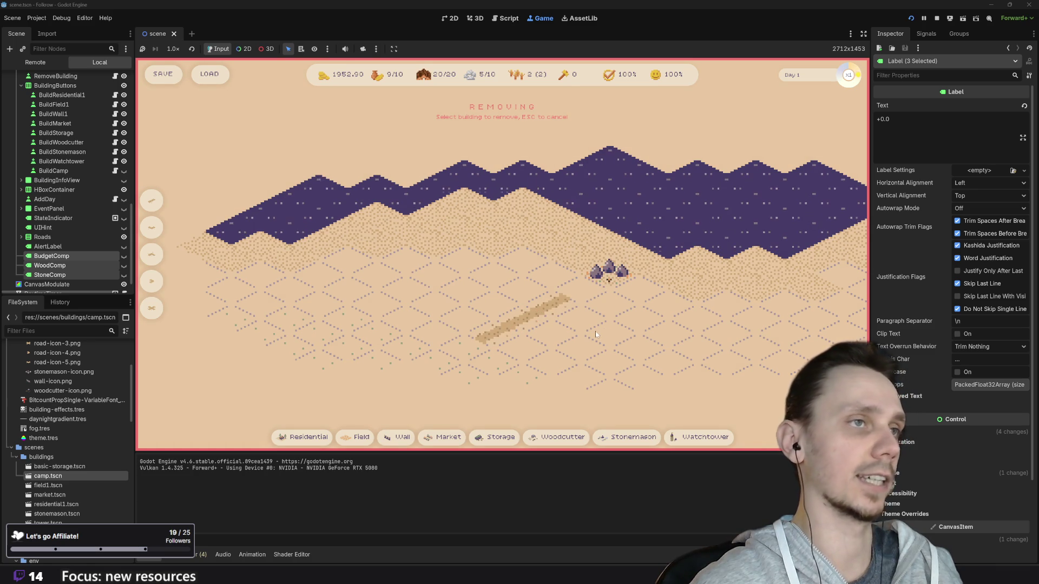
key(Escape)
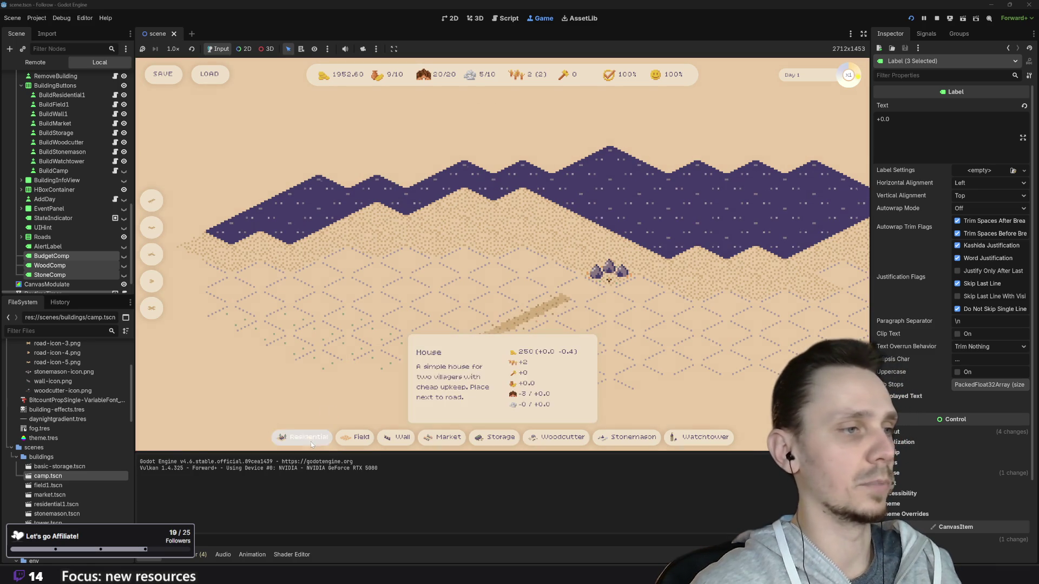
- Place a Residential house and toggle removal mode again while the comp values stay visible
click(309, 439)
click(461, 320)
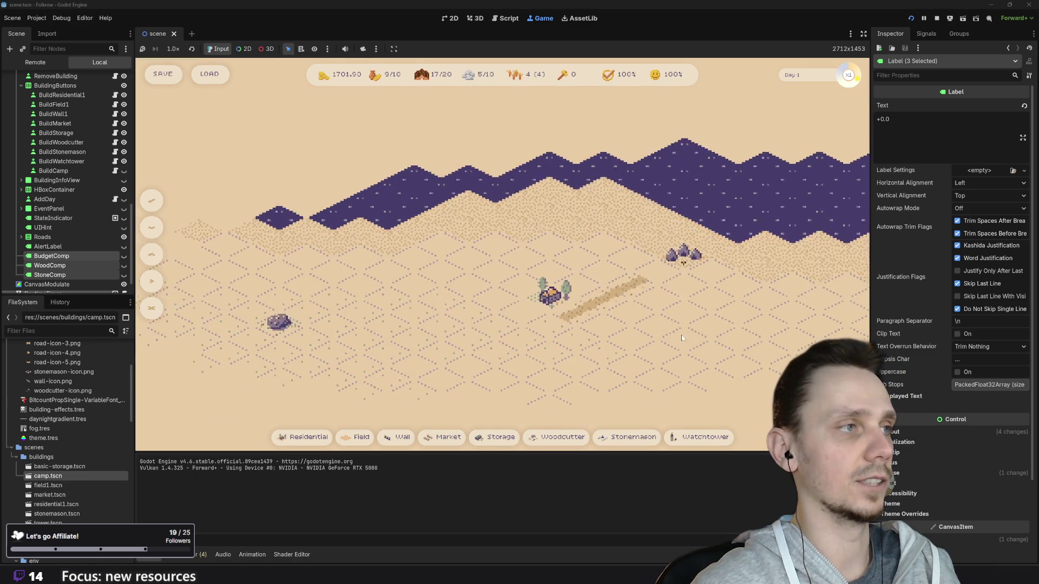
key(x)
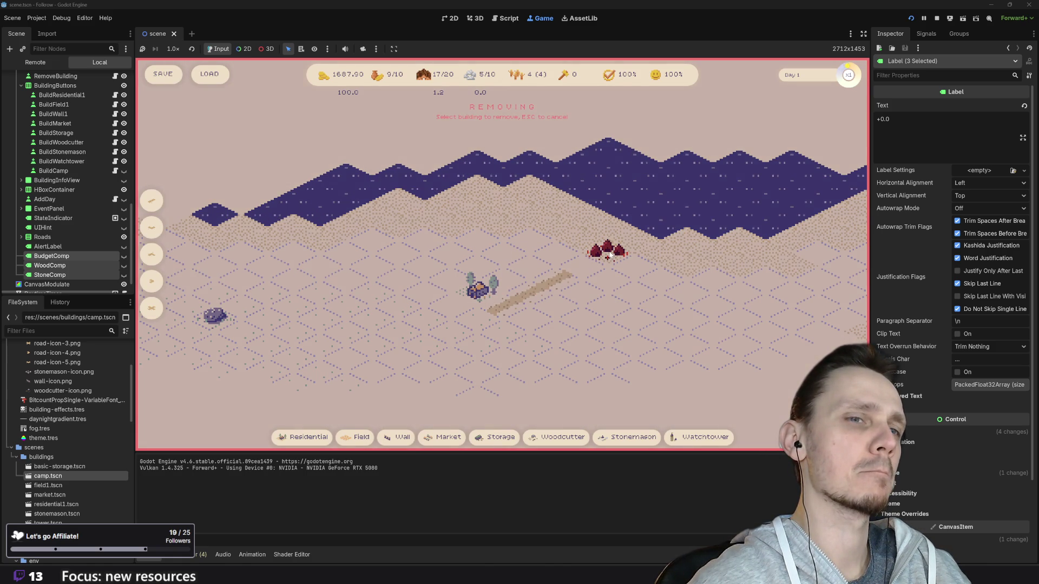
key(Escape)
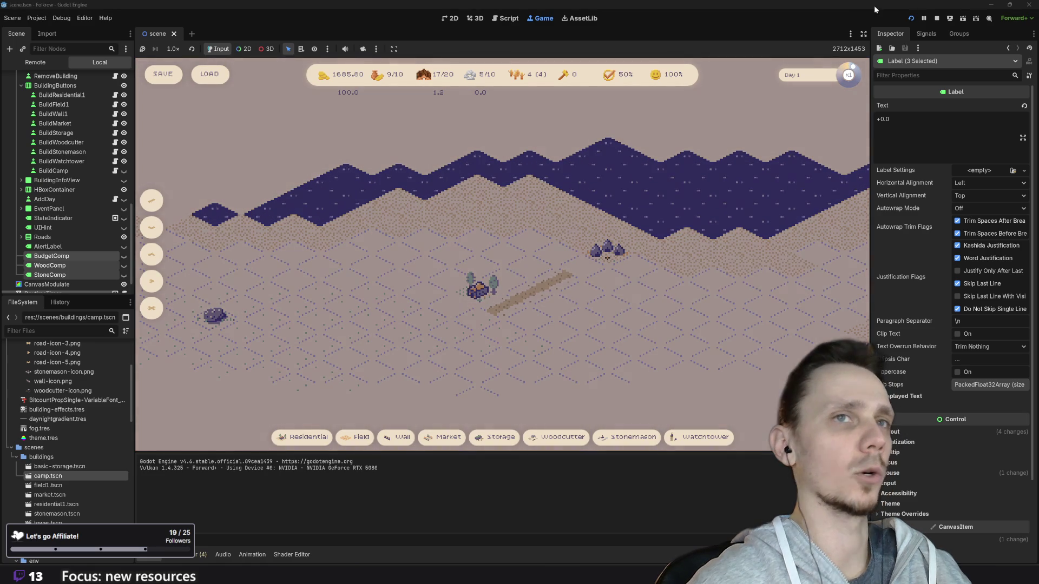
- Stop the running game and switch back to building_manager.gd in the script editor
click(936, 19)
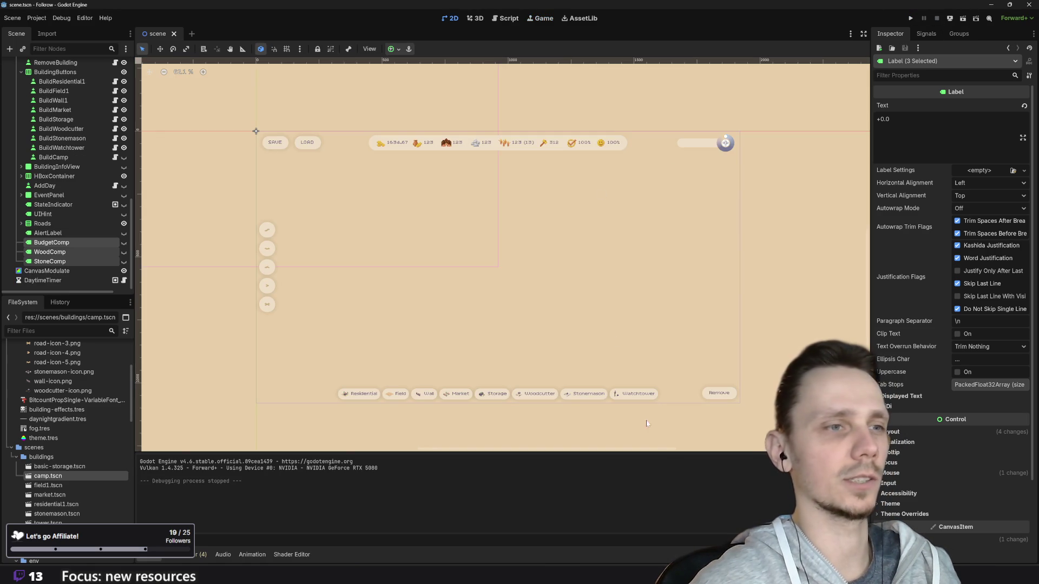
mouse_move(645, 573)
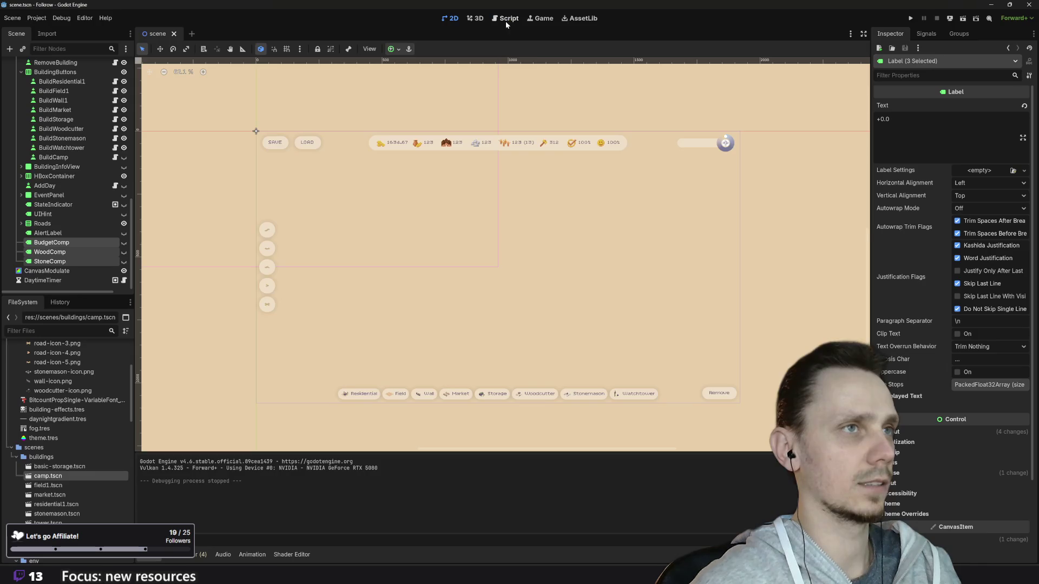
click(509, 21)
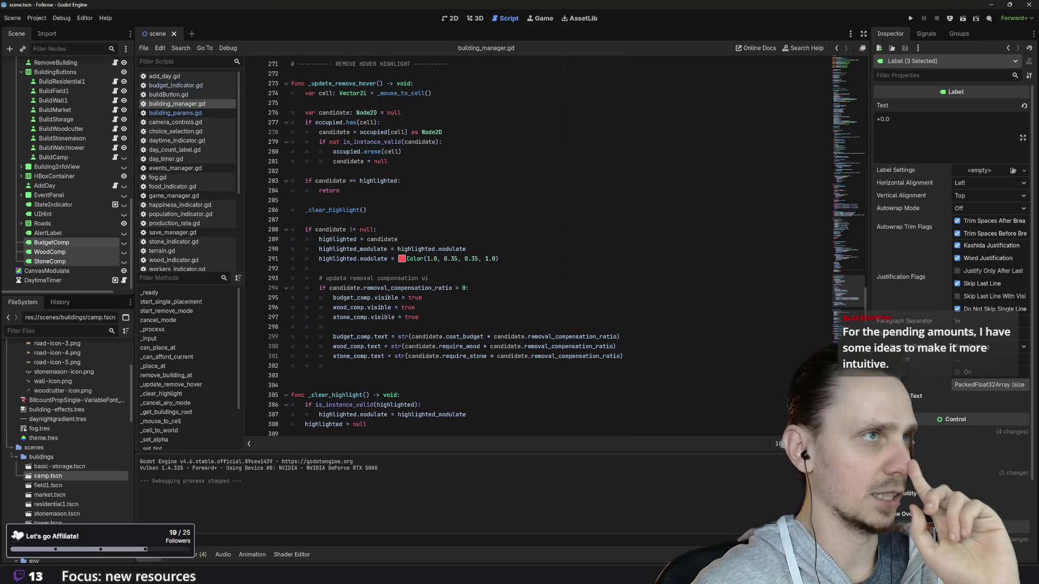
- Find remove_building_at and select the four '# hide comp ui' lines
scroll(536, 249, up, 6)
scroll(536, 249, up, 10)
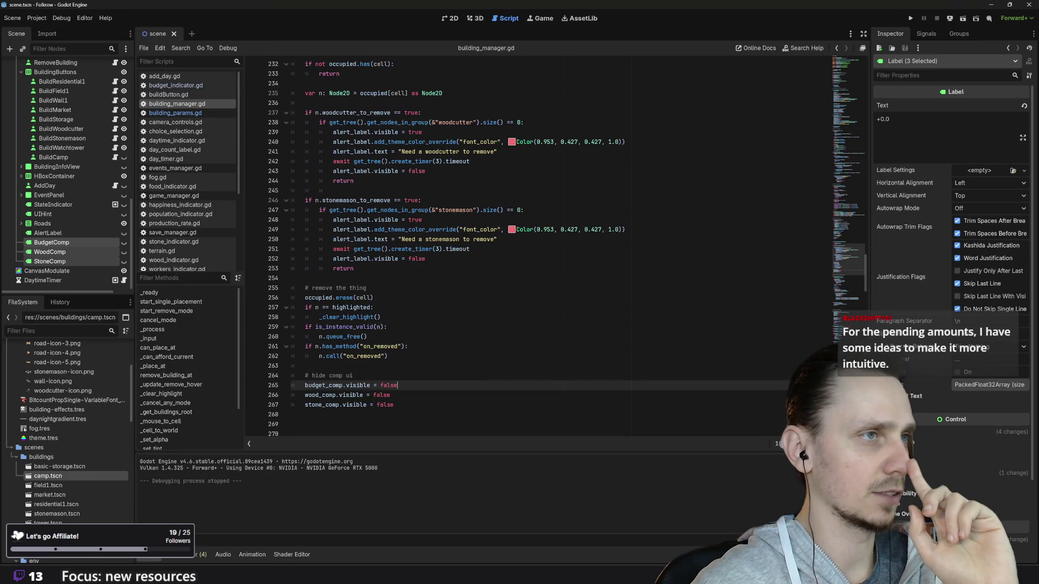
scroll(535, 249, up, 1)
scroll(536, 249, down, 5)
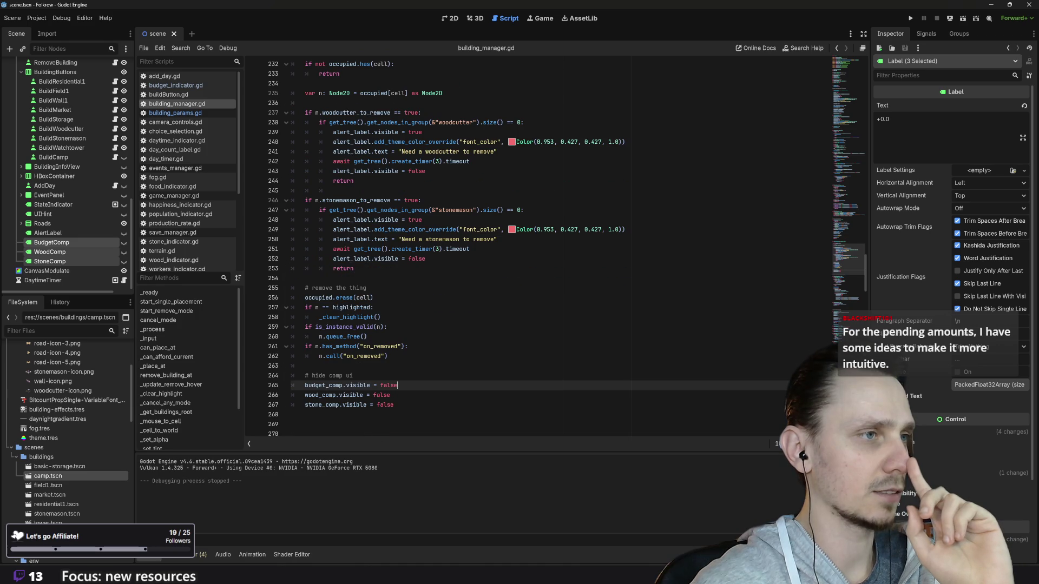
scroll(536, 249, up, 2)
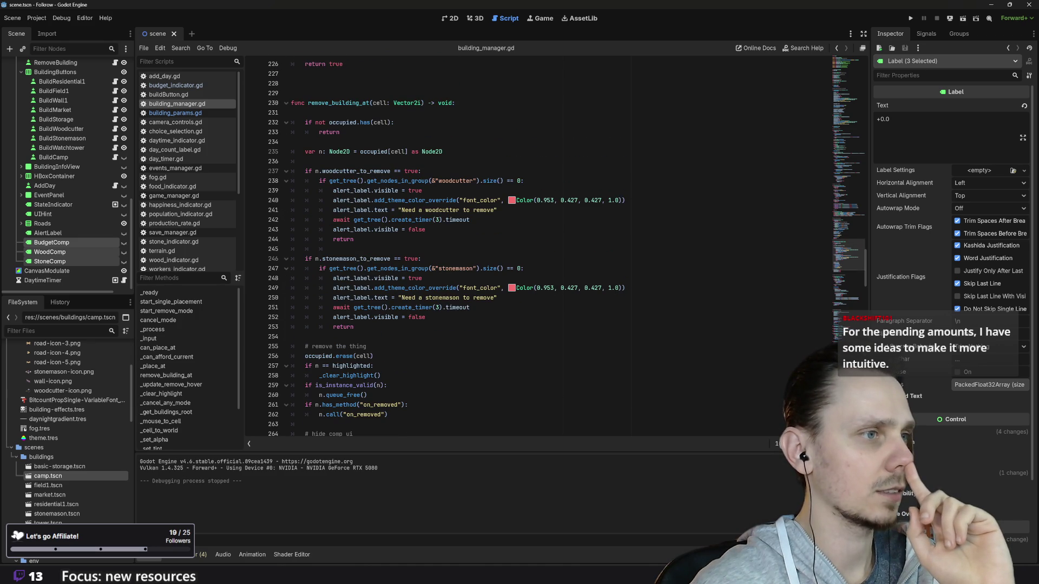
scroll(536, 249, down, 1)
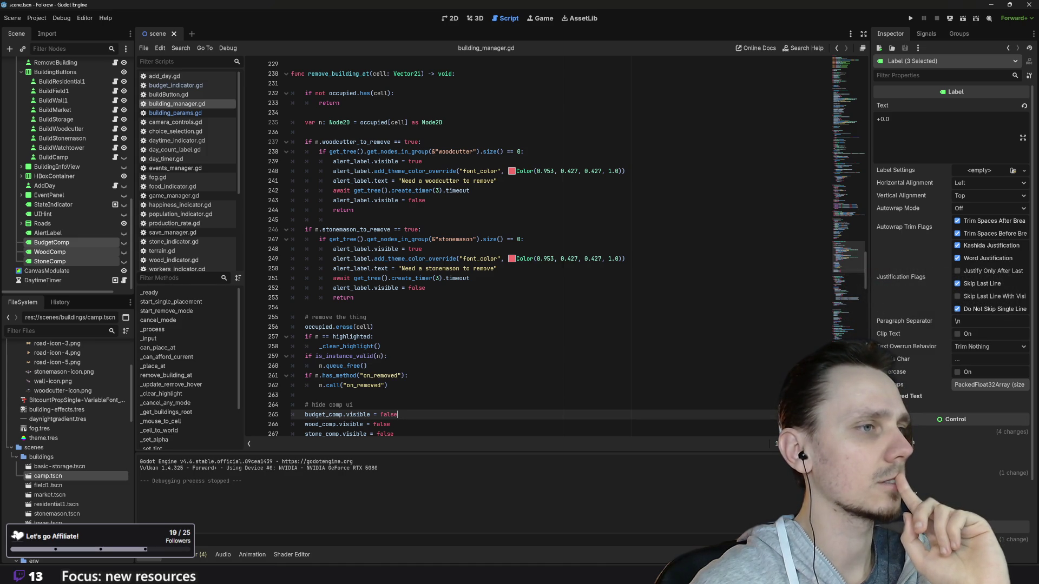
scroll(539, 247, down, 4)
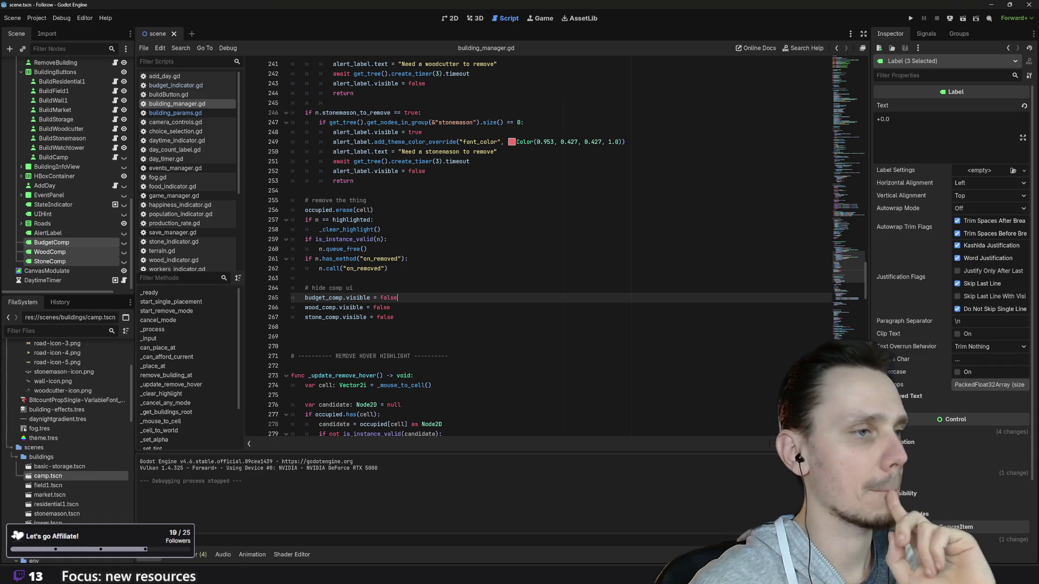
scroll(538, 249, down, 9)
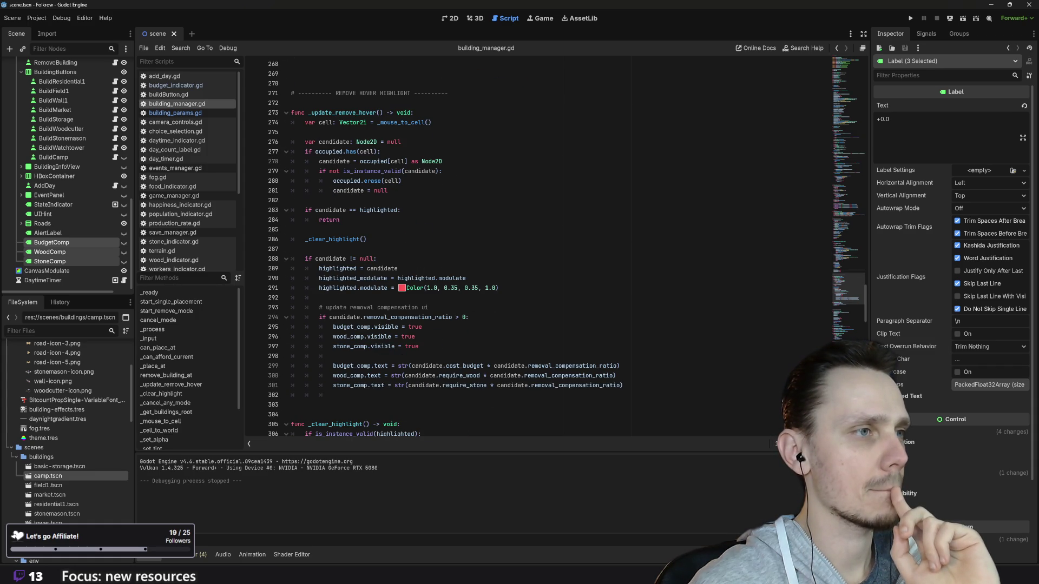
scroll(539, 249, up, 8)
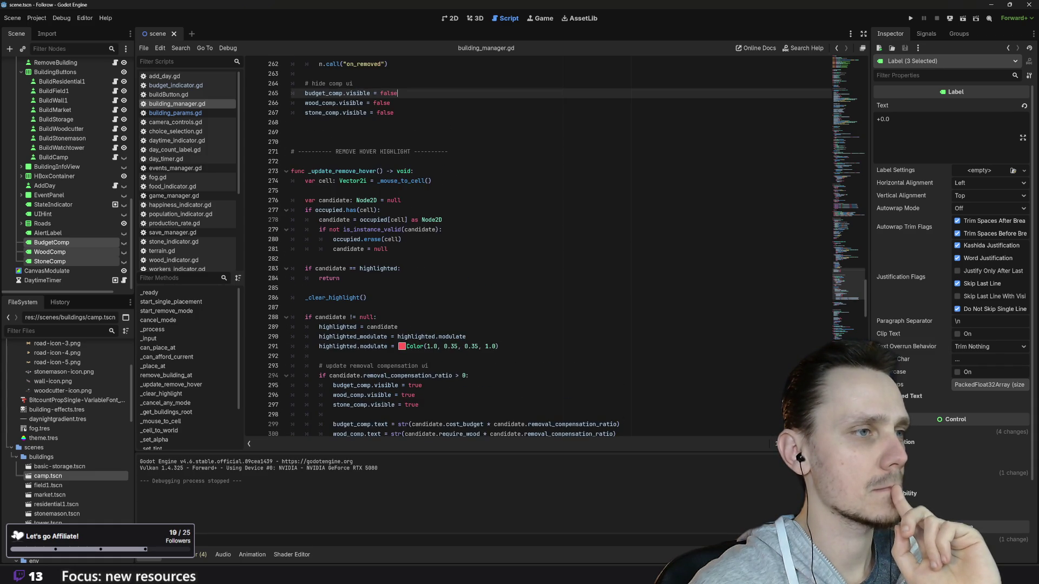
mouse_move(394, 288)
mouse_down()
mouse_move(349, 288)
mouse_move(264, 263)
mouse_up()
key(ctrl+c)
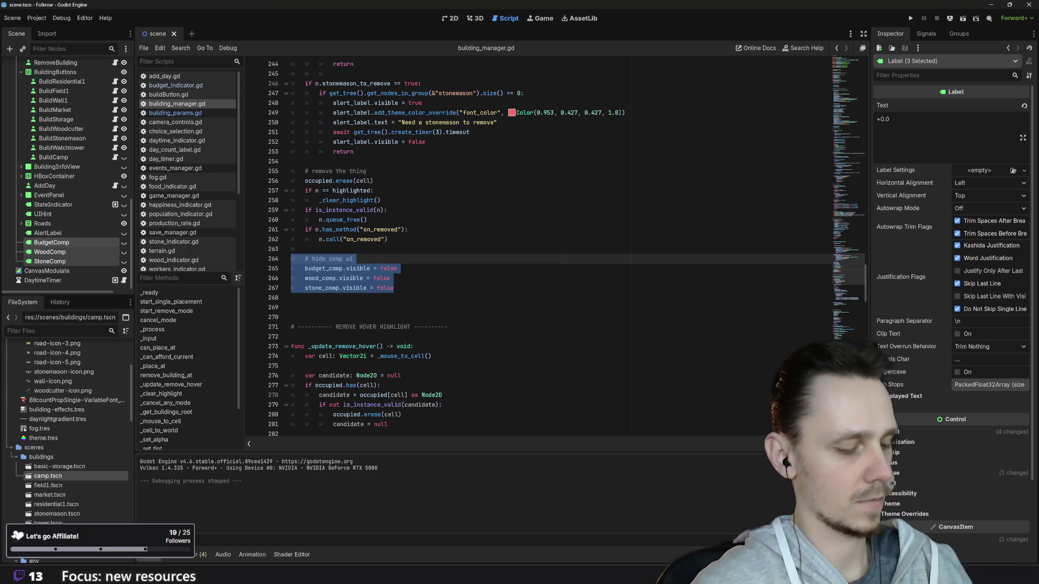
- Paste the comp-label hiding lines after _clear_highlight() in _cancel_any_mode, then run the project
scroll(264, 264, down, 16)
scroll(263, 263, down, 6)
scroll(264, 263, up, 1)
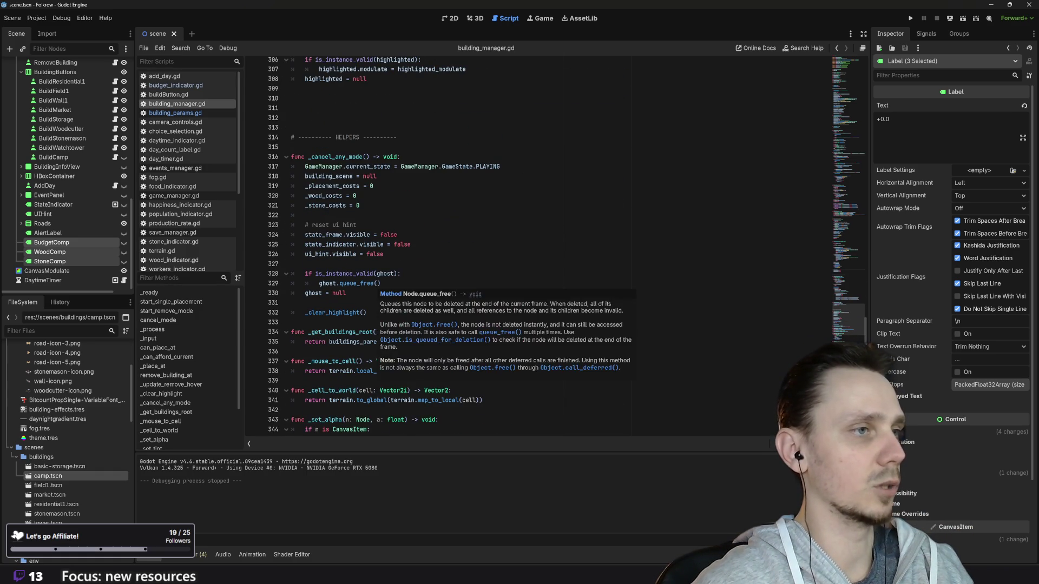
click(368, 312)
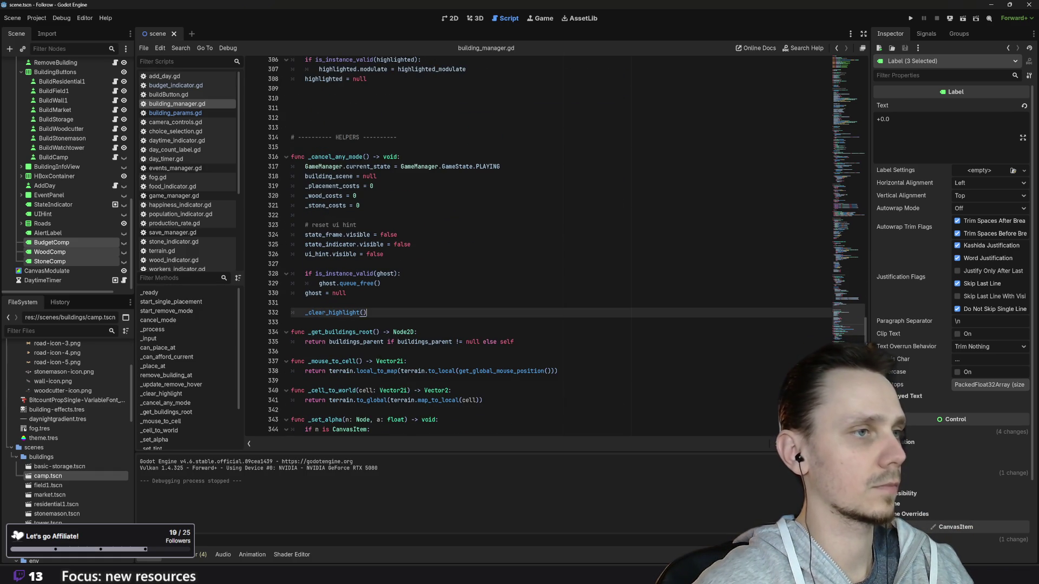
key(Return)
key(Return)
key(ctrl+v)
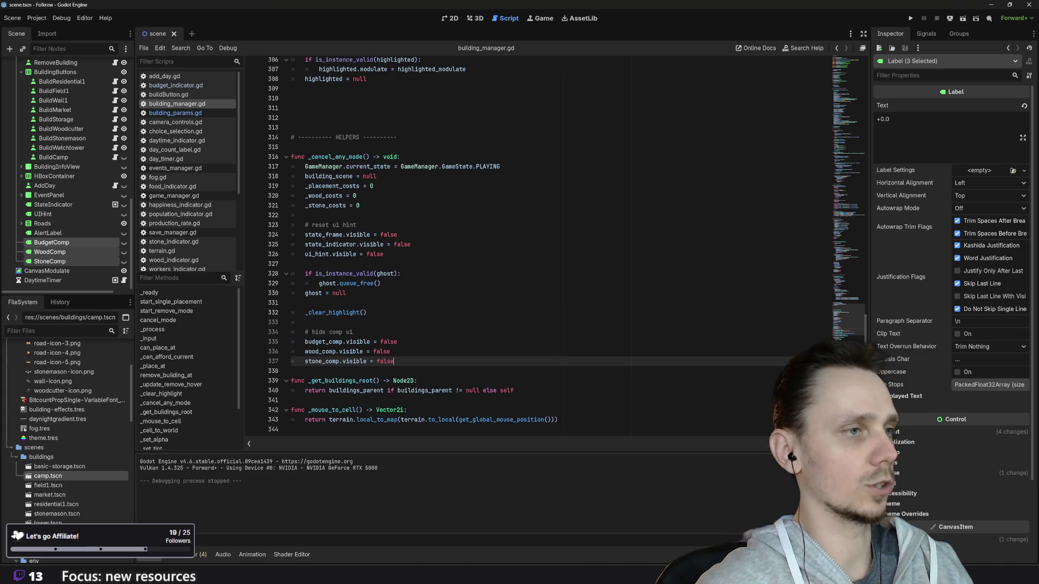
click(911, 18)
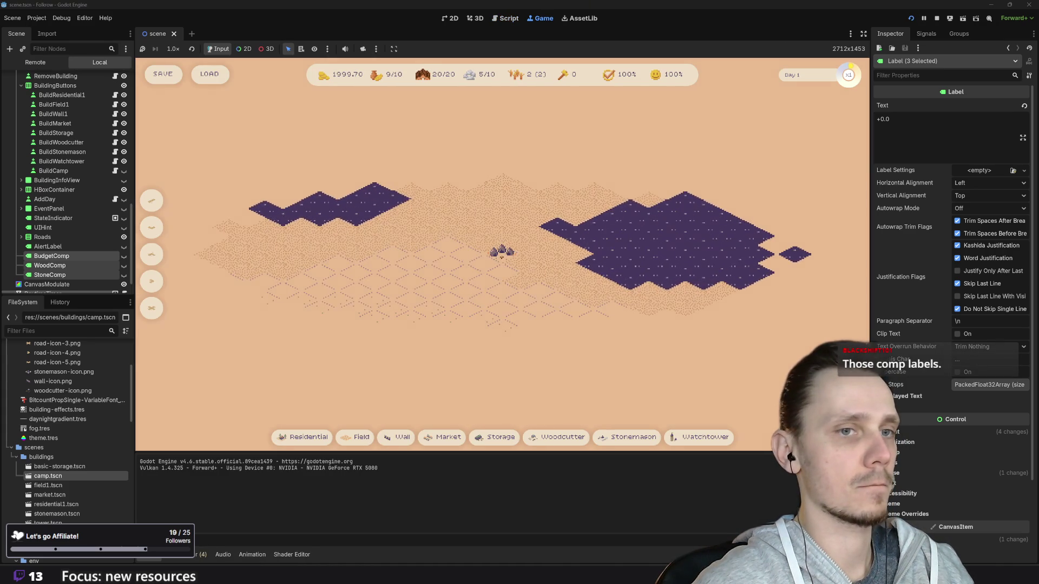
- Place a small stone building and a camp, toggling removal mode and cancelling it with Esc
key(x)
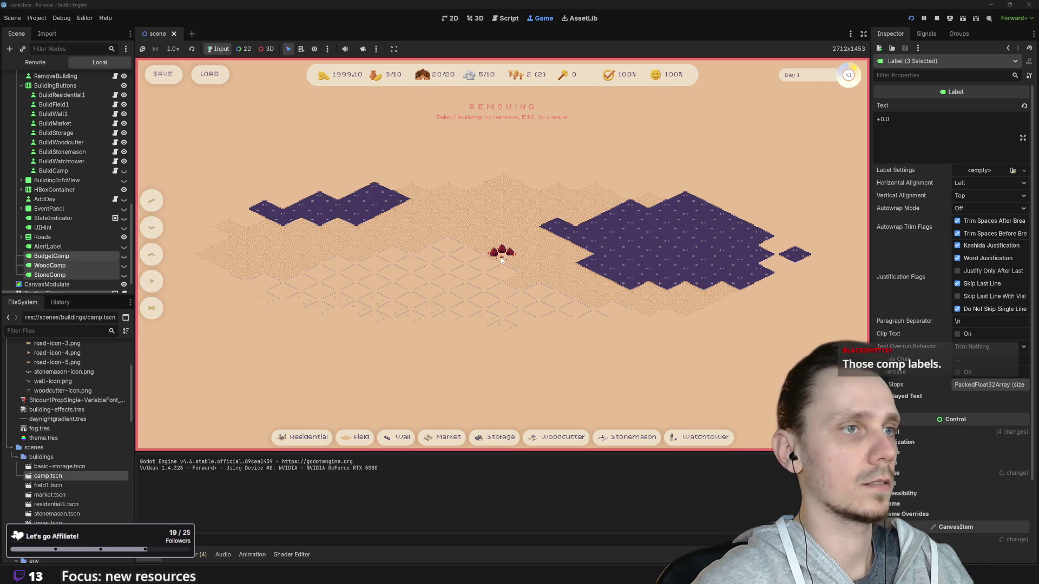
key(Escape)
scroll(476, 309, up, 2)
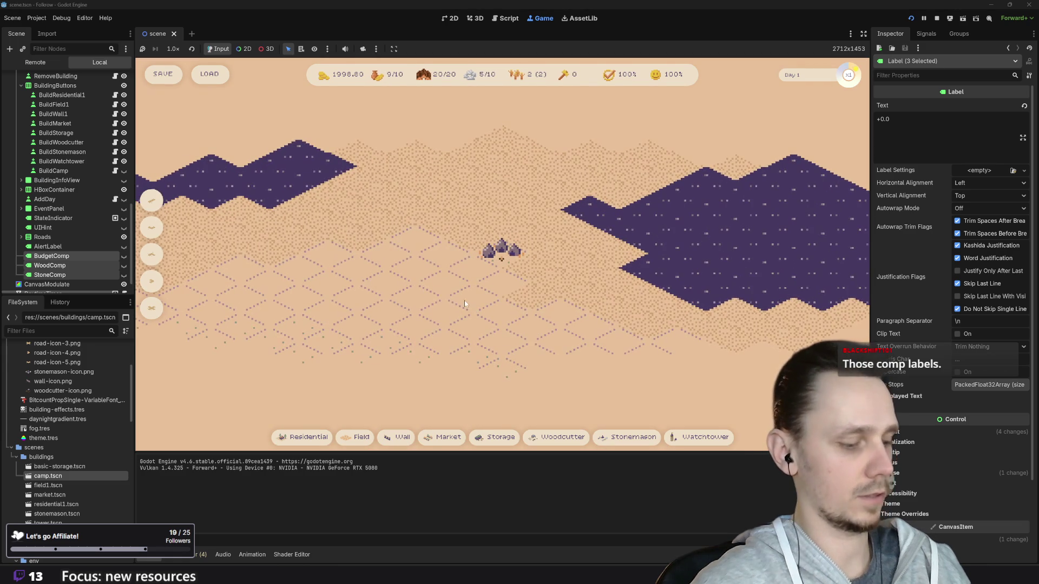
click(447, 324)
key(c)
click(420, 297)
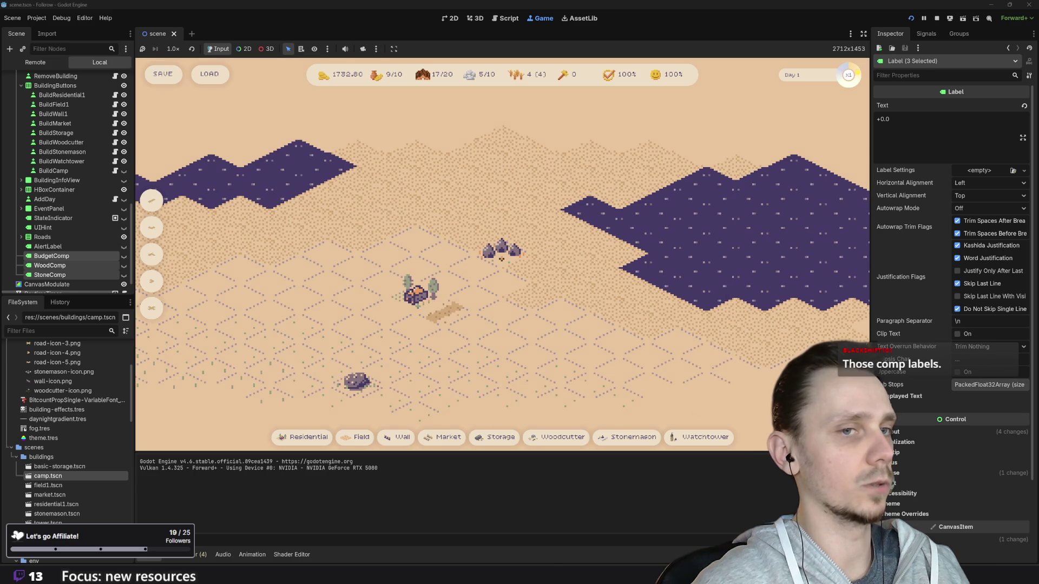
key(x)
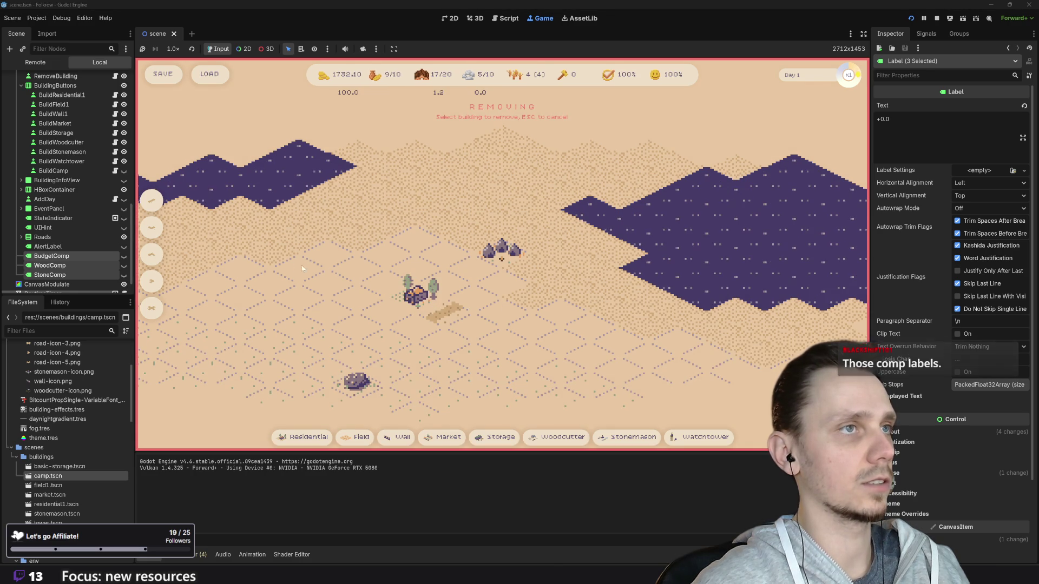
key(Escape)
- Remove the camp, then toggle removal mode again to confirm no comp labels linger
key(x)
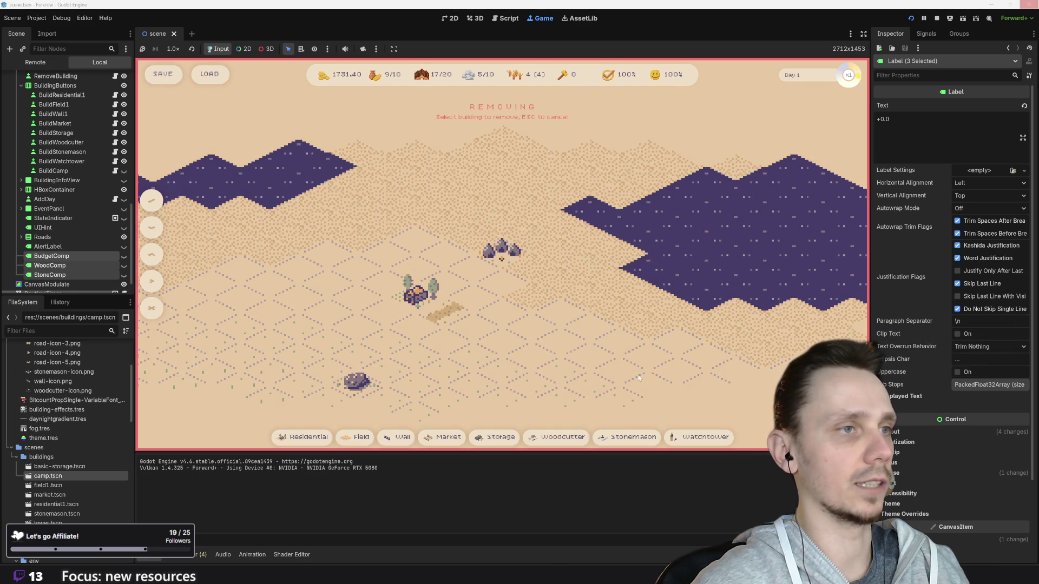
click(427, 293)
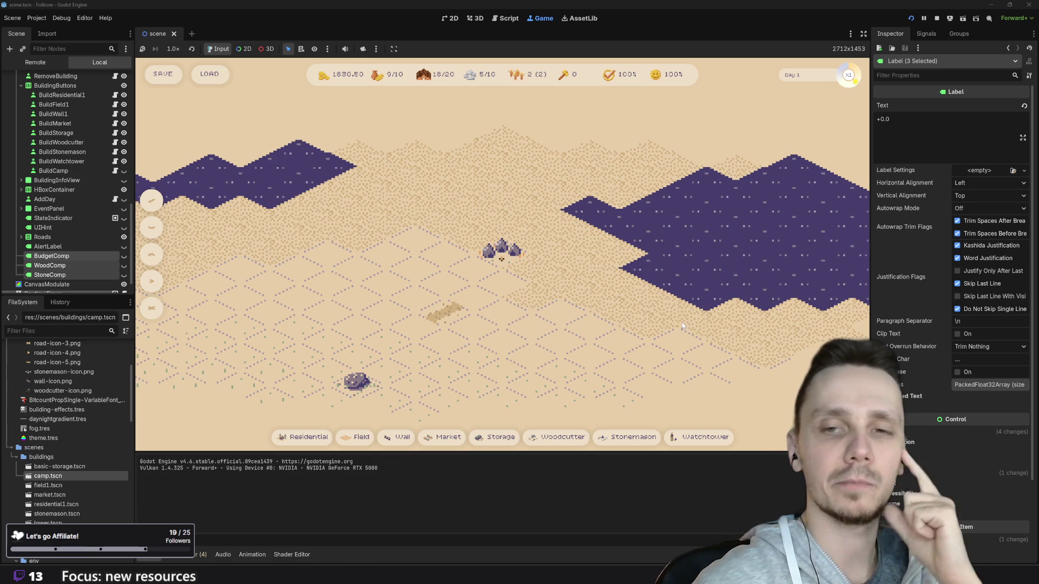
scroll(491, 138, down, 2)
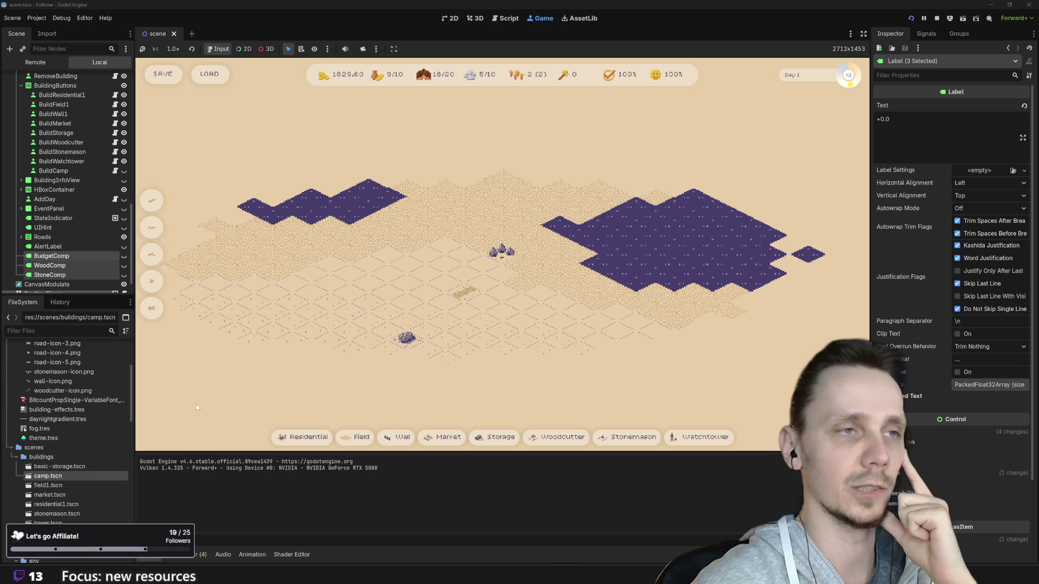
scroll(563, 282, up, 2)
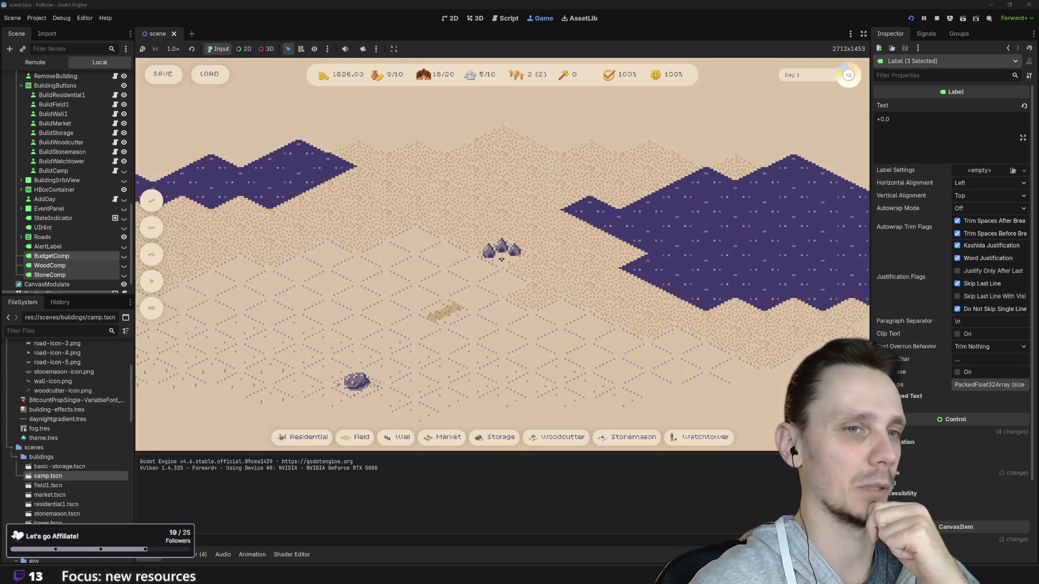
key(x)
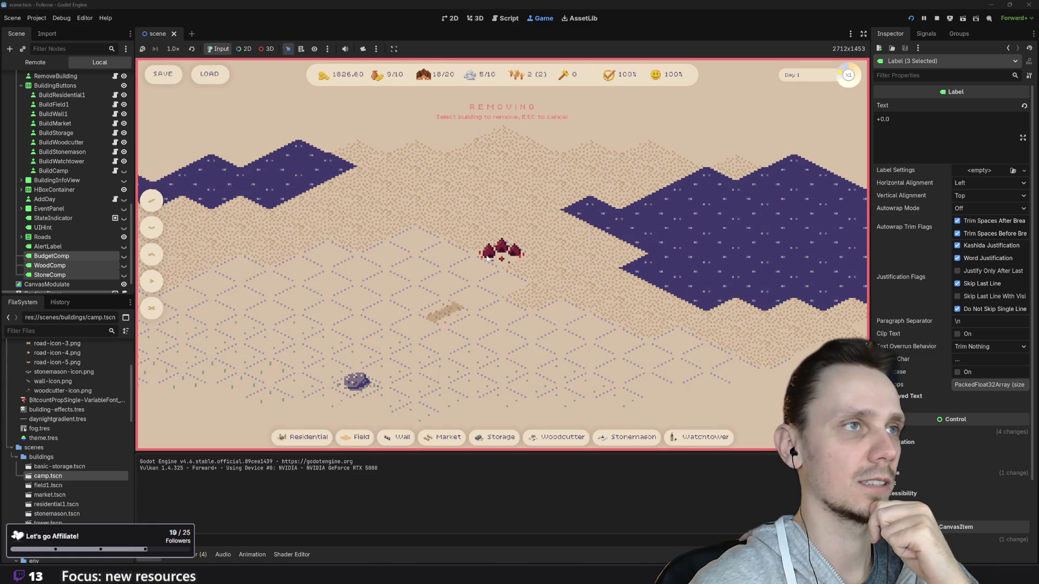
key(Escape)
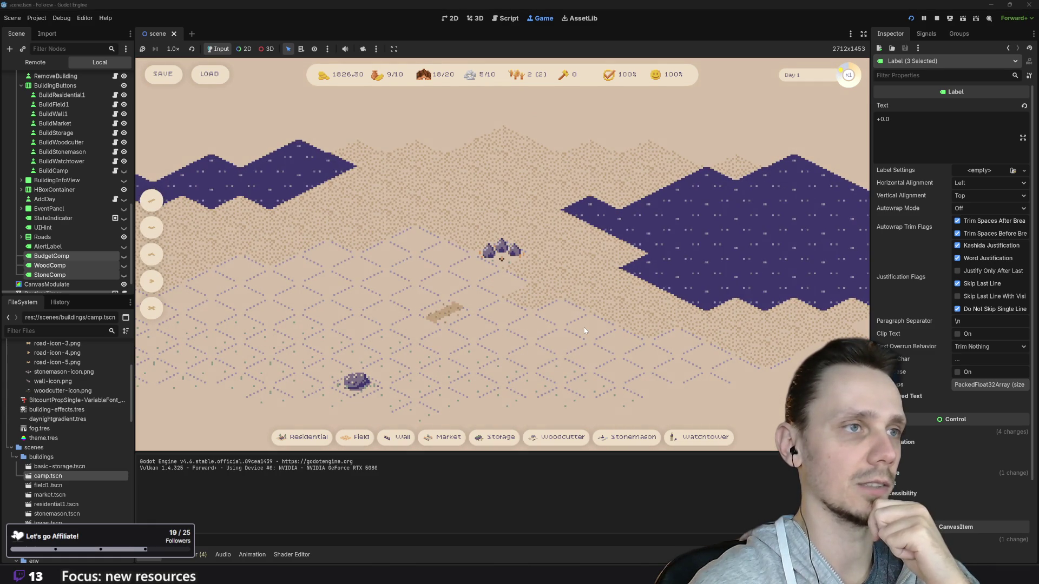
scroll(583, 327, down, 3)
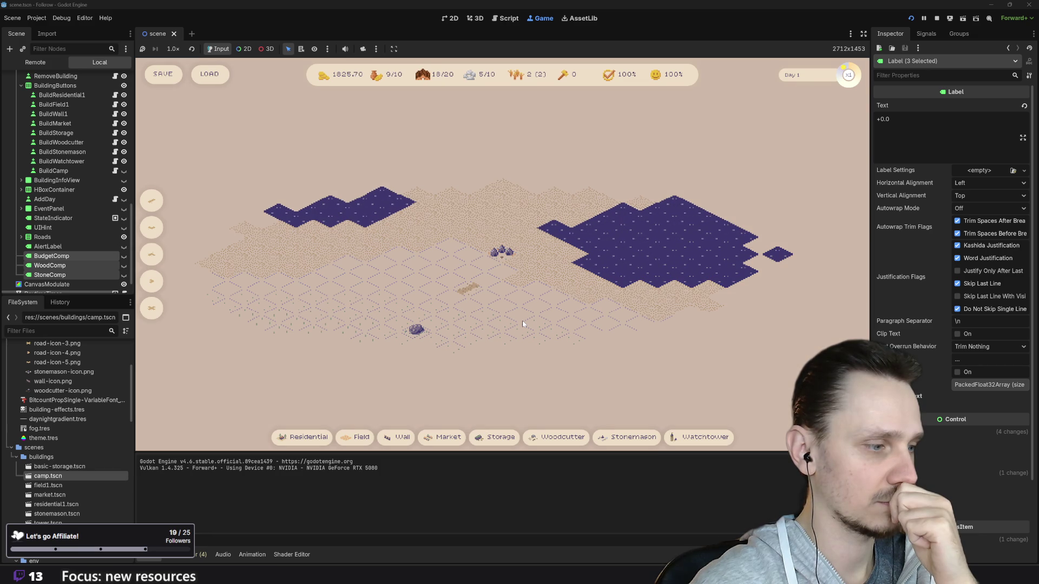
scroll(523, 324, up, 2)
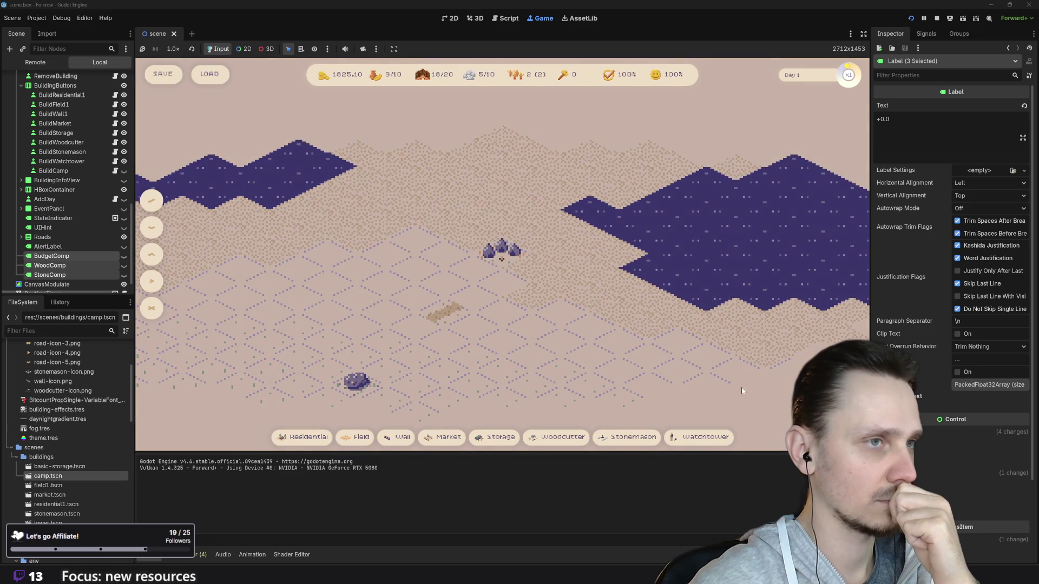
- Place a new building on the left ground and a house near the road
click(406, 437)
click(323, 297)
key(x)
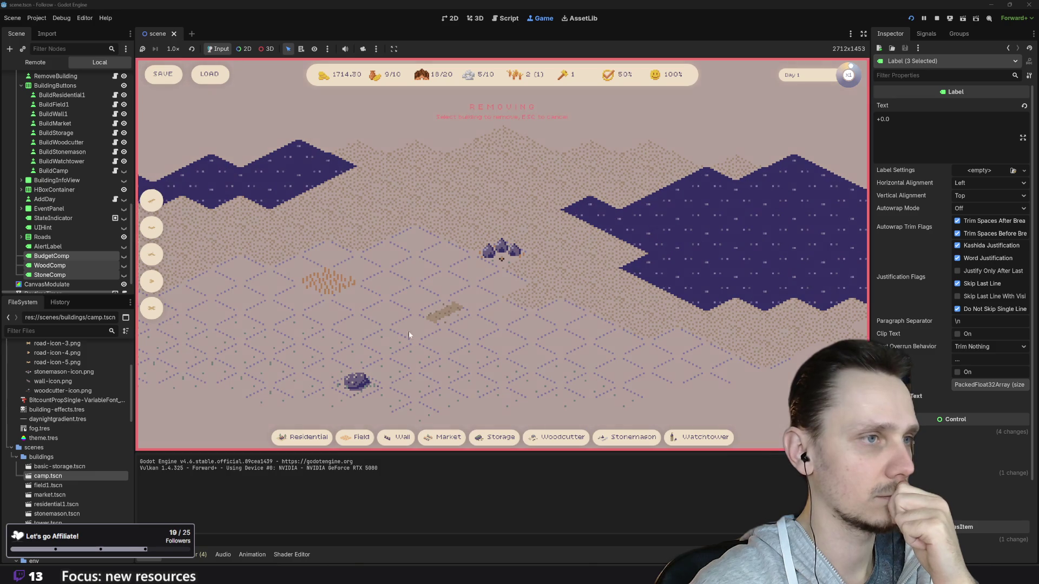
click(340, 278)
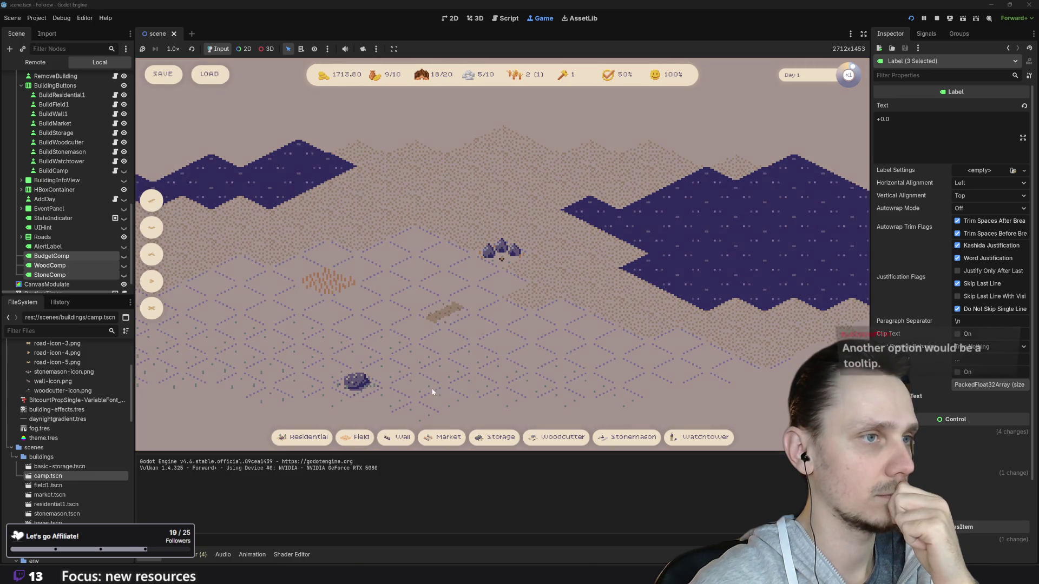
click(306, 438)
click(420, 308)
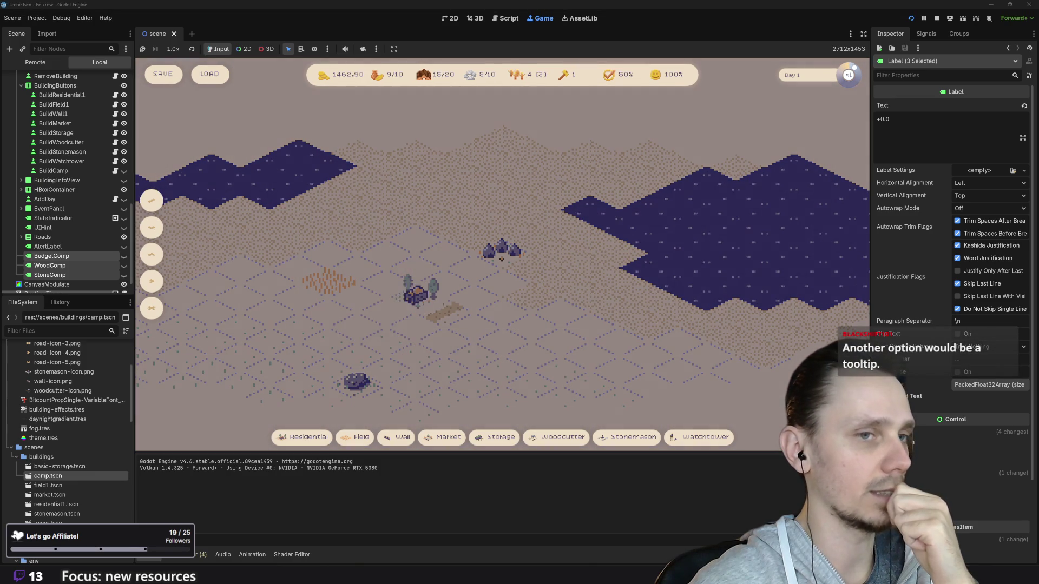
- Toggle removal mode over the new house, cancel with Esc, and stop the game
key(x)
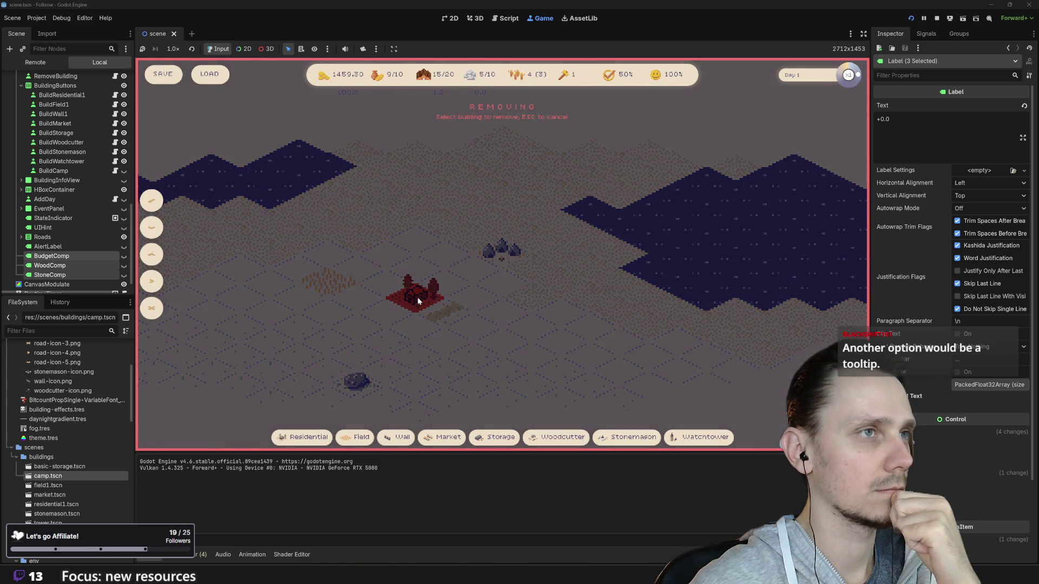
key(Escape)
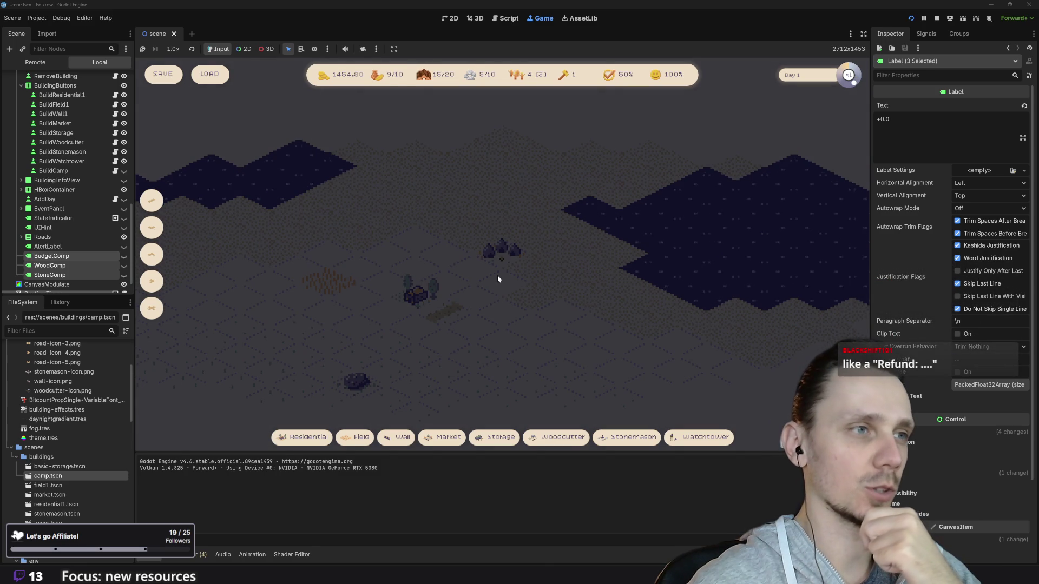
scroll(480, 277, up, 1)
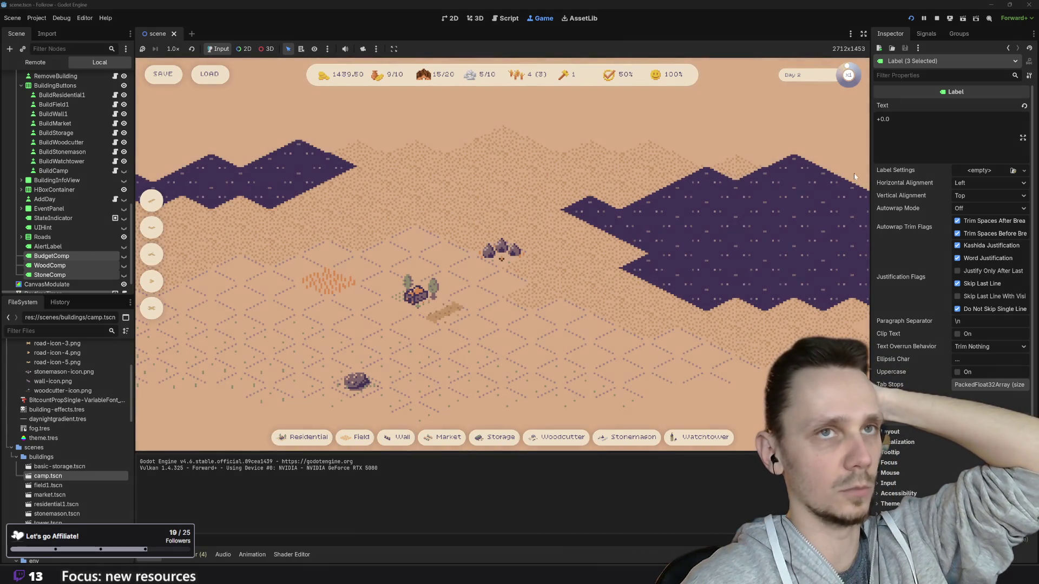
click(937, 18)
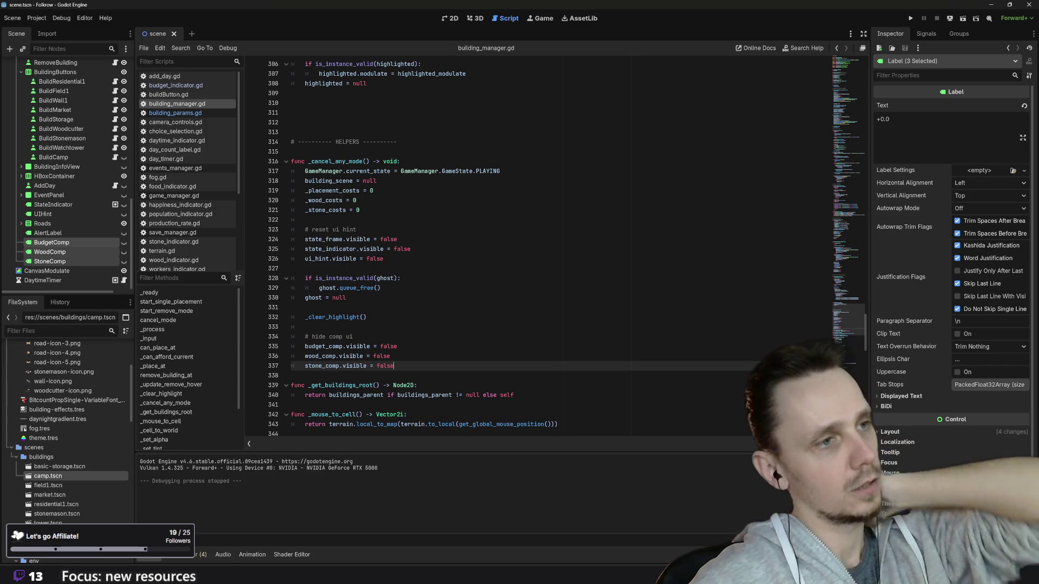
- Move up building_manager.gd to _update_remove_hover, selecting the _clear_highlight name on the way
scroll(536, 244, up, 7)
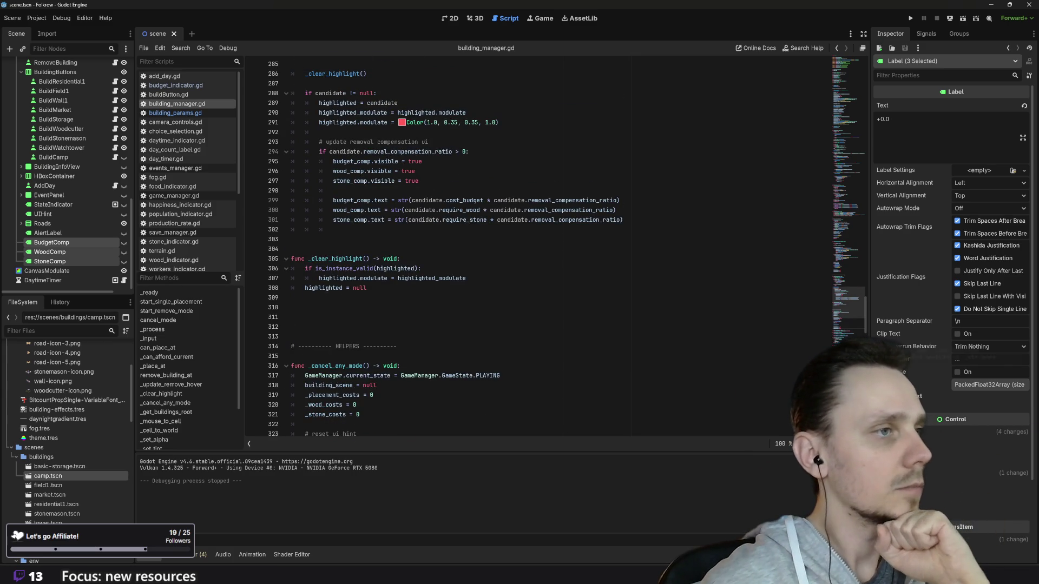
scroll(536, 247, up, 2)
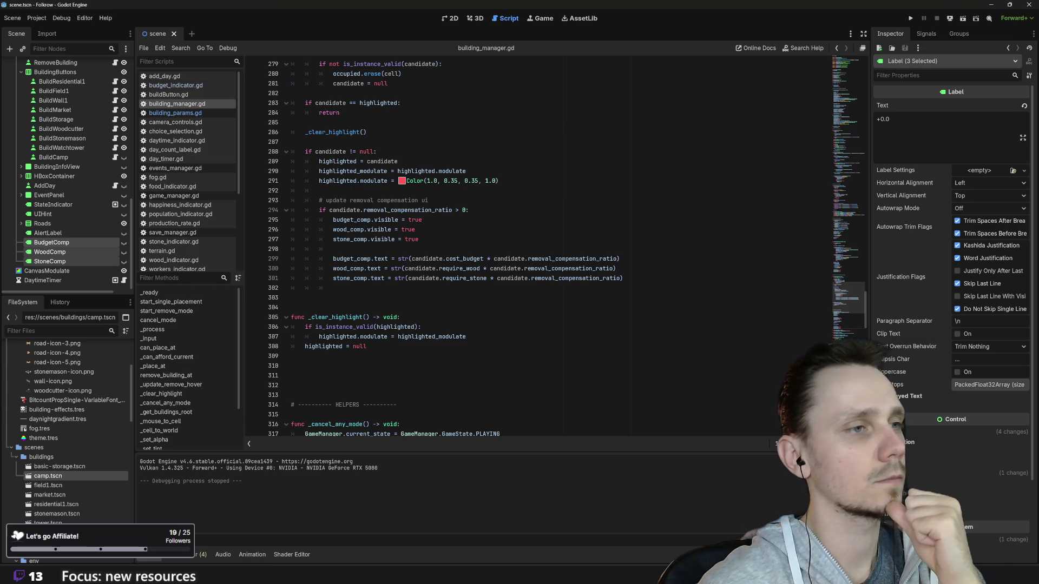
scroll(566, 249, up, 1)
double_click(335, 346)
scroll(335, 346, up, 2)
scroll(567, 248, up, 3)
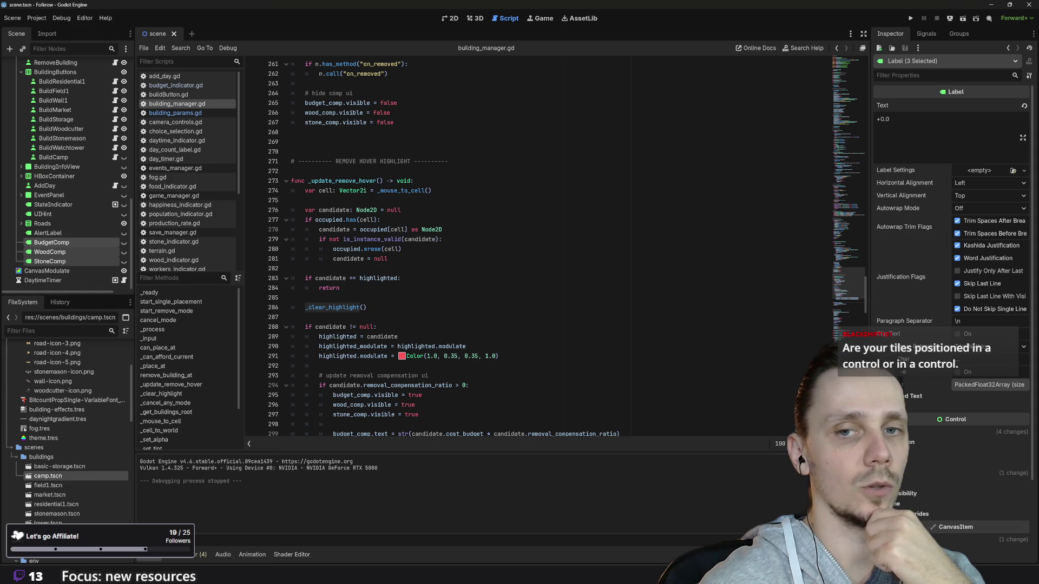
scroll(73, 243, up, 10)
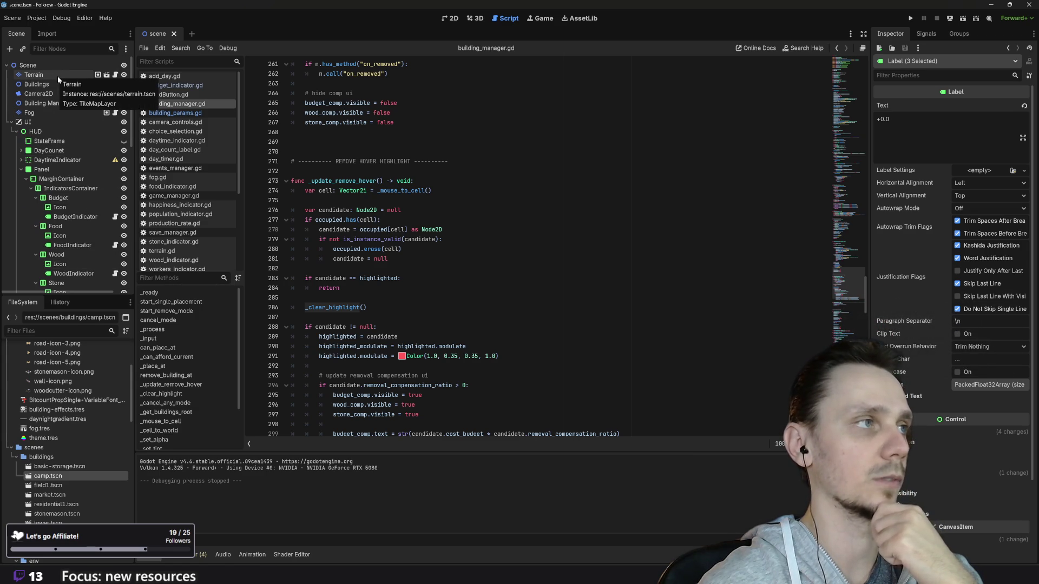
click(11, 122)
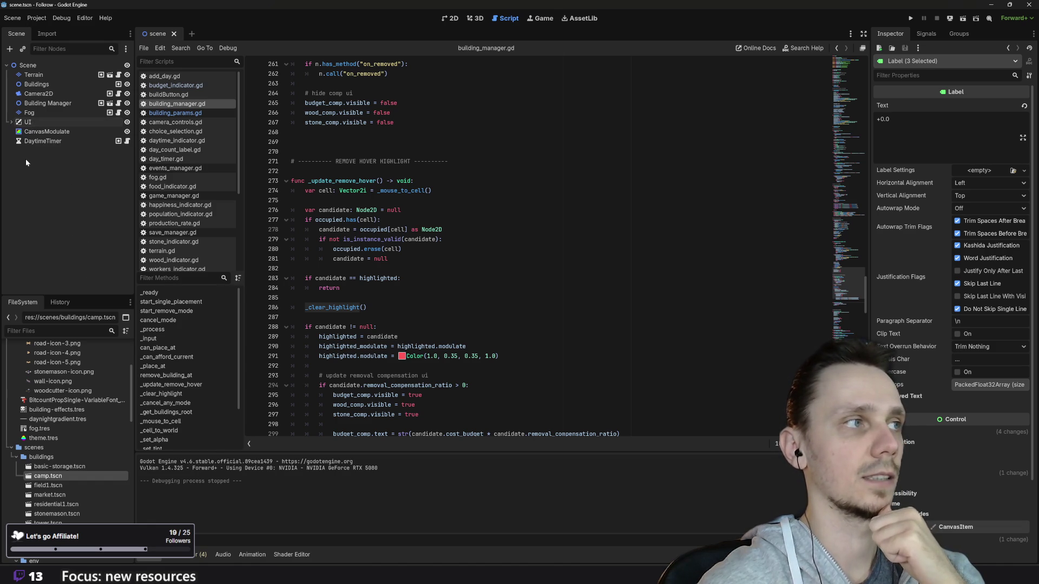
click(12, 122)
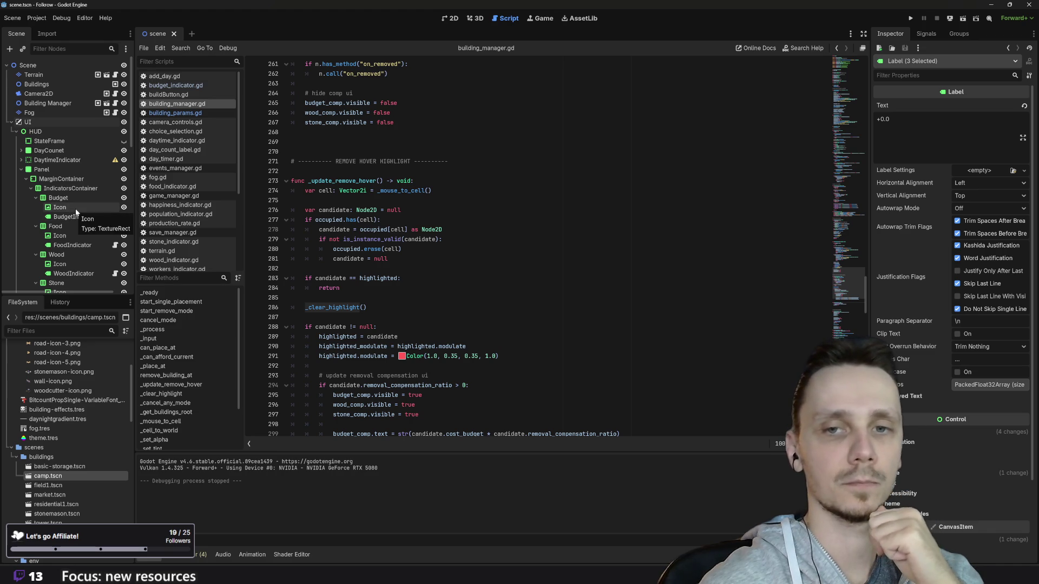
click(12, 122)
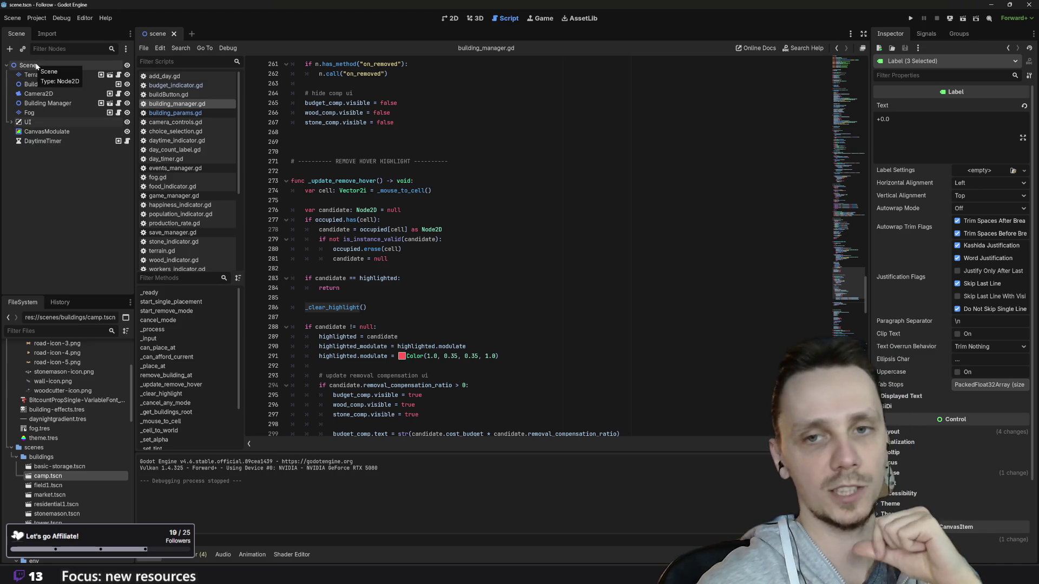
click(11, 123)
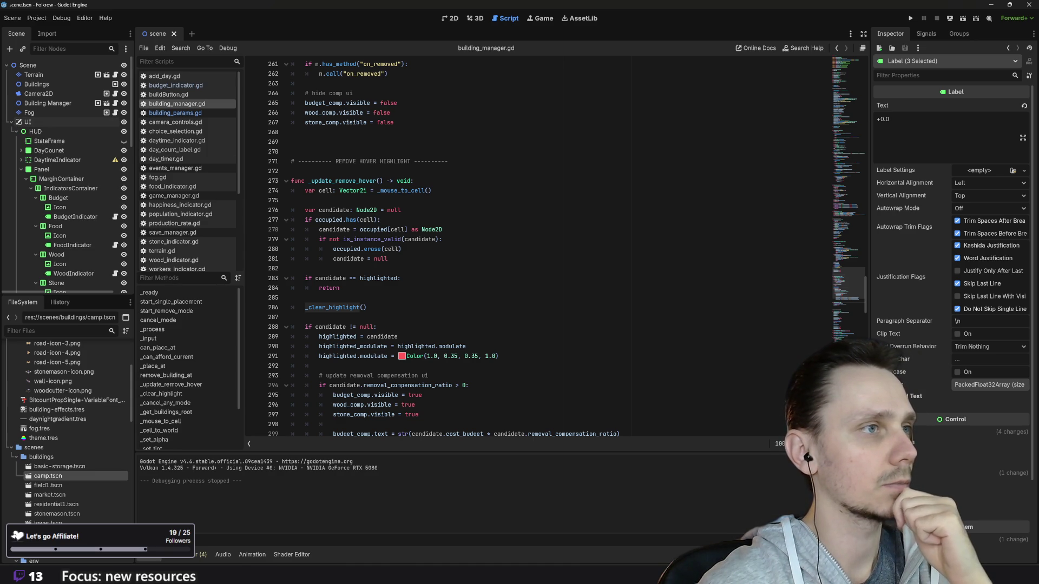
scroll(536, 249, up, 6)
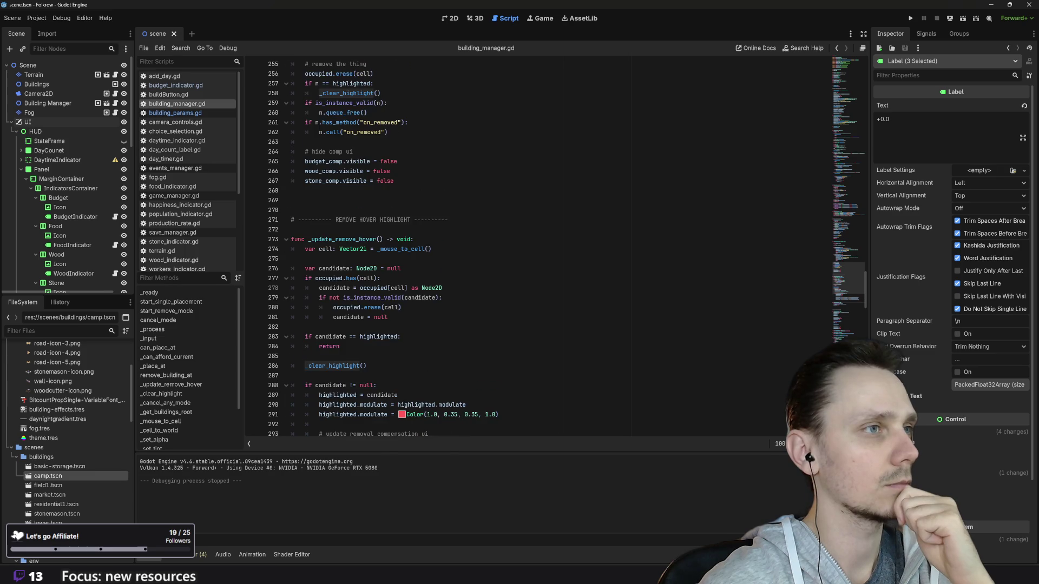
- Delete the word REMOVE from the line 271 section comment, leaving 'HOVER HIGHLIGHT'
scroll(535, 249, up, 5)
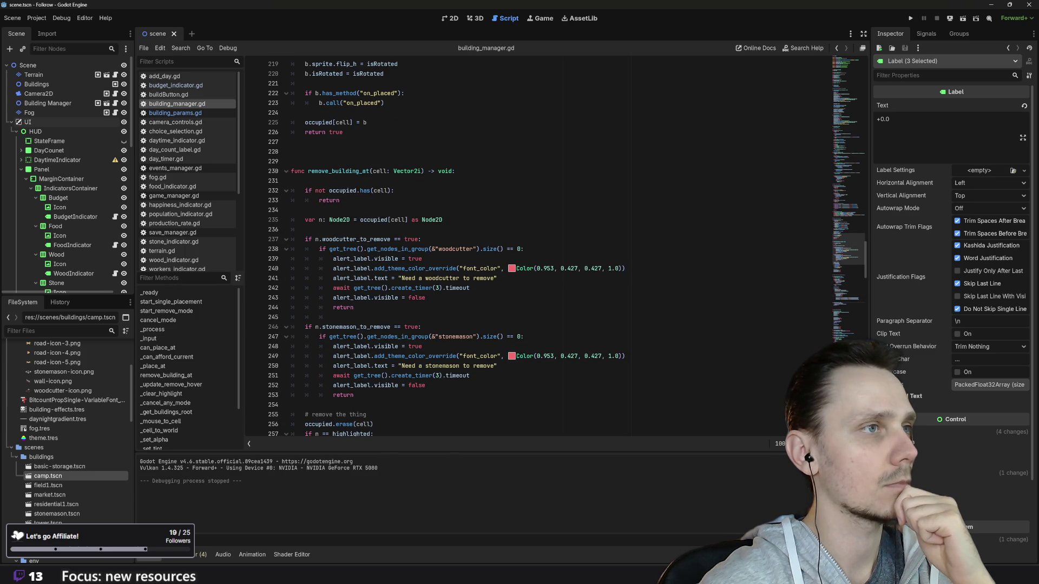
scroll(536, 249, down, 2)
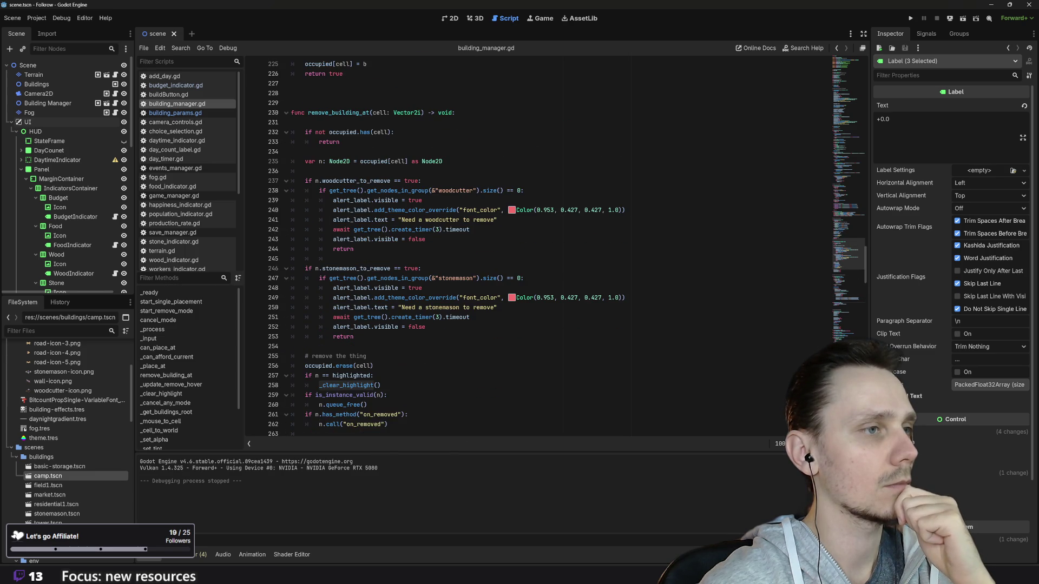
scroll(536, 249, down, 3)
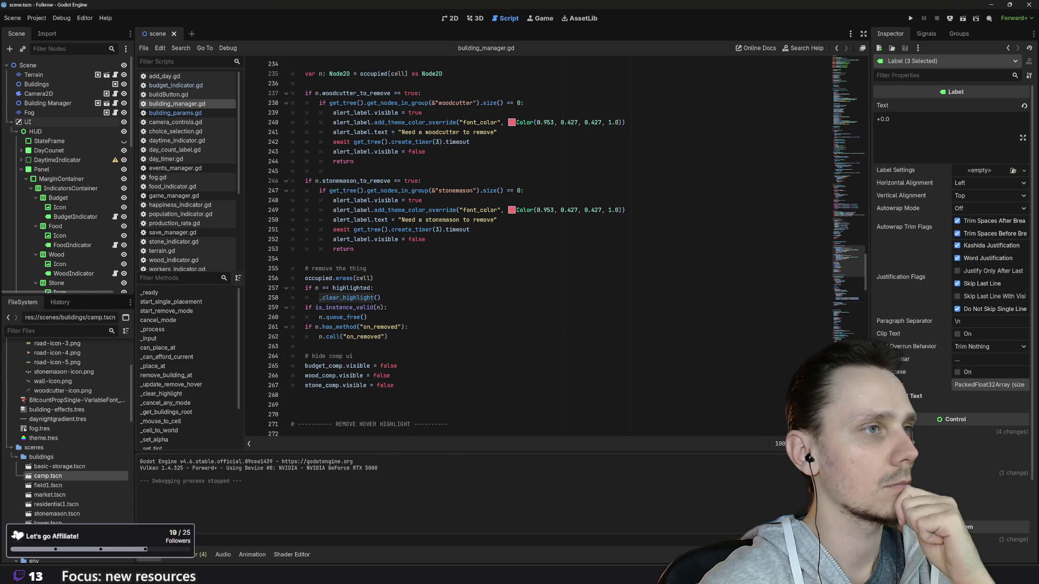
scroll(535, 249, up, 2)
scroll(536, 249, down, 2)
scroll(536, 249, down, 6)
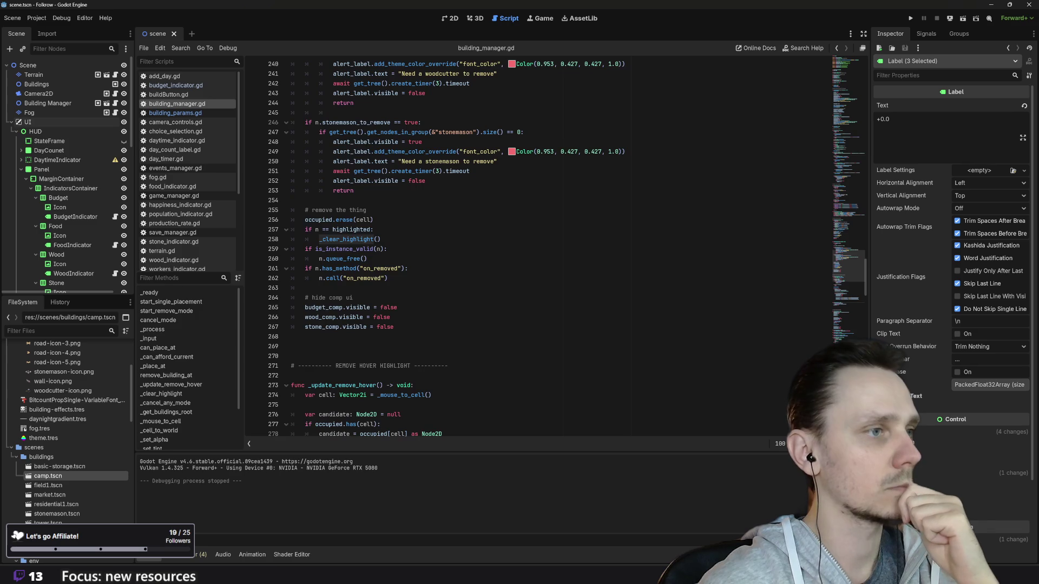
scroll(536, 249, down, 3)
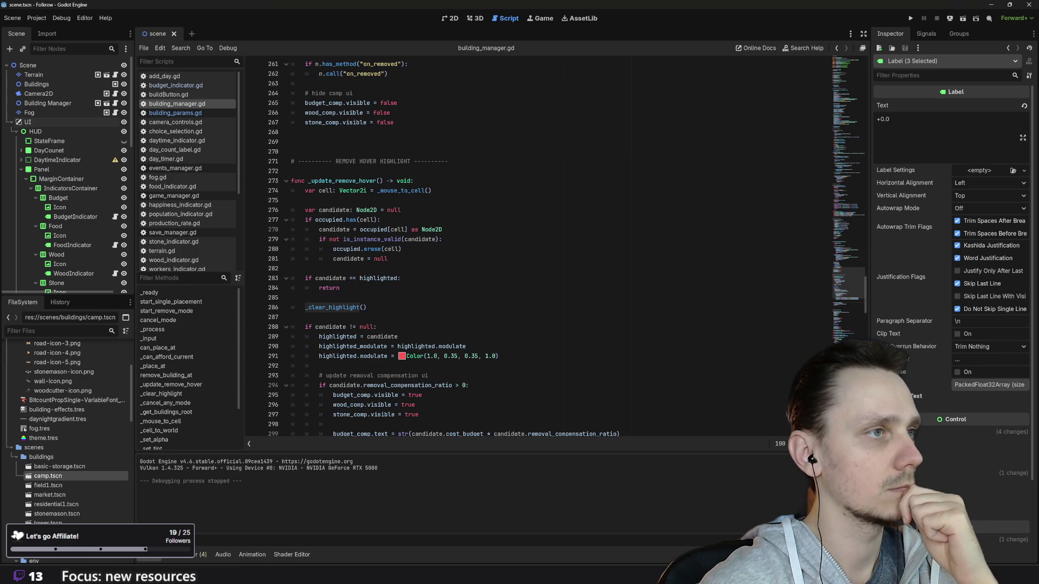
double_click(346, 161)
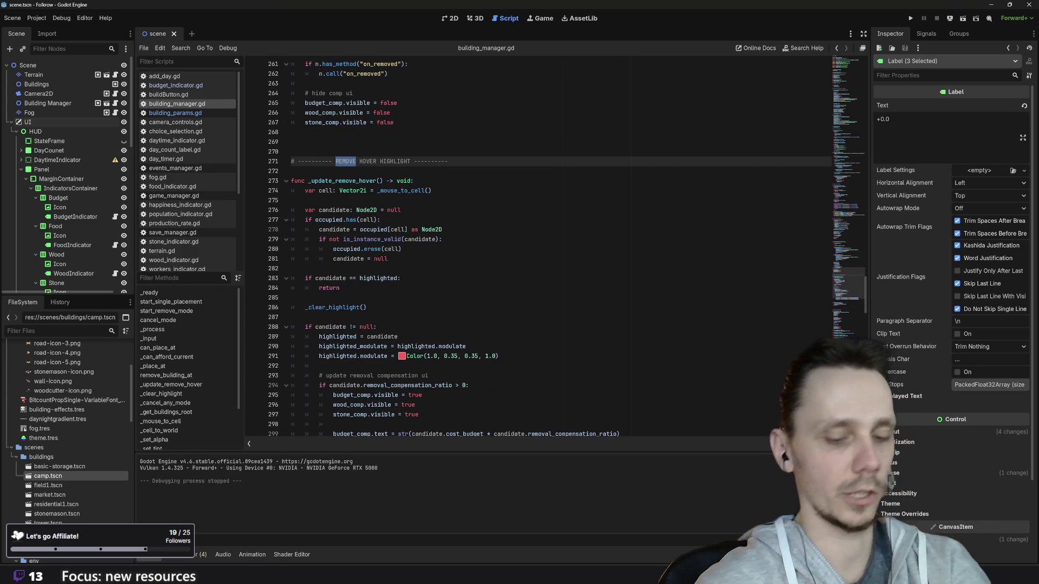
key(Delete)
key(Delete)
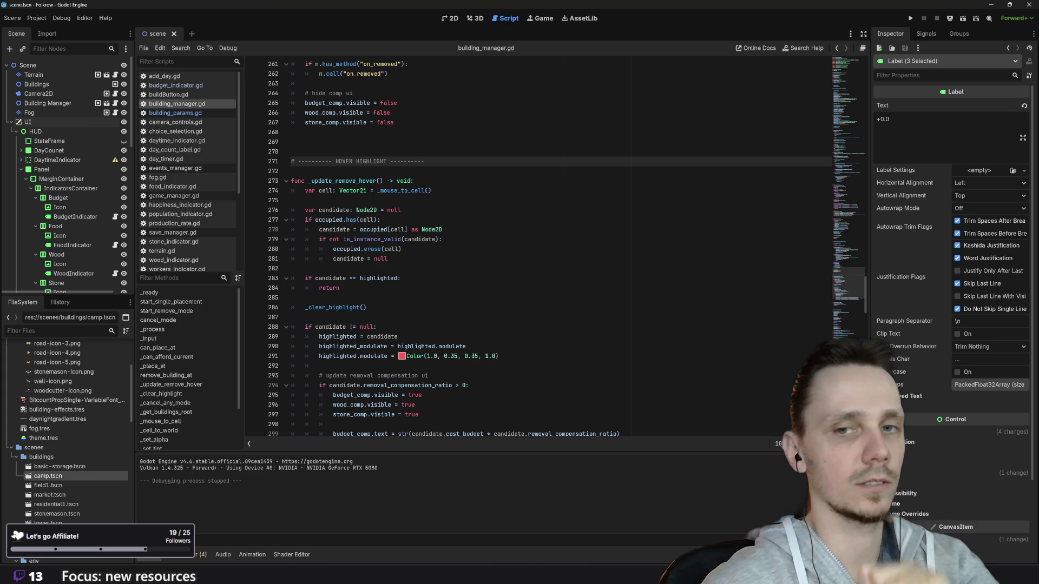
scroll(539, 249, down, 2)
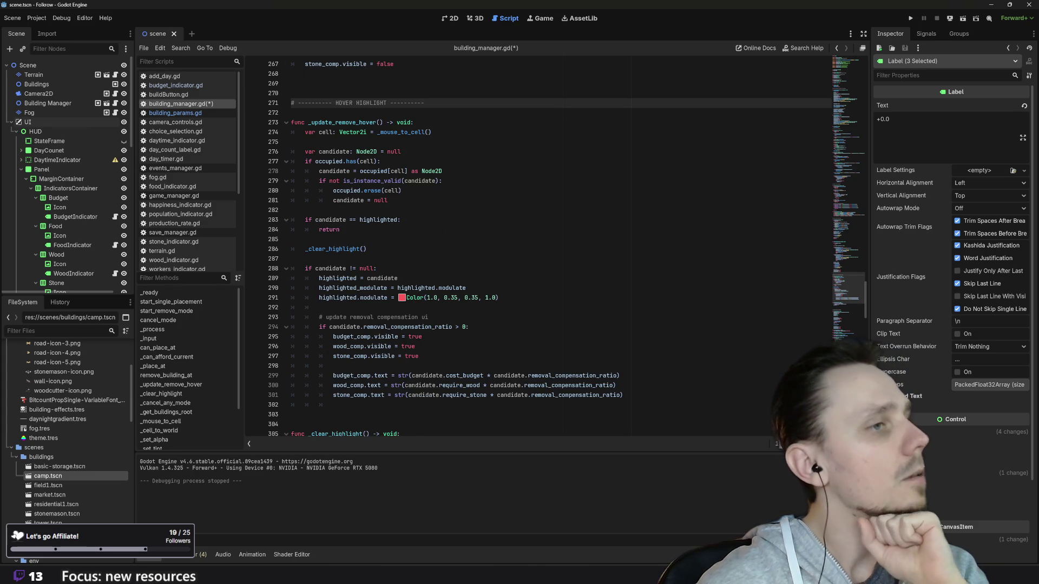
scroll(539, 249, down, 2)
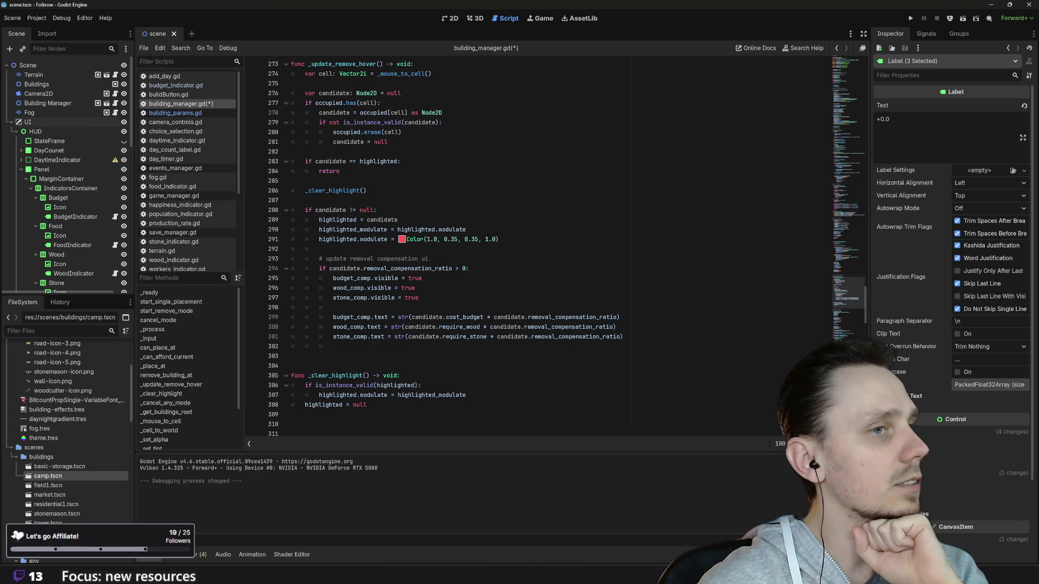
scroll(538, 249, up, 1)
click(335, 74)
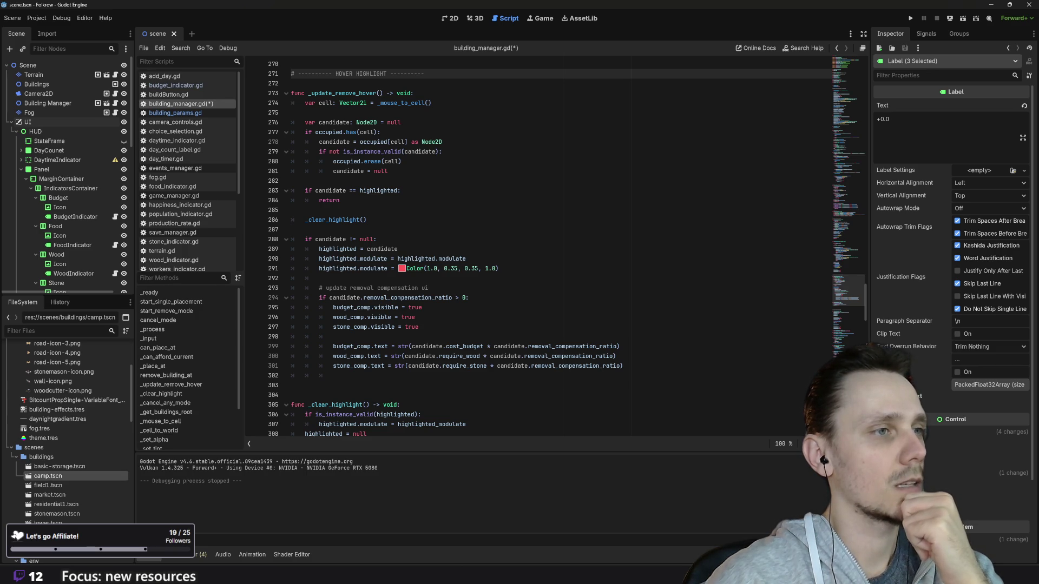
scroll(539, 249, up, 2)
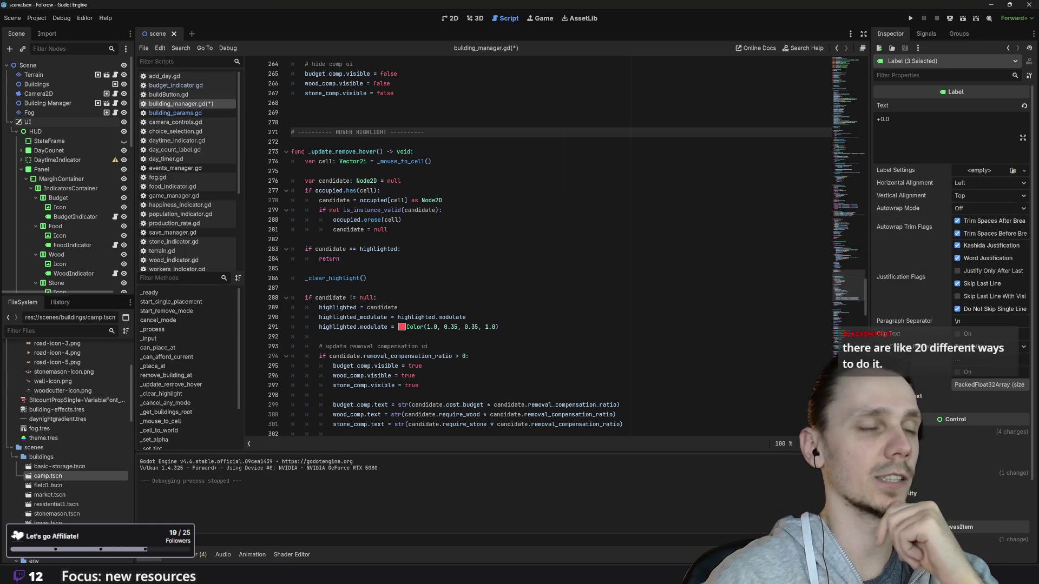
mouse_move(373, 221)
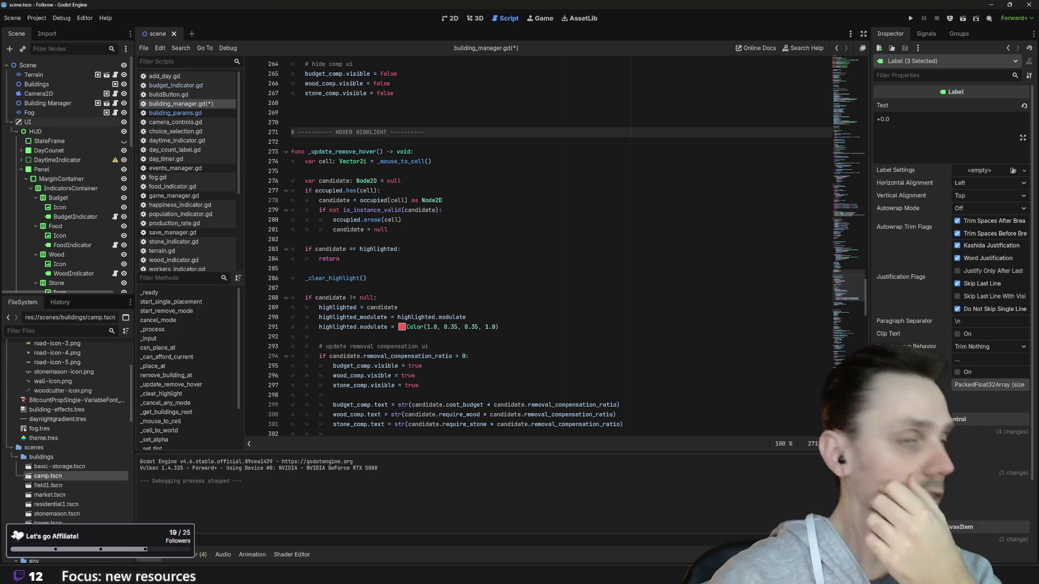
scroll(541, 249, down, 1)
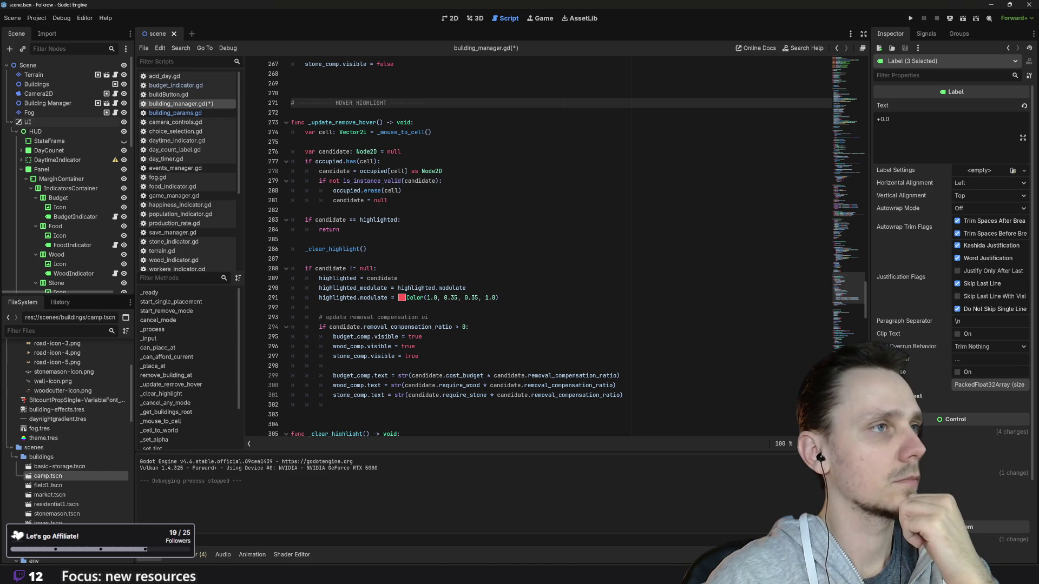
double_click(345, 122)
scroll(539, 249, down, 4)
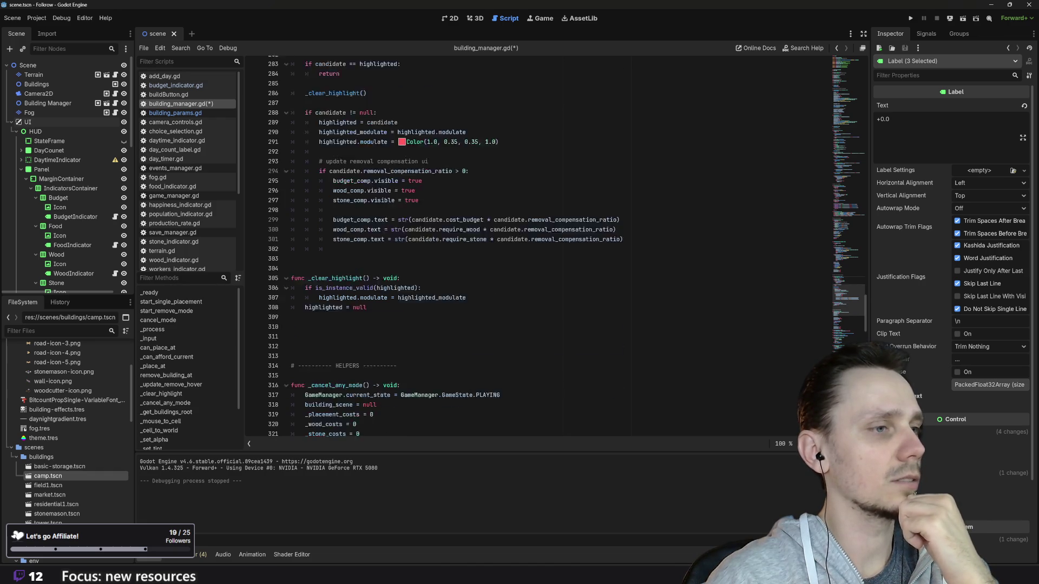
scroll(539, 249, down, 20)
scroll(538, 249, down, 19)
scroll(538, 249, up, 20)
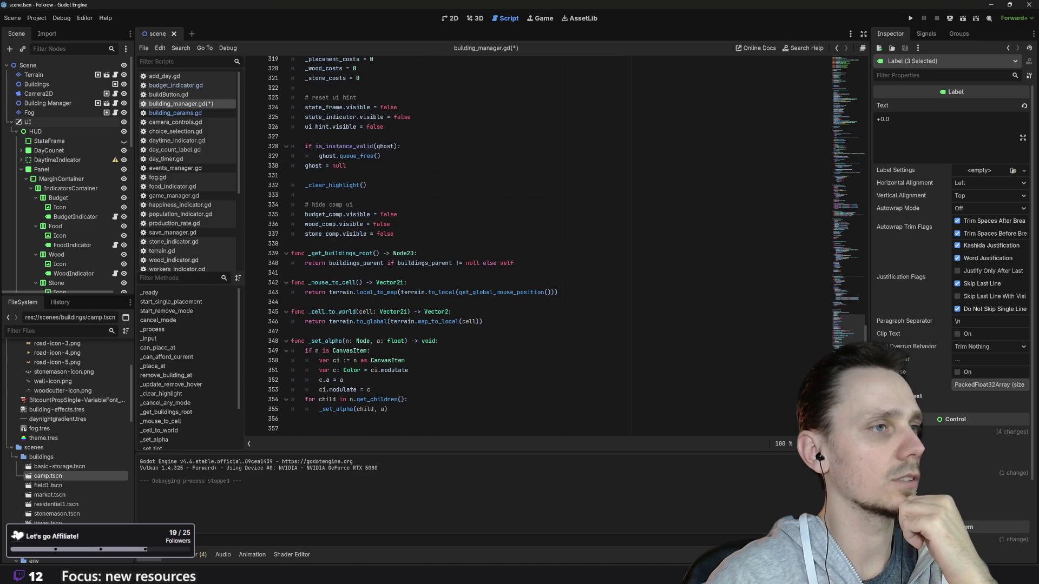
scroll(539, 249, up, 20)
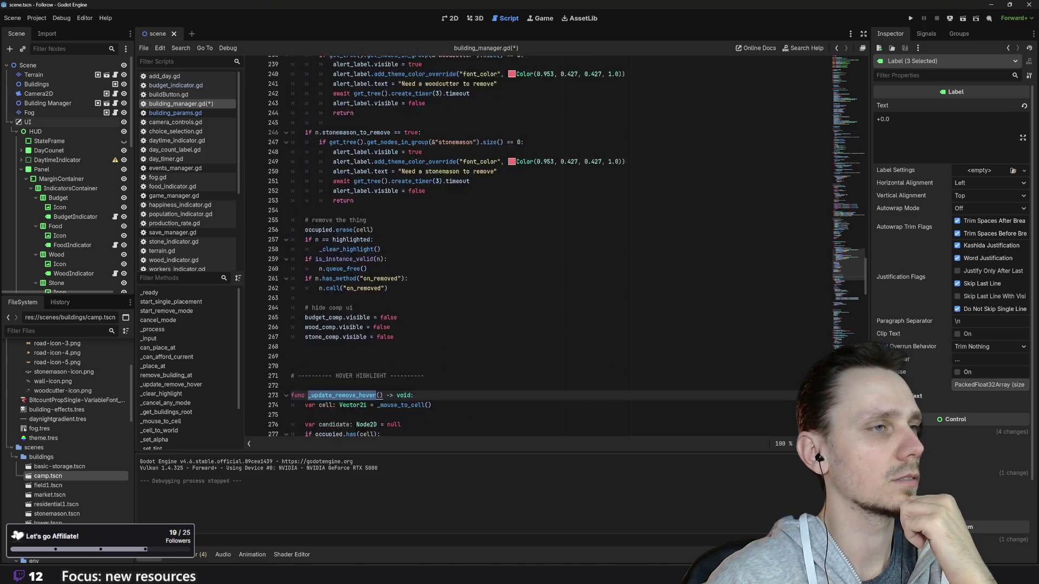
scroll(538, 249, up, 19)
scroll(538, 249, up, 15)
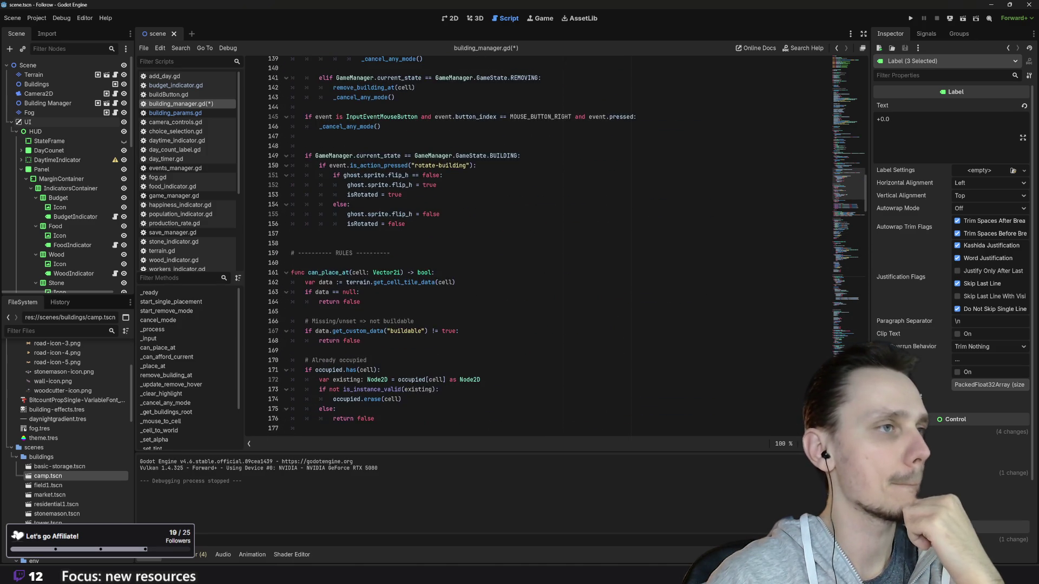
scroll(538, 249, up, 20)
scroll(539, 249, up, 6)
scroll(538, 249, up, 5)
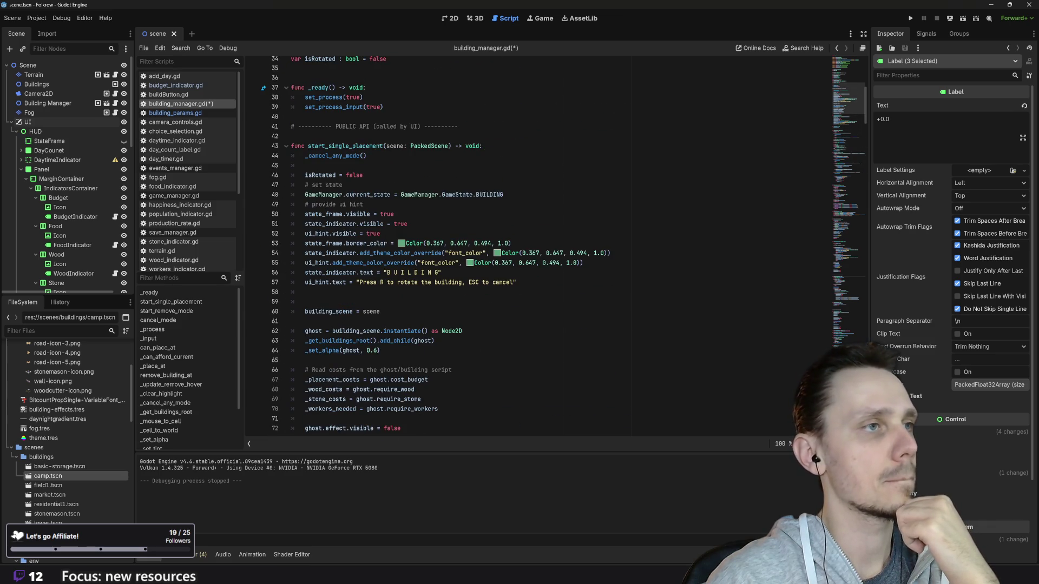
scroll(539, 249, up, 7)
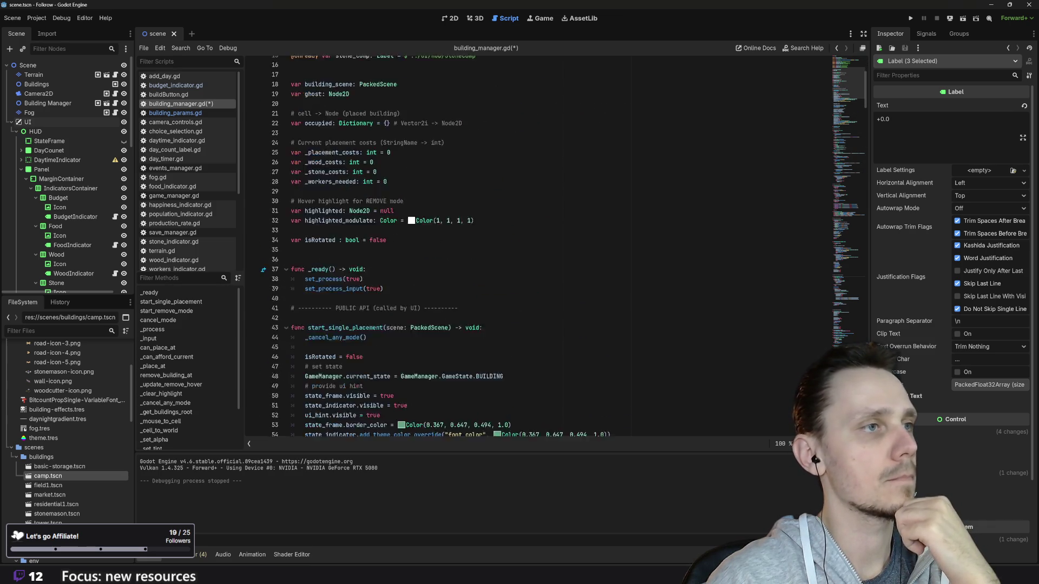
scroll(538, 249, down, 17)
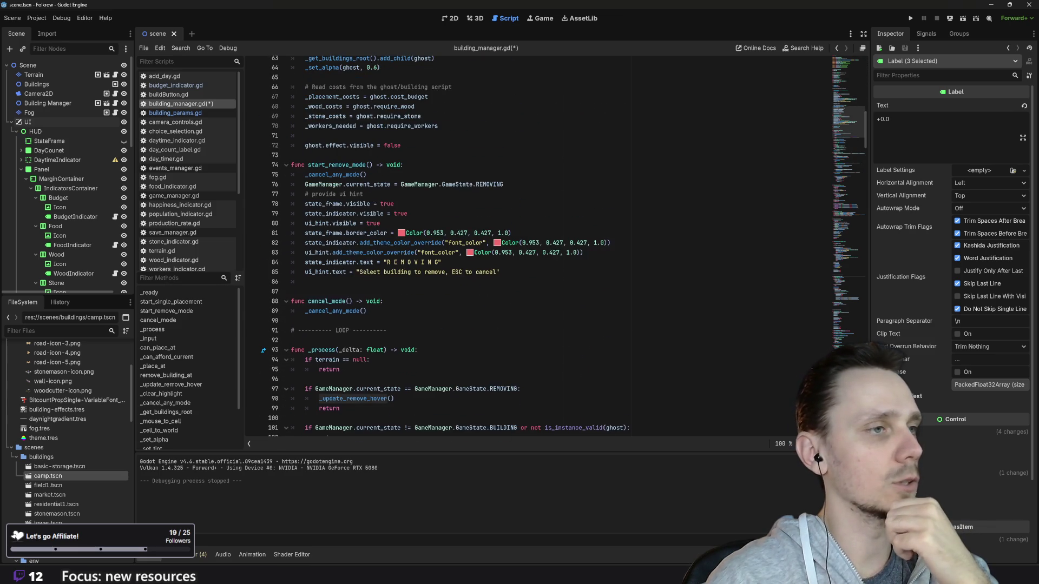
scroll(539, 249, down, 4)
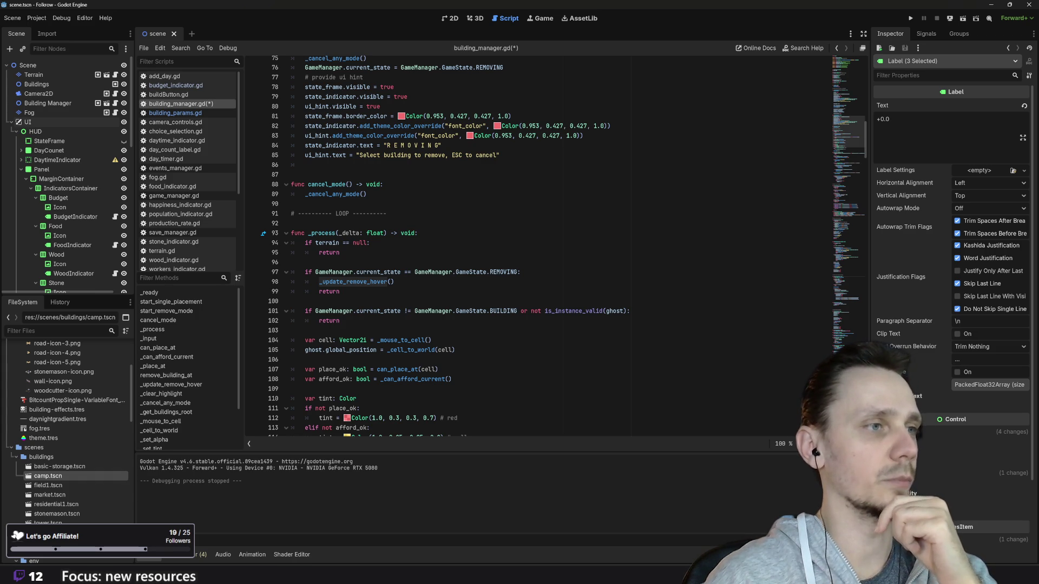
scroll(538, 243, down, 20)
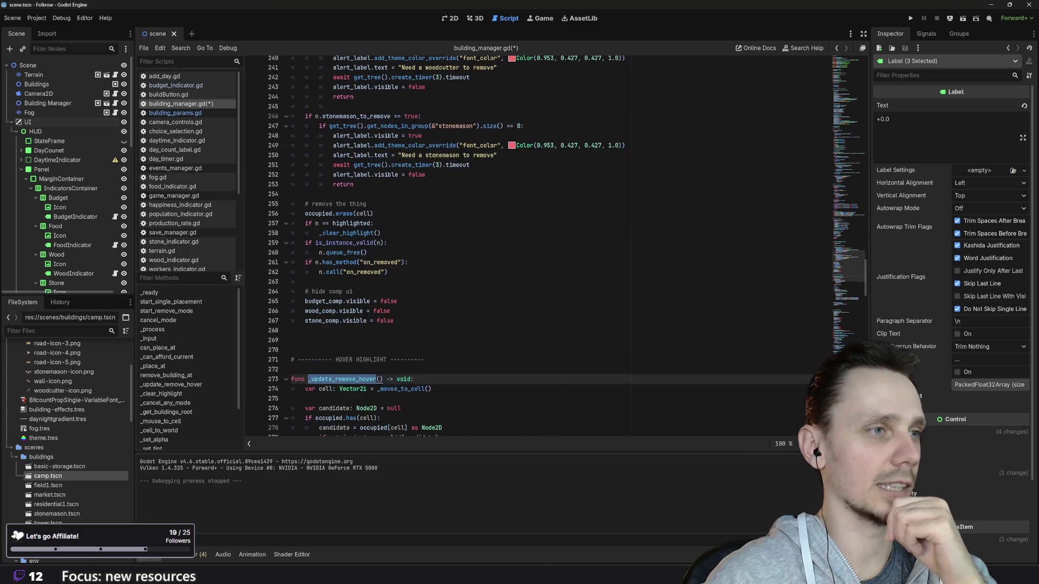
scroll(539, 244, down, 10)
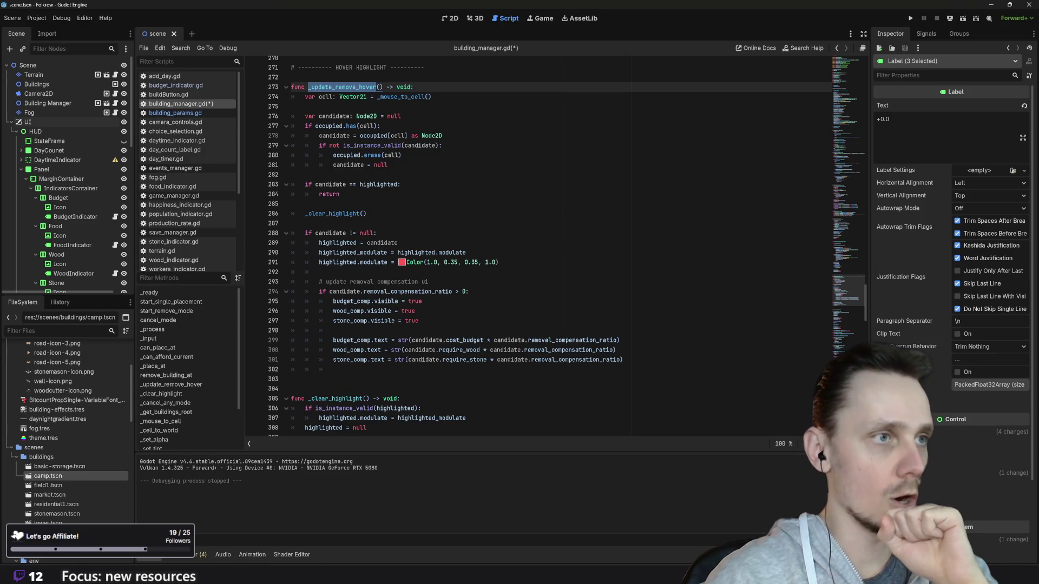
click(327, 292)
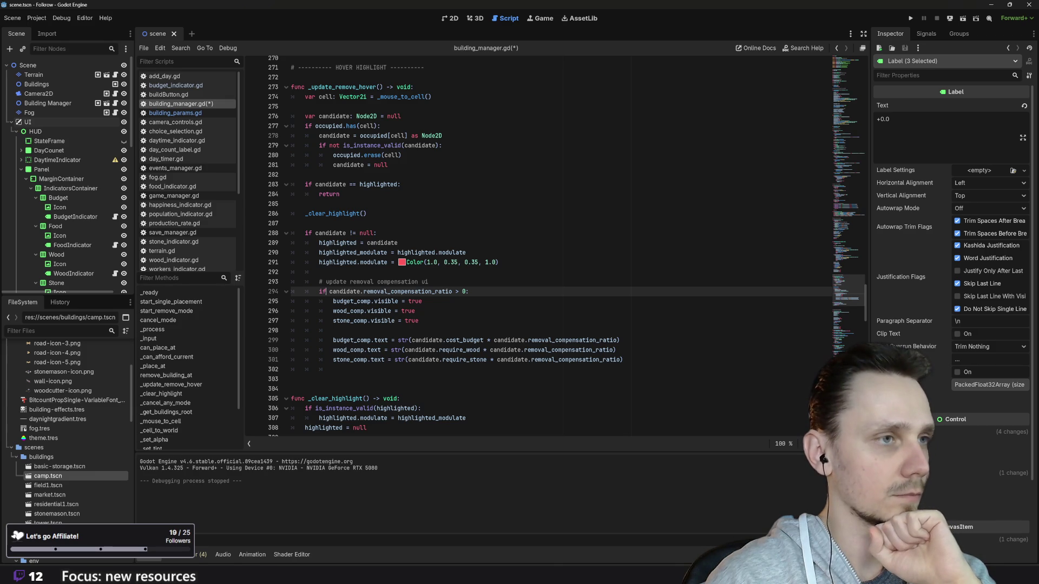
- Add an 'else:' line after the compensation text lines in _update_remove_hover
click(624, 360)
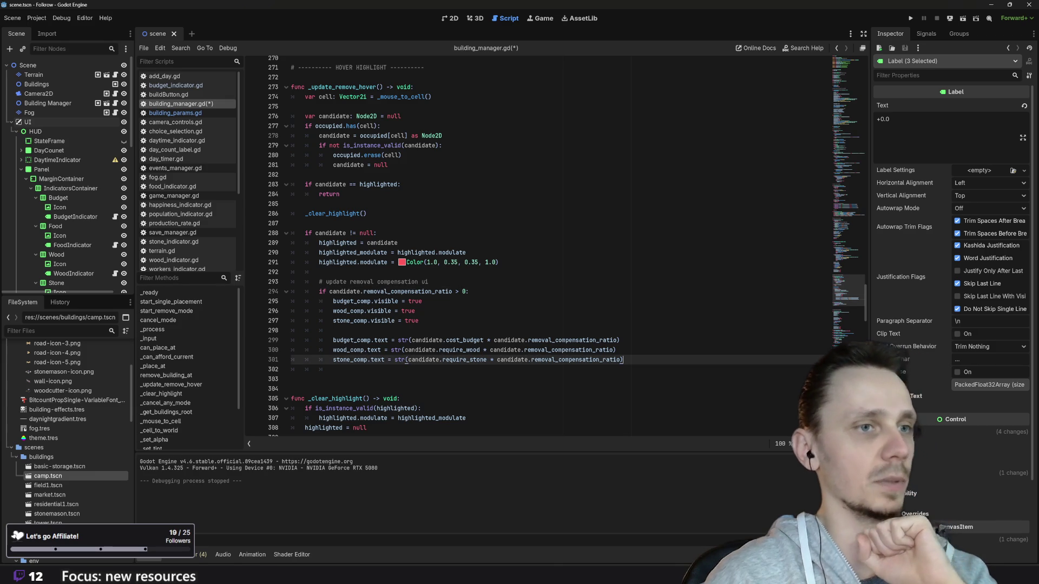
key(Return)
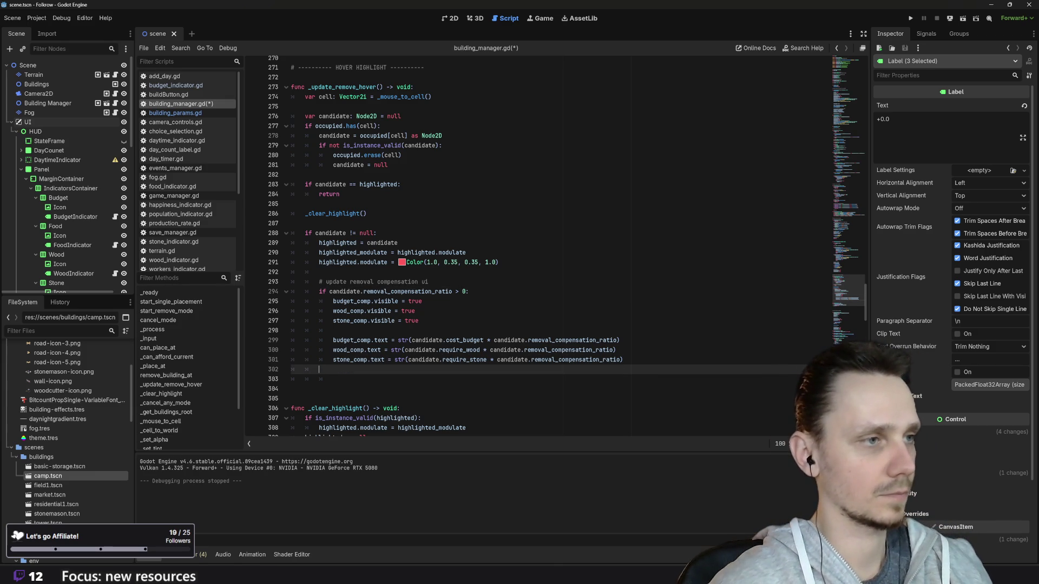
text(else:)
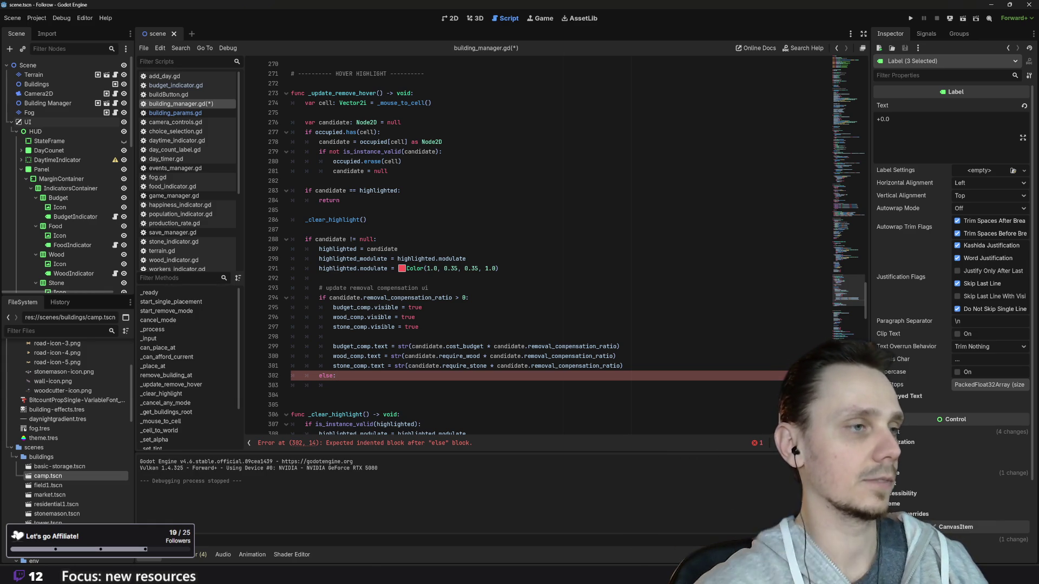
key(Return)
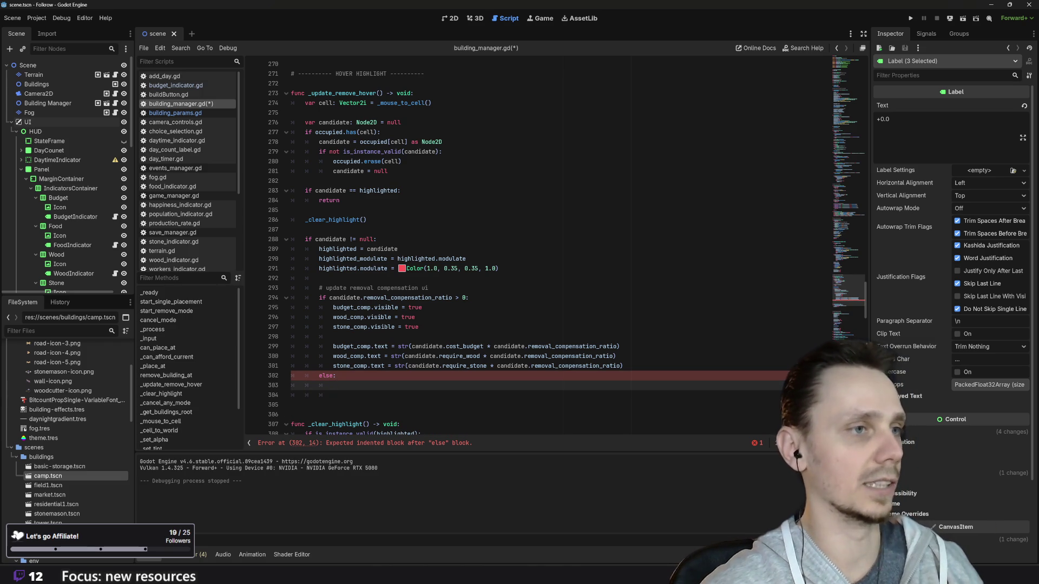
- Paste the three budget_comp, wood_comp, stone_comp visible = false lines under else
drag(419, 327, 291, 307)
scroll(291, 307, down, 10)
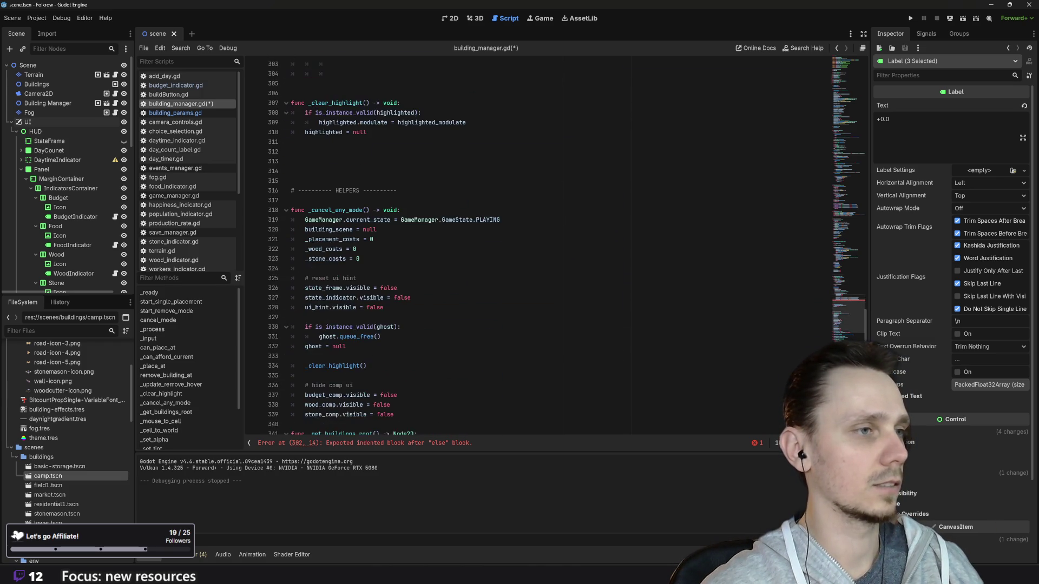
drag(395, 386, 291, 366)
key(ctrl+c)
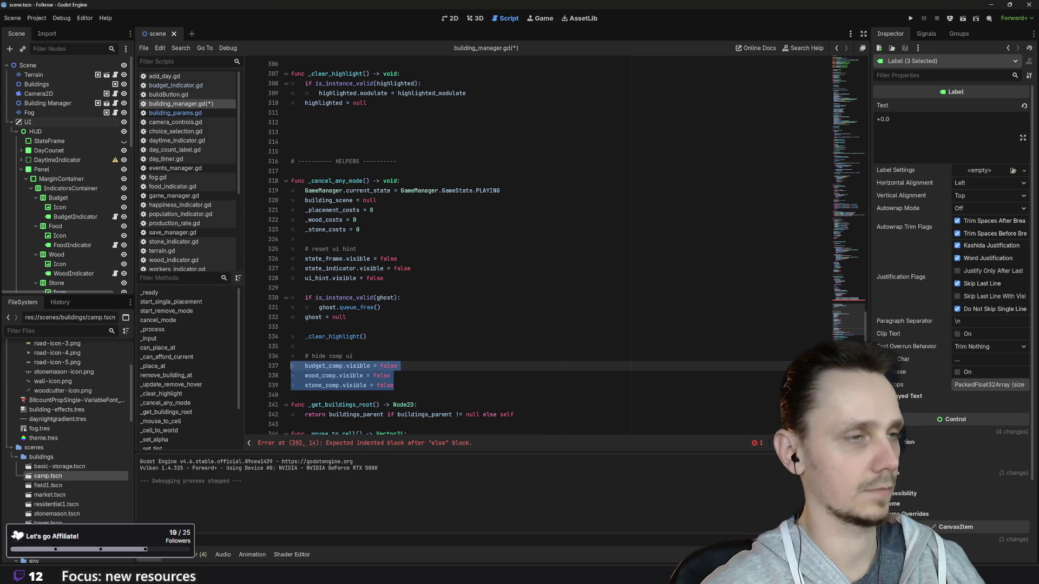
scroll(536, 249, up, 8)
click(333, 298)
key(ctrl+v)
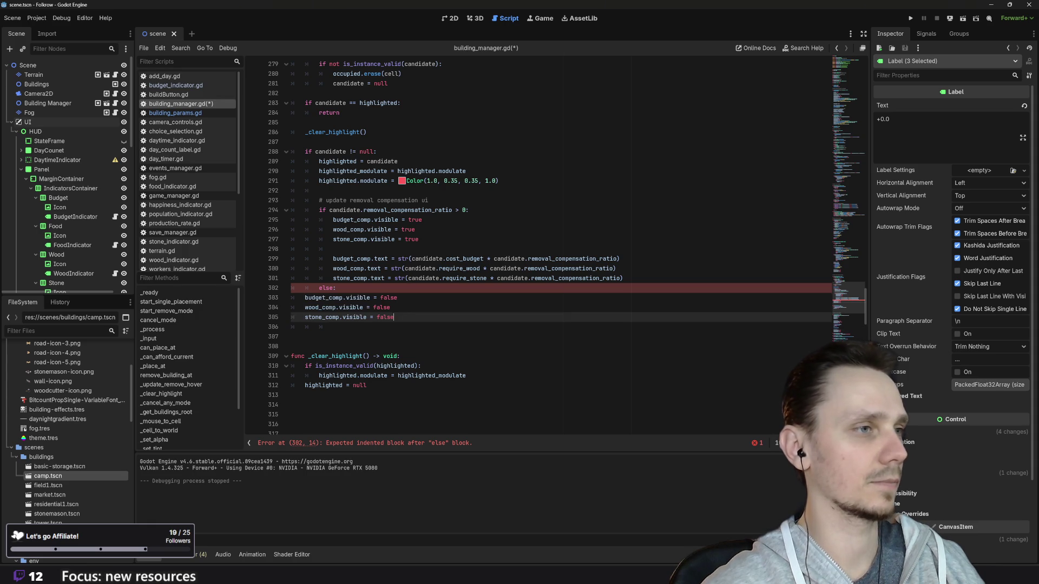
- Indent the pasted lines under else, save building_manager.gd, and run the game
key(shift+Up)
key(shift+Up)
key(shift+Home)
key(shift+Home)
key(Tab)
key(Tab)
key(End)
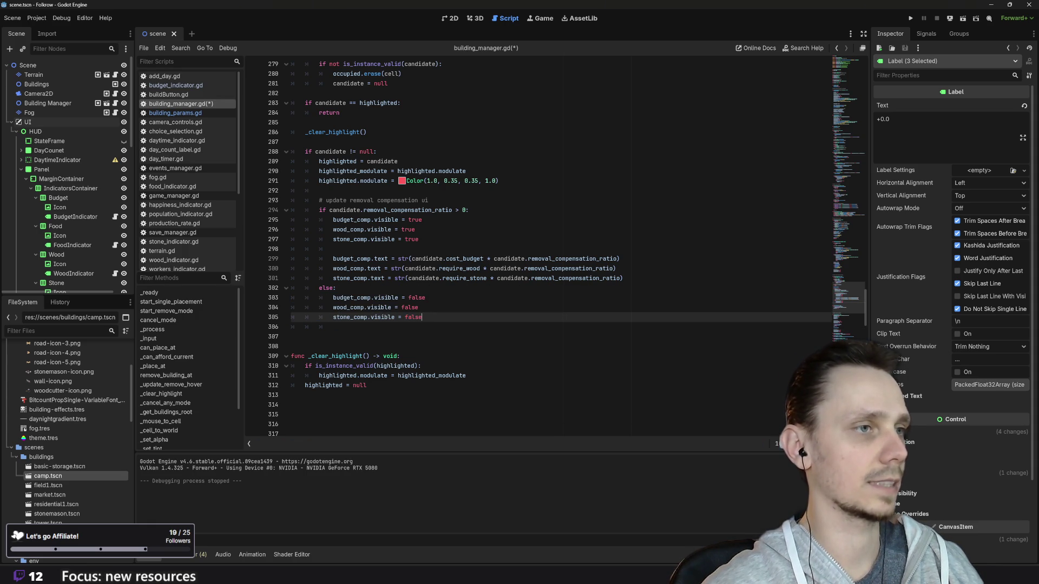
key(ctrl+s)
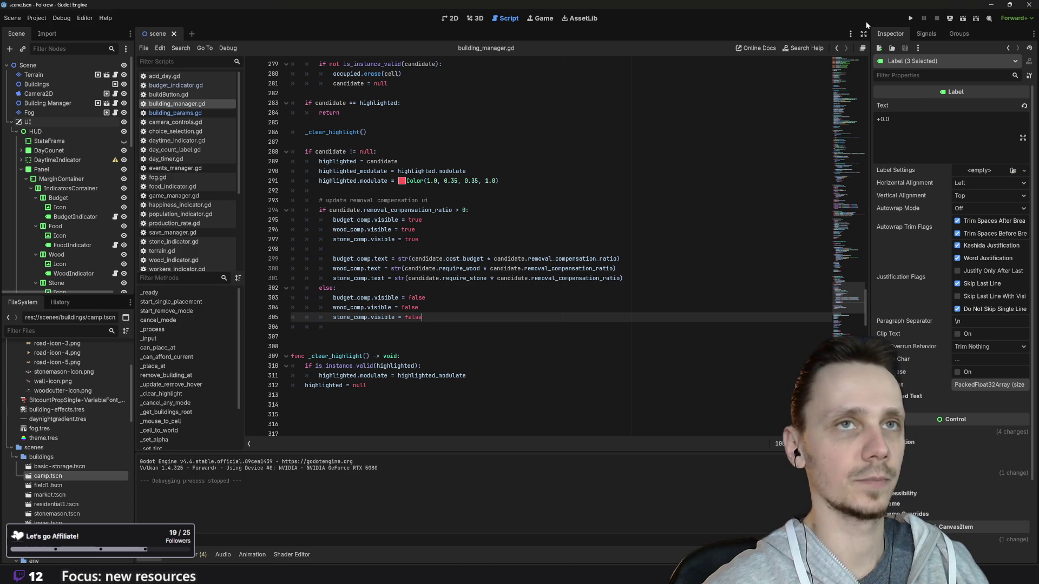
click(911, 18)
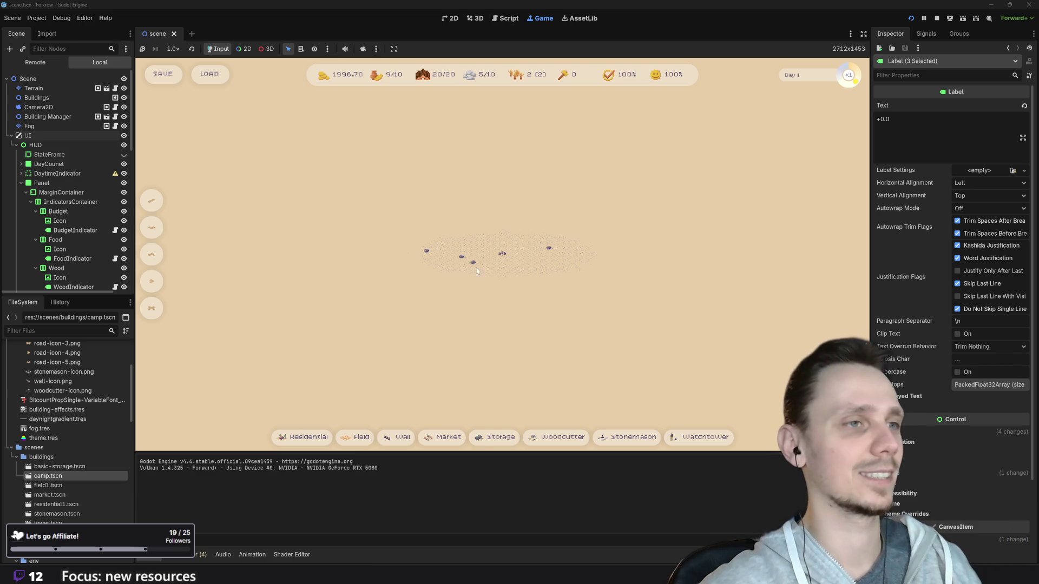
- Place a house with trees and a Market building beside the road, then enter removal mode with X
scroll(507, 305, up, 5)
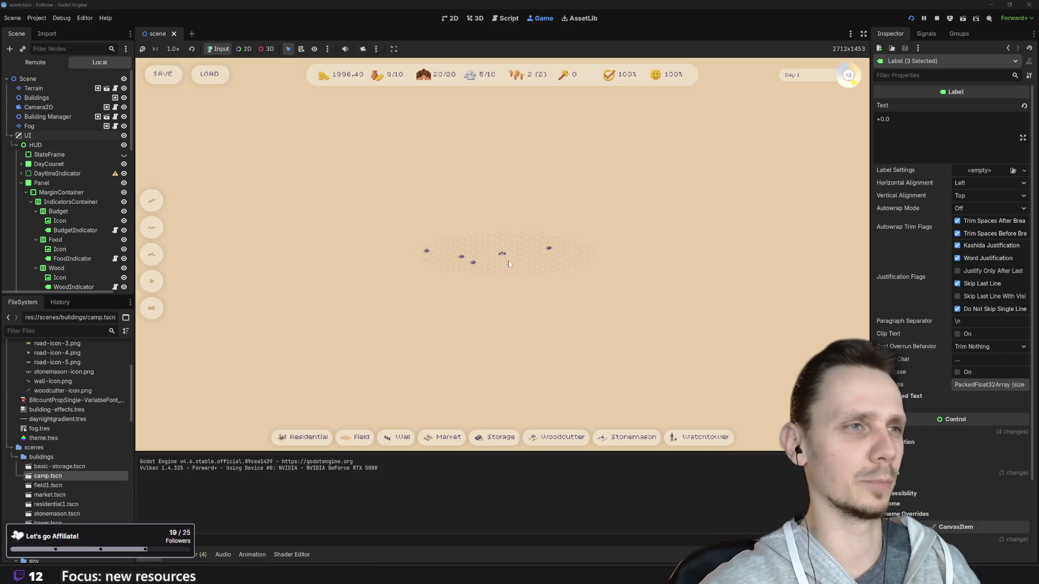
mouse_move(552, 261)
mouse_down()
mouse_move(555, 324)
mouse_move(542, 333)
mouse_move(554, 328)
mouse_up()
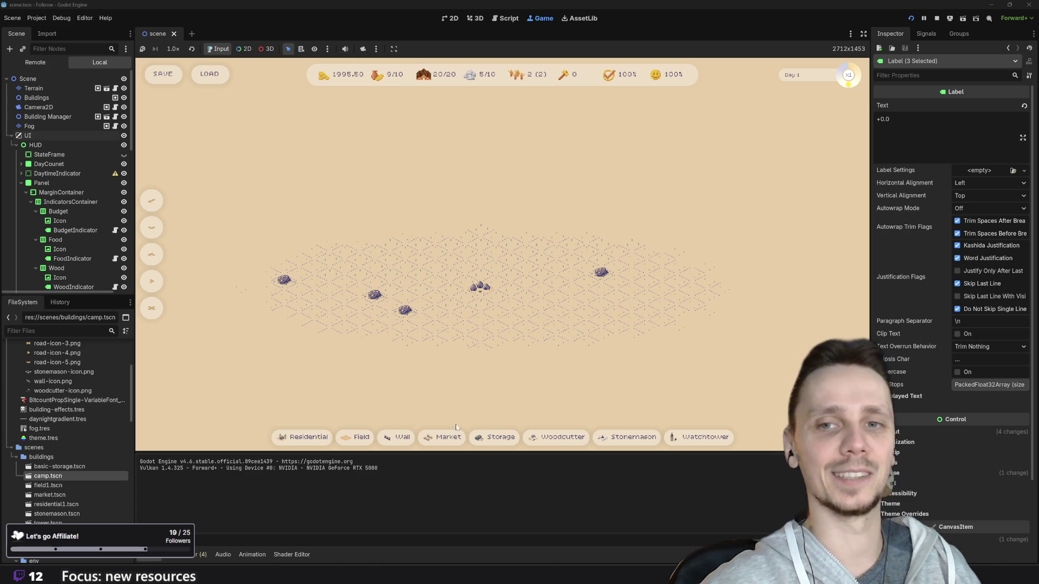
scroll(493, 362, up, 3)
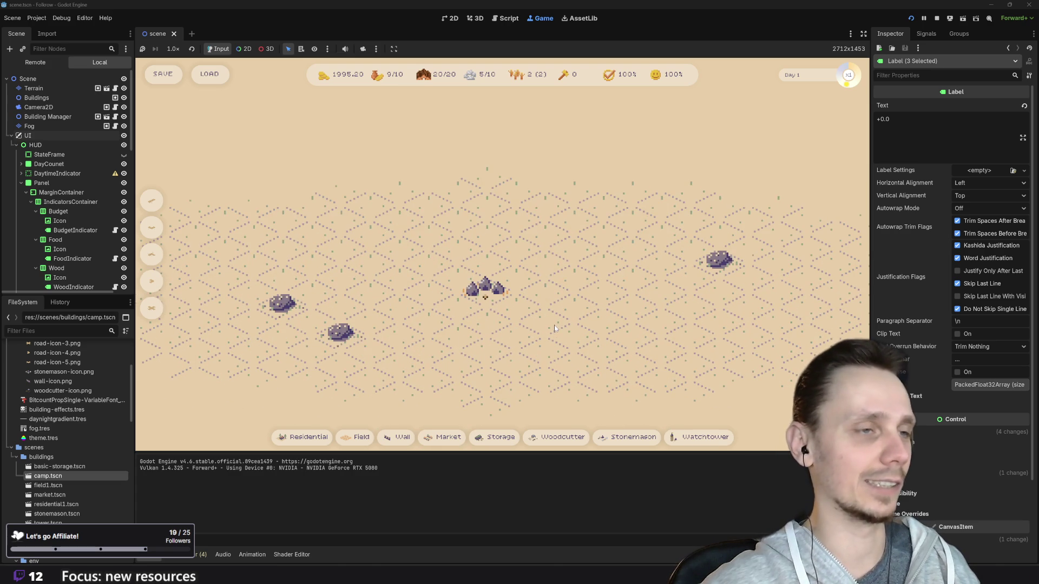
scroll(554, 325, down, 1)
scroll(554, 325, down, 2)
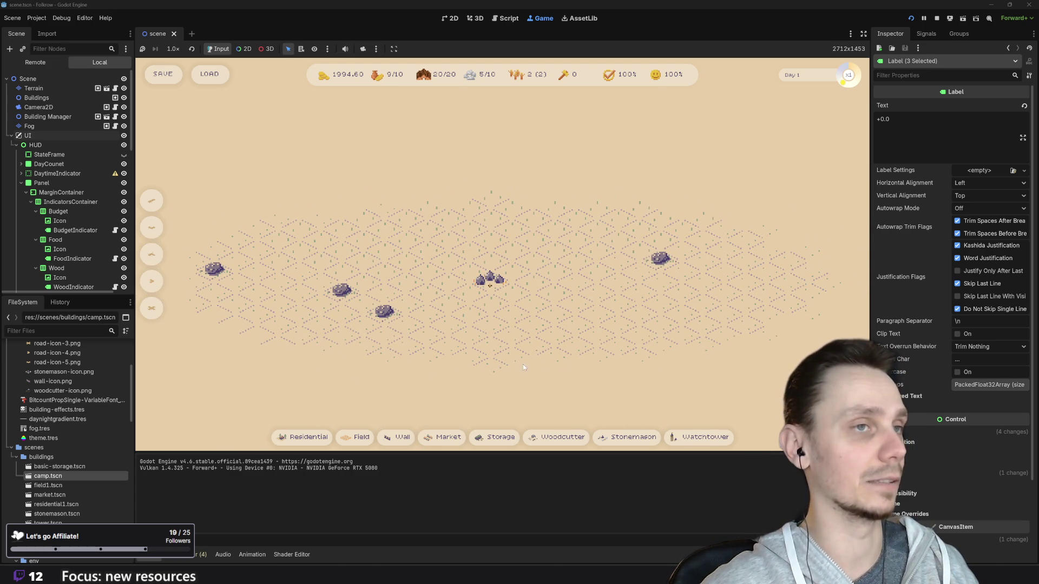
drag(504, 367, 598, 350)
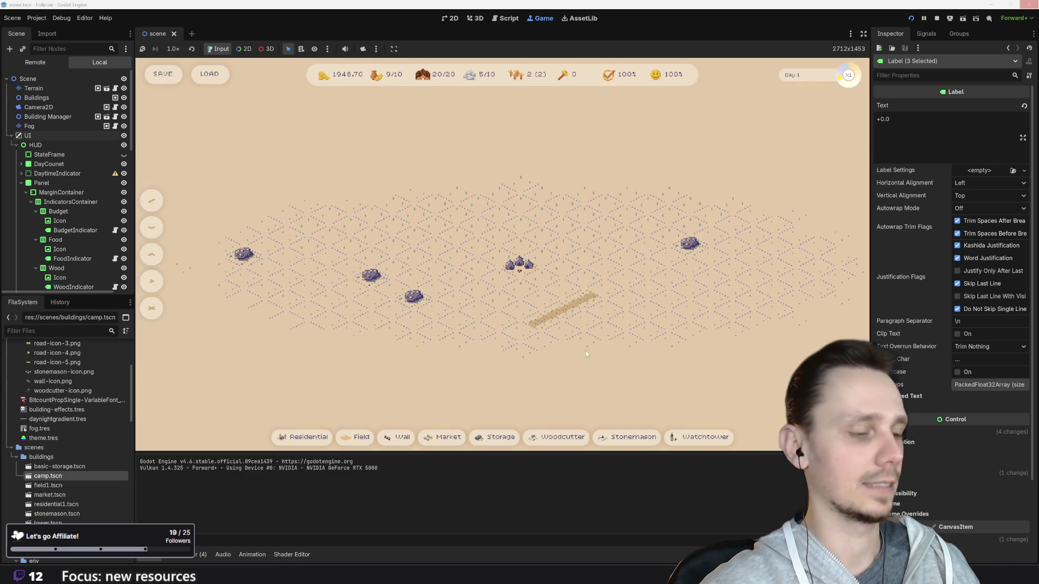
click(301, 440)
click(519, 322)
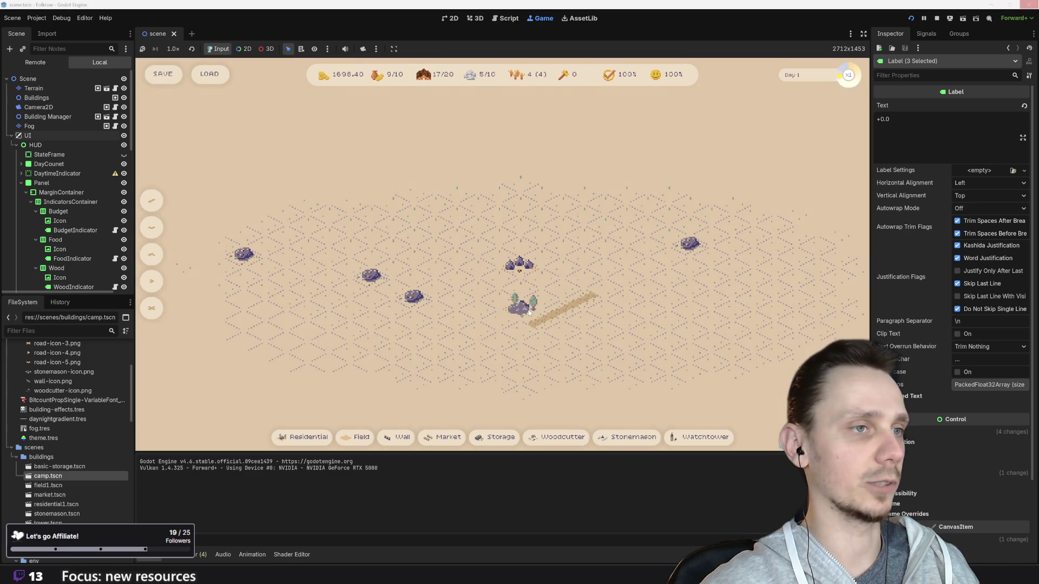
click(449, 438)
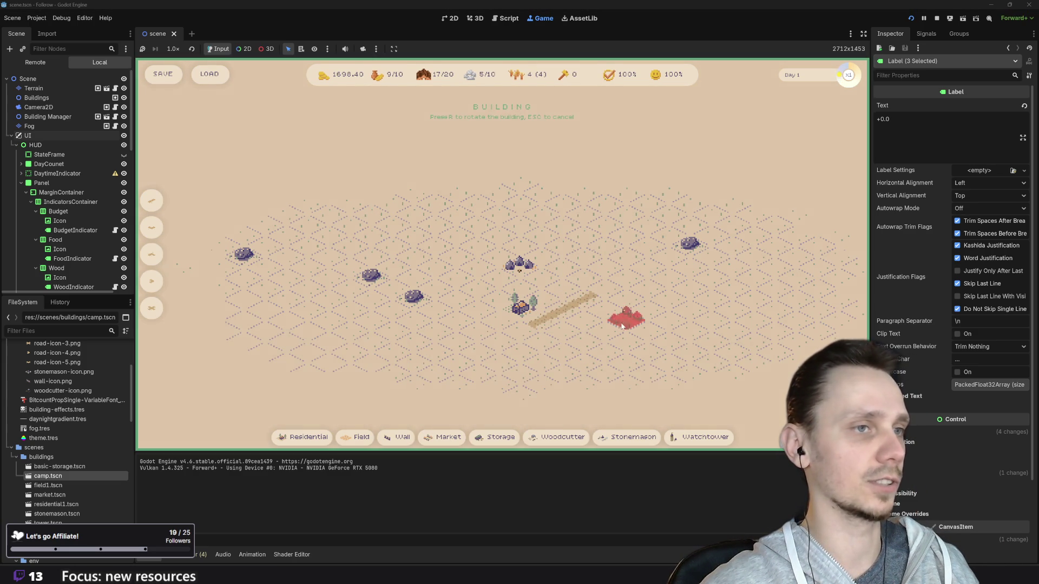
click(583, 318)
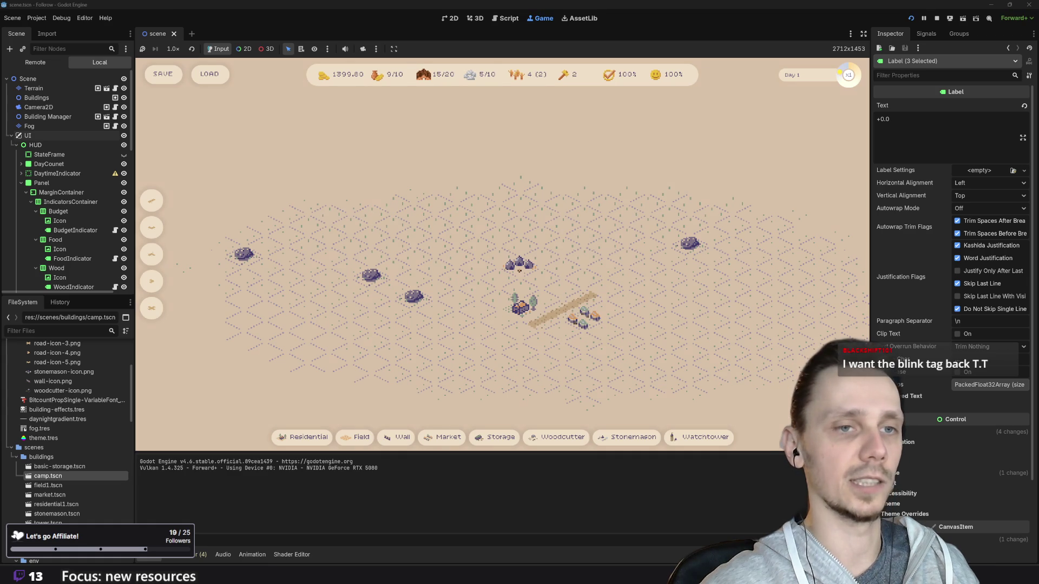
key(x)
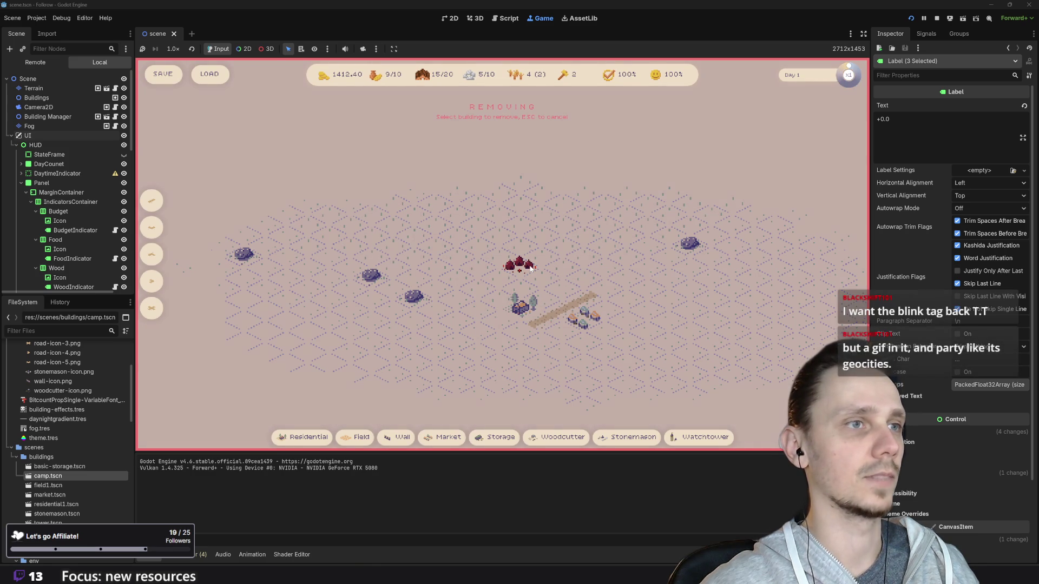
- Try removing the camp twice, re-enter removal mode, cancel with Esc, and stop the game with F8
click(521, 306)
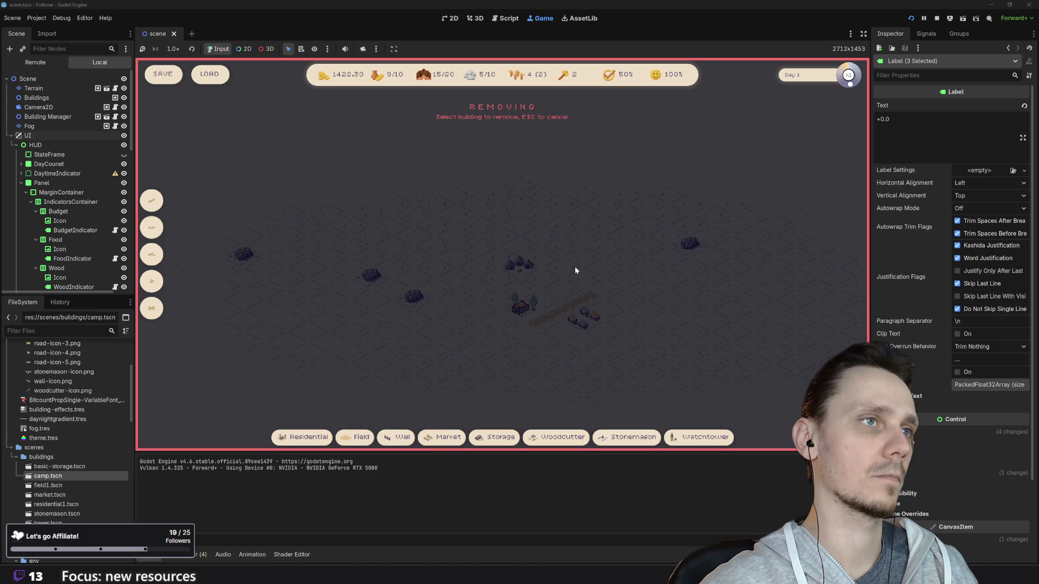
click(590, 321)
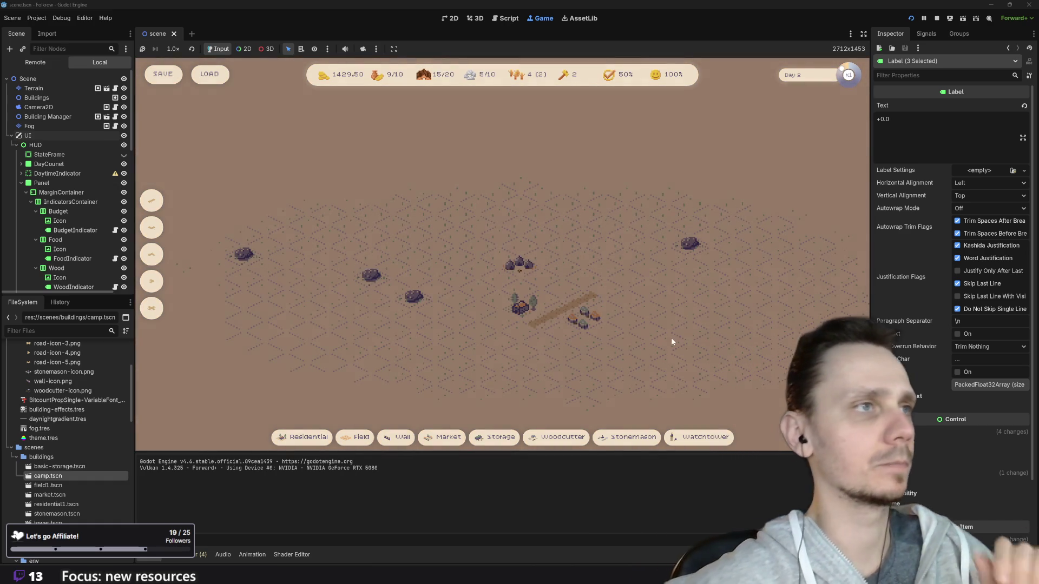
click(686, 381)
key(x)
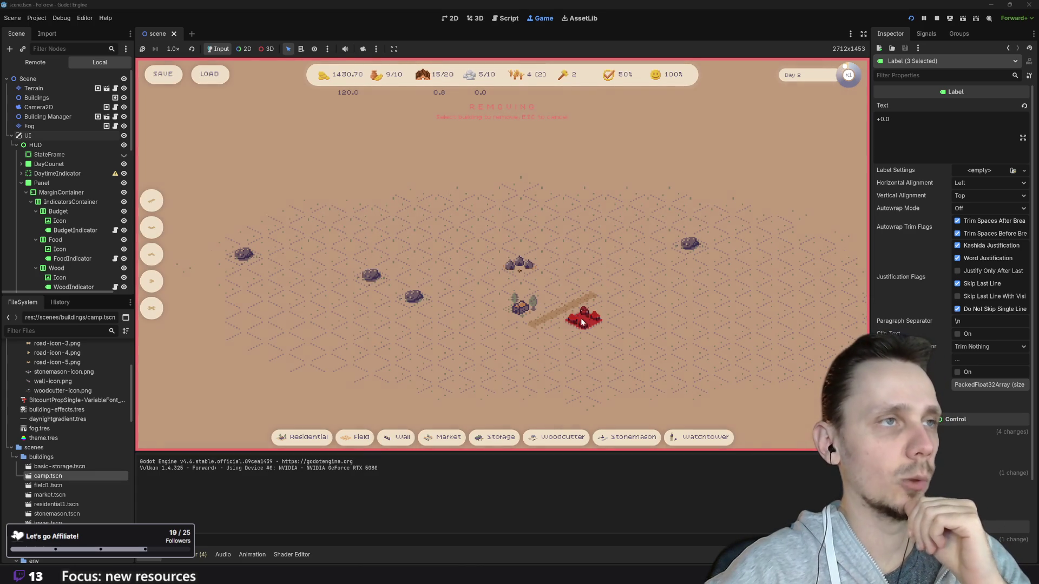
key(Escape)
key(F8)
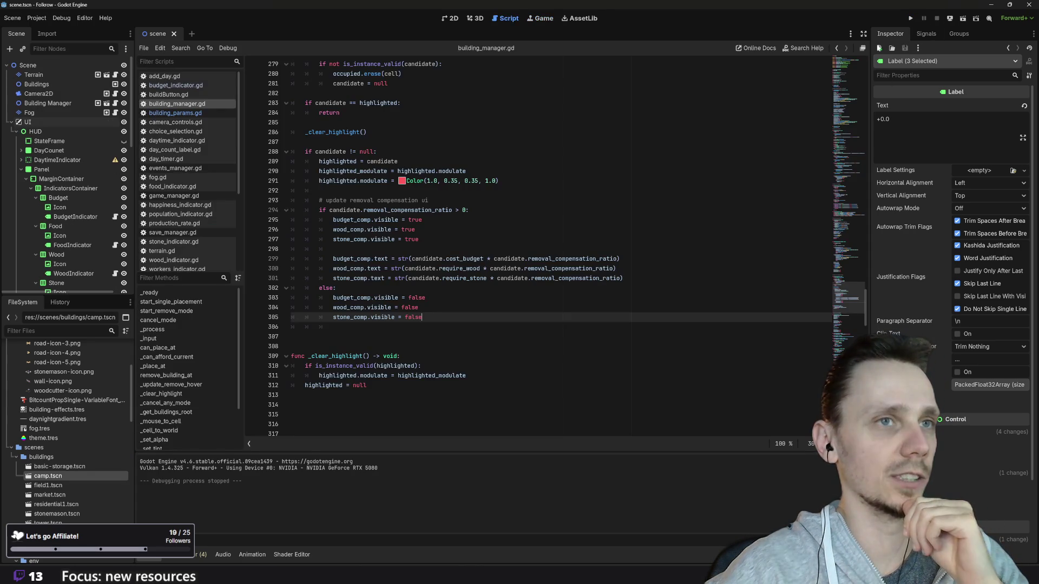
scroll(539, 249, up, 1)
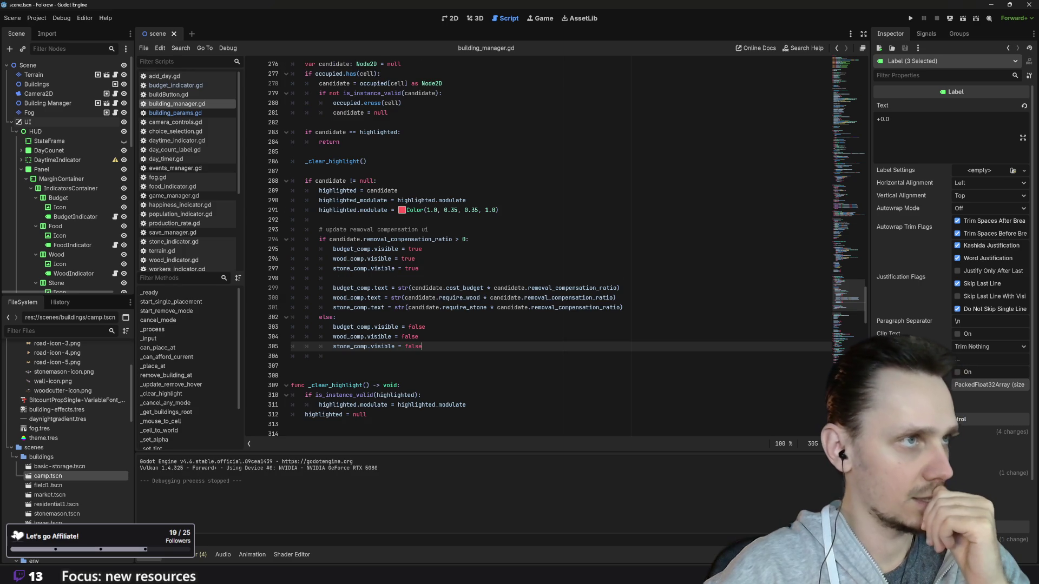
scroll(538, 249, up, 1)
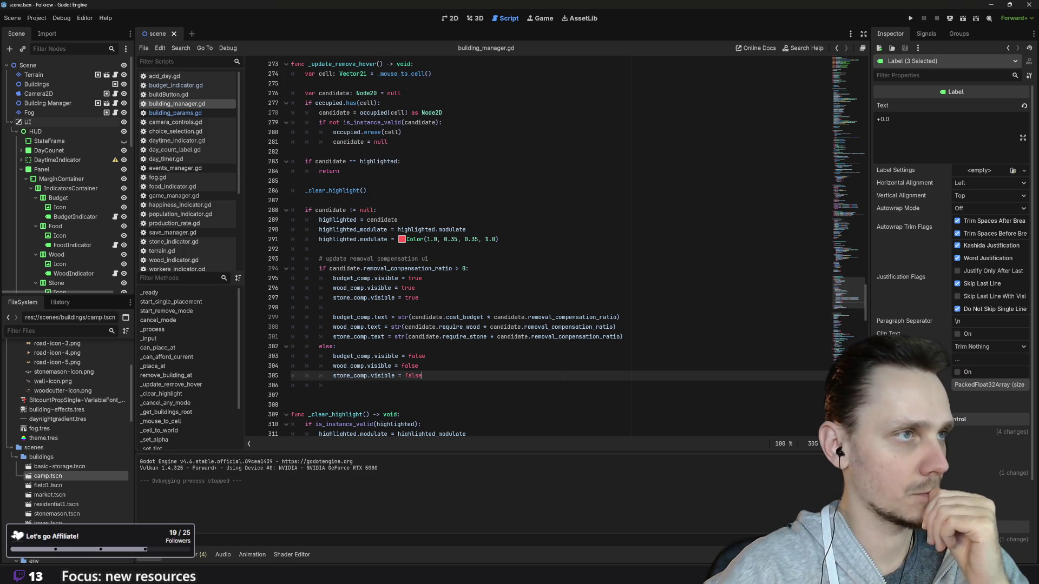
scroll(538, 249, up, 1)
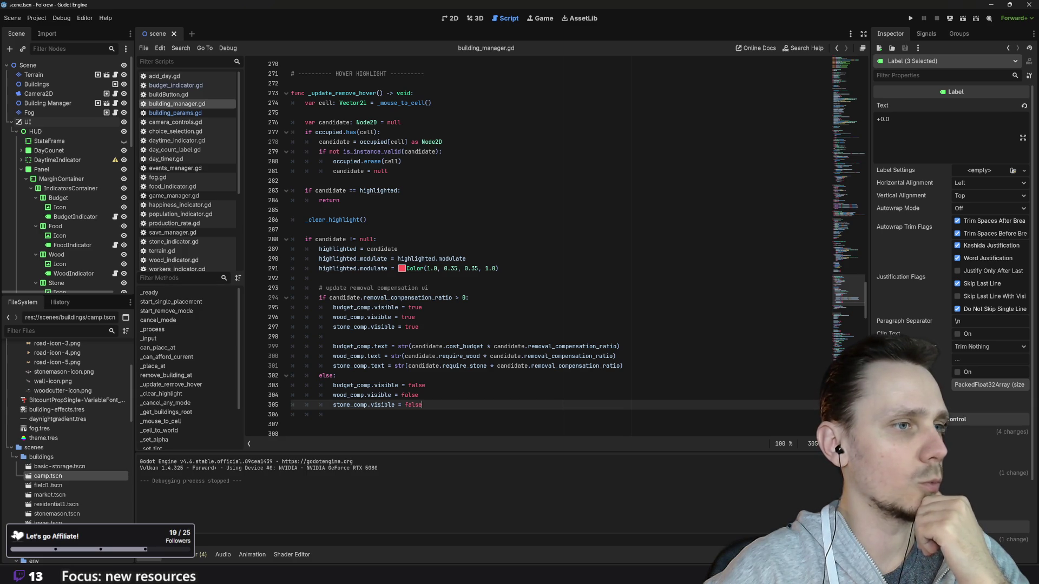
mouse_move(422, 405)
mouse_down()
mouse_move(292, 395)
mouse_move(286, 381)
mouse_up()
key(ctrl+c)
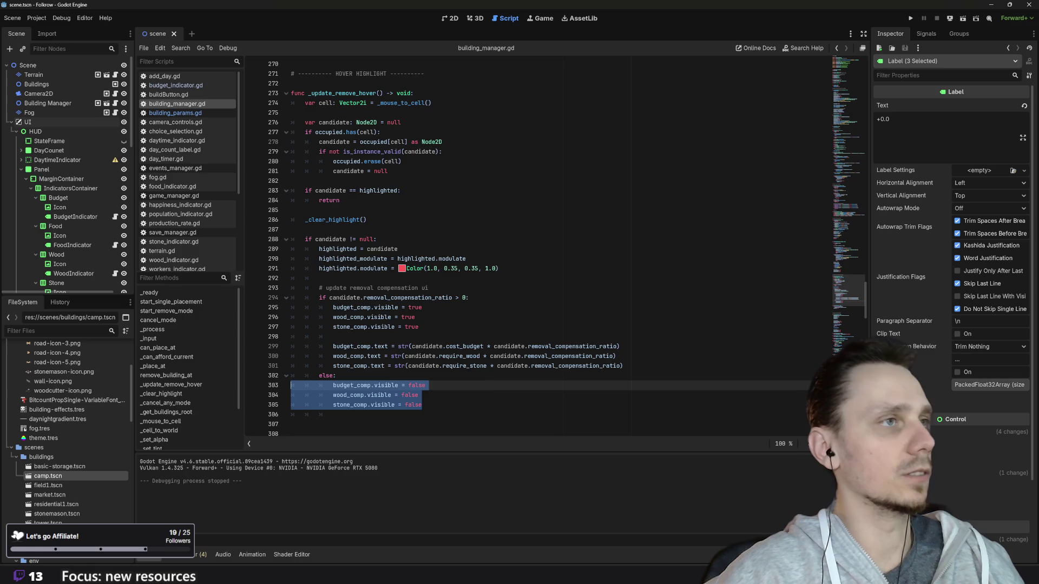
scroll(285, 380, up, 1)
scroll(487, 249, up, 1)
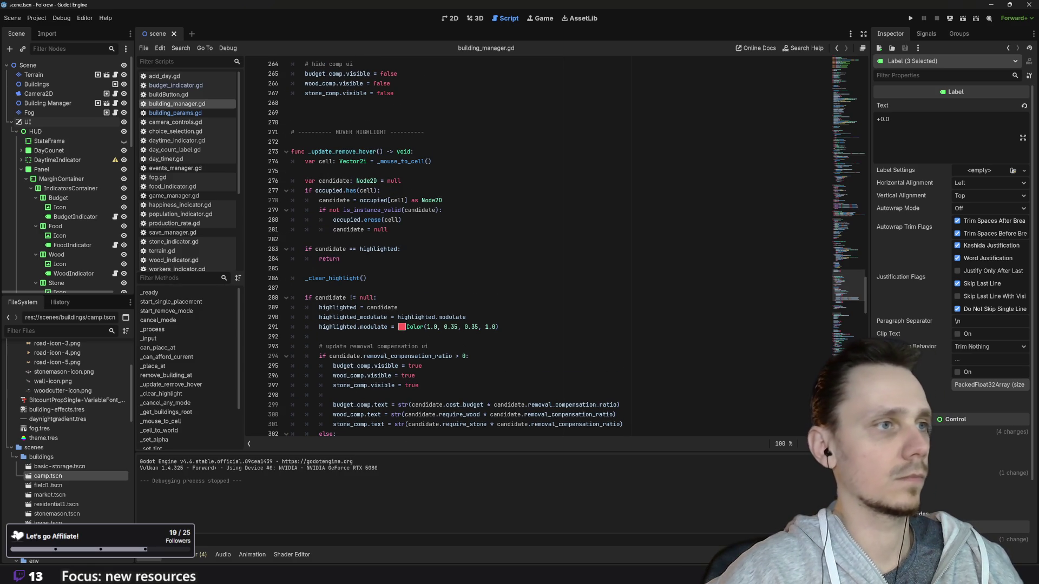
scroll(487, 249, down, 5)
scroll(541, 249, up, 6)
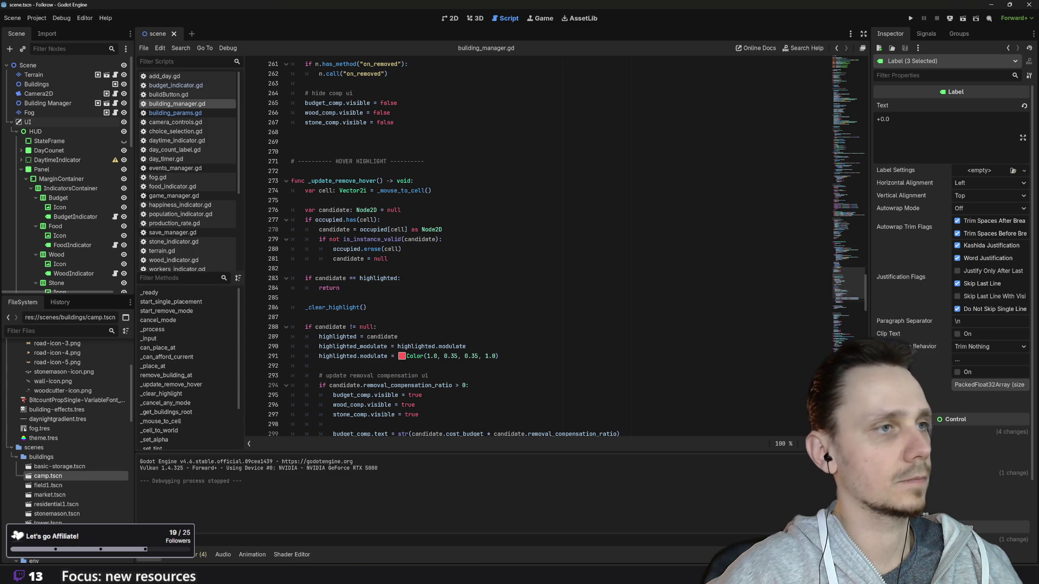
- Paste the three comp visible = false lines below candidate = null on line 281, fix indentation, and run
click(401, 249)
click(388, 259)
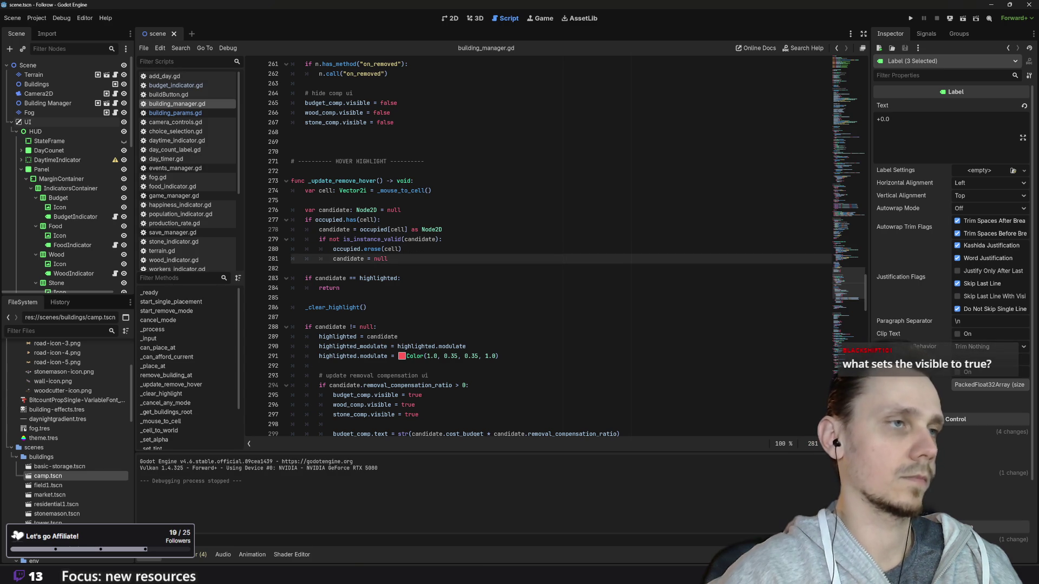
key(Return)
key(ctrl+v)
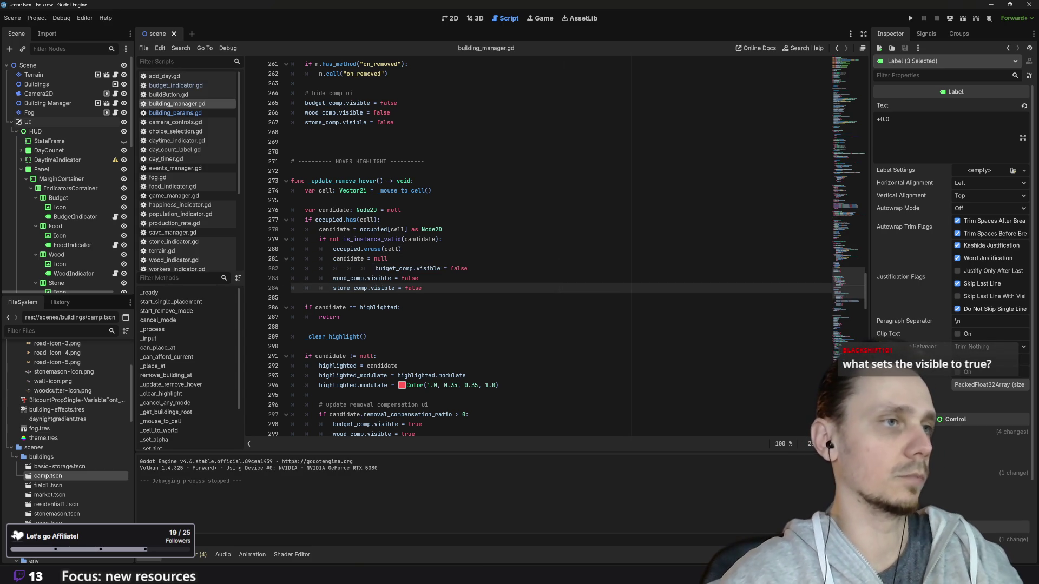
key(BackSpace)
key(BackSpace)
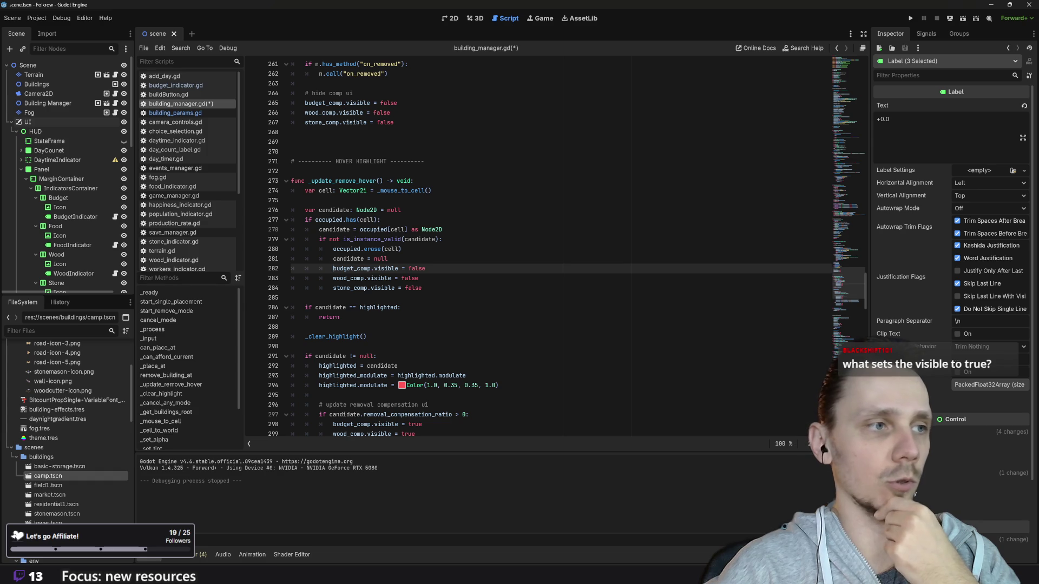
scroll(538, 249, down, 6)
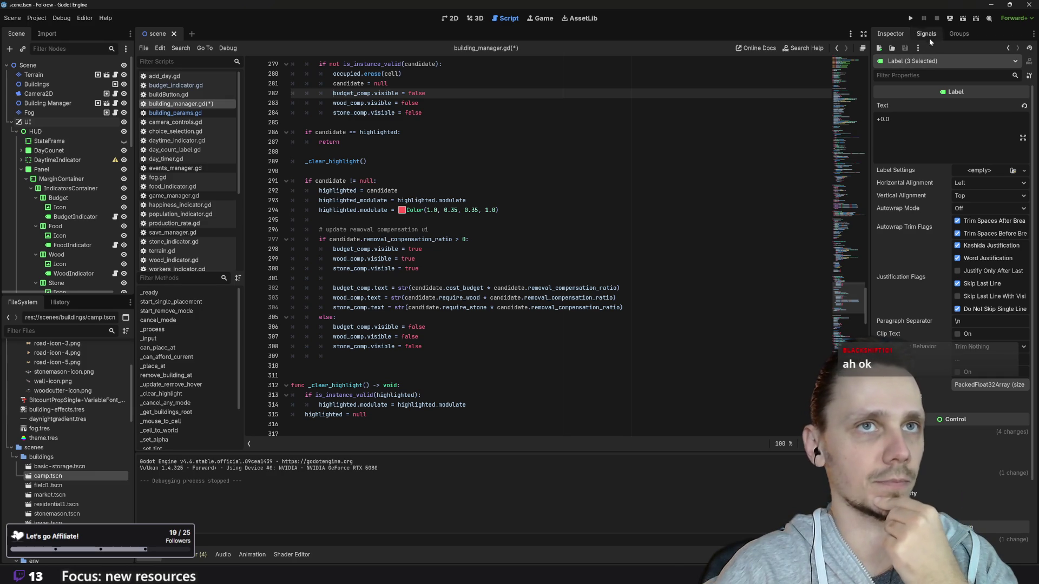
click(911, 18)
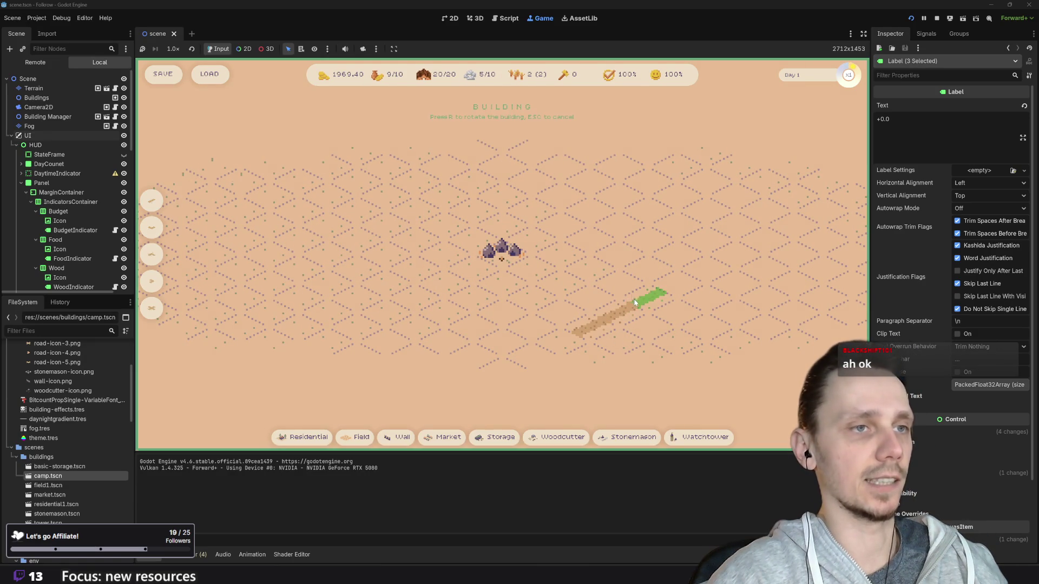
- Place a Residential house near the camp and a Market beside the road
click(323, 441)
click(563, 308)
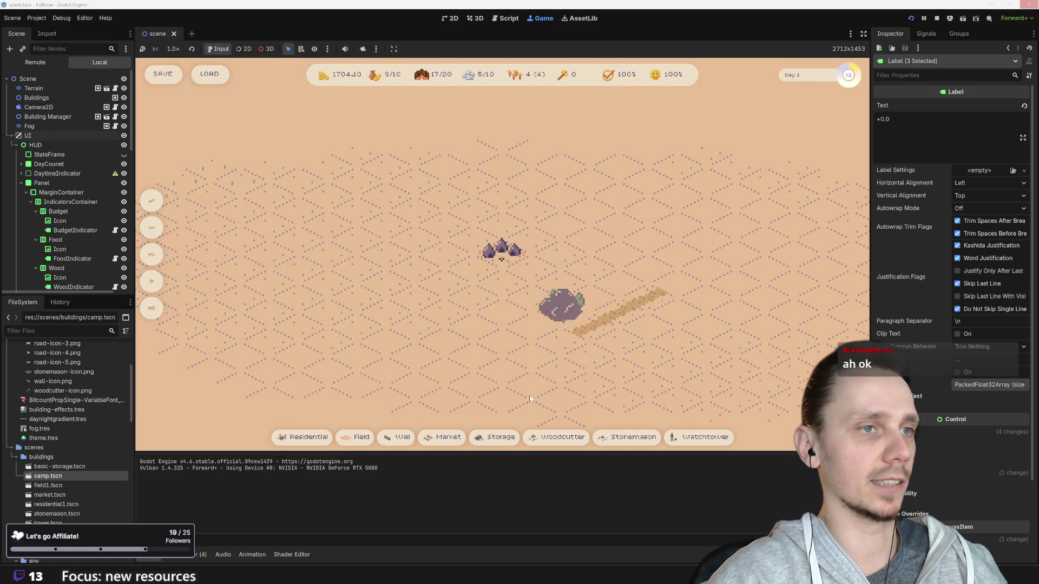
click(452, 439)
click(647, 319)
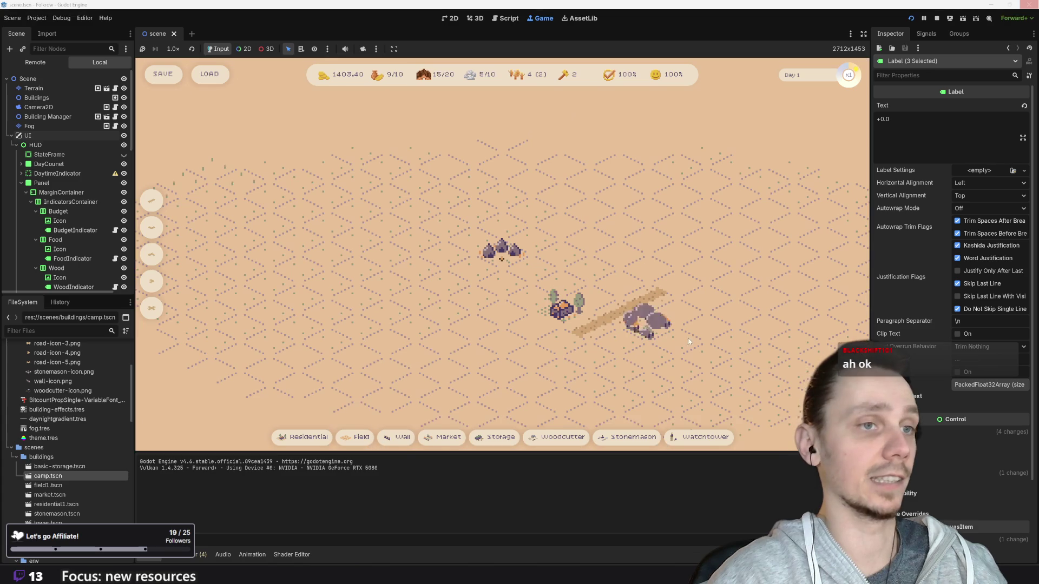
- Toggle building removal mode with X, cancel it with Esc, and stop the game
key(x)
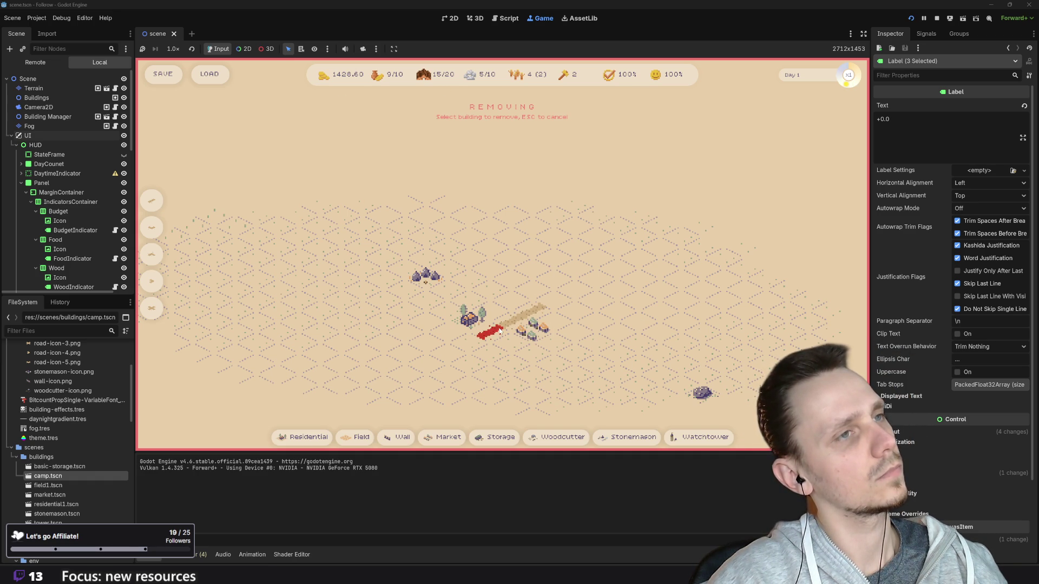
key(Escape)
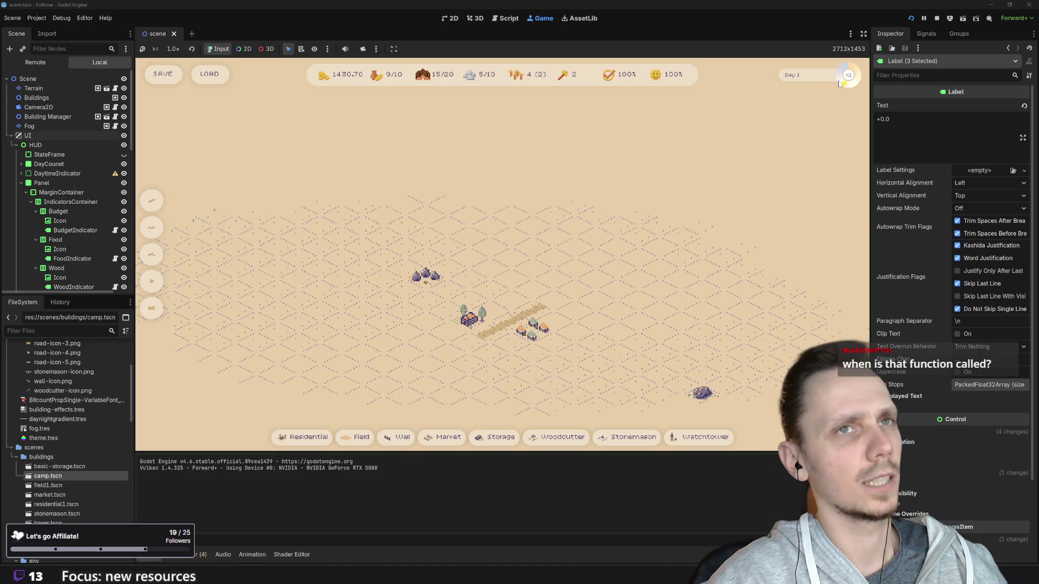
click(939, 18)
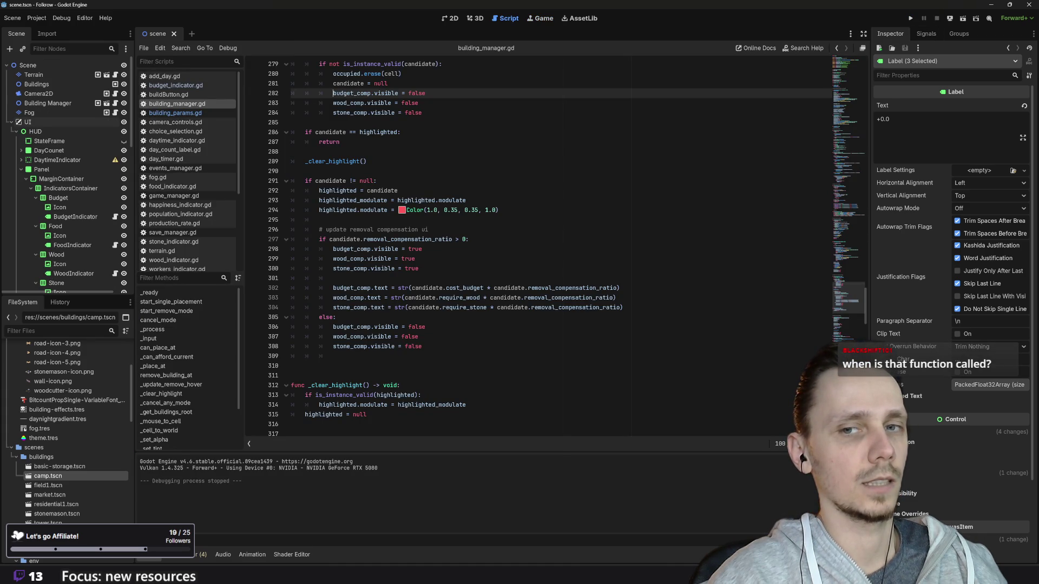
- Delete the three comp-hiding lines (282–284) from the invalid-candidate branch of _update_remove_hover
scroll(539, 249, up, 4)
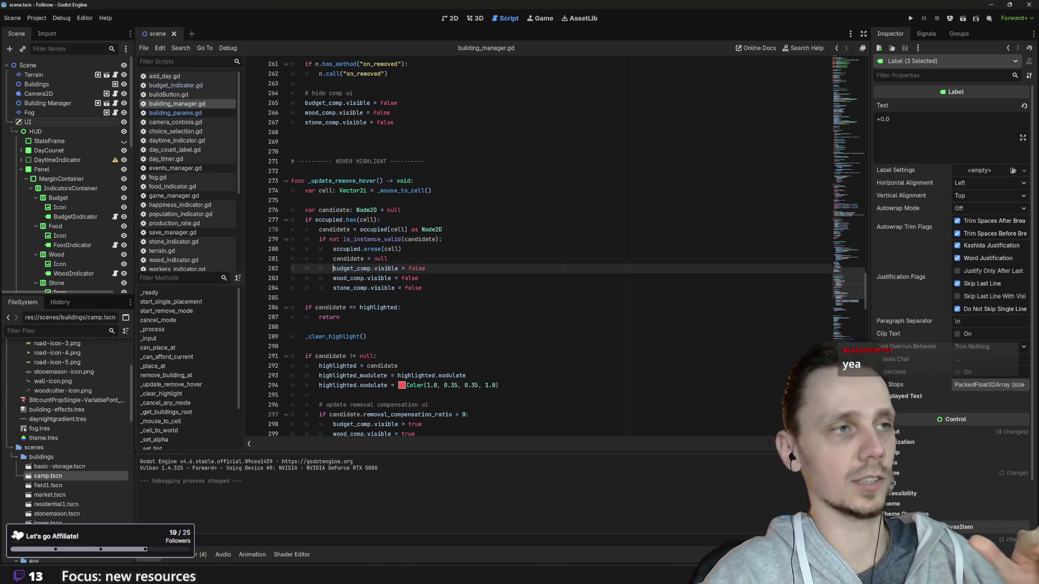
scroll(536, 246, down, 5)
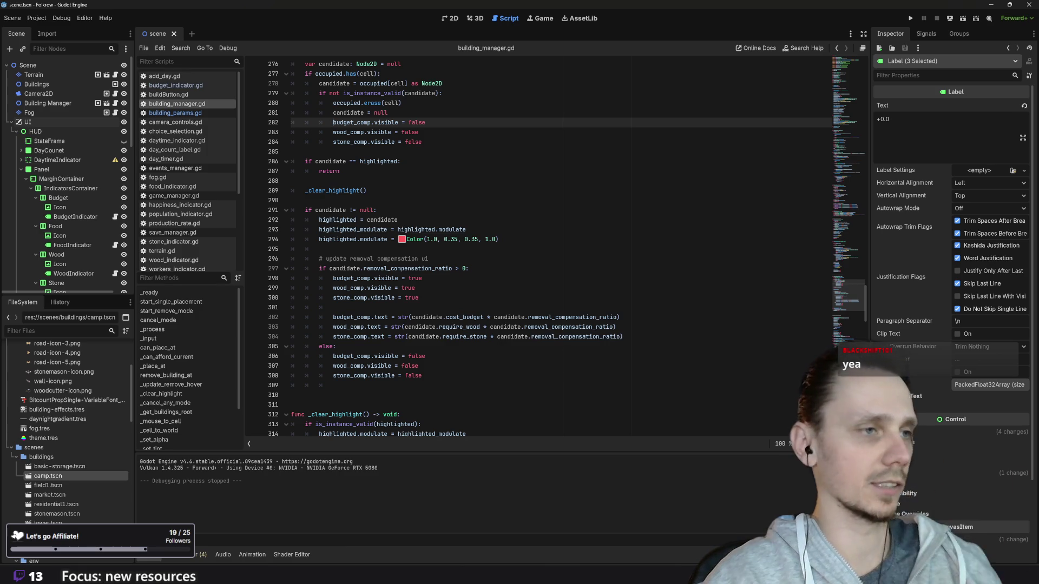
scroll(536, 246, up, 3)
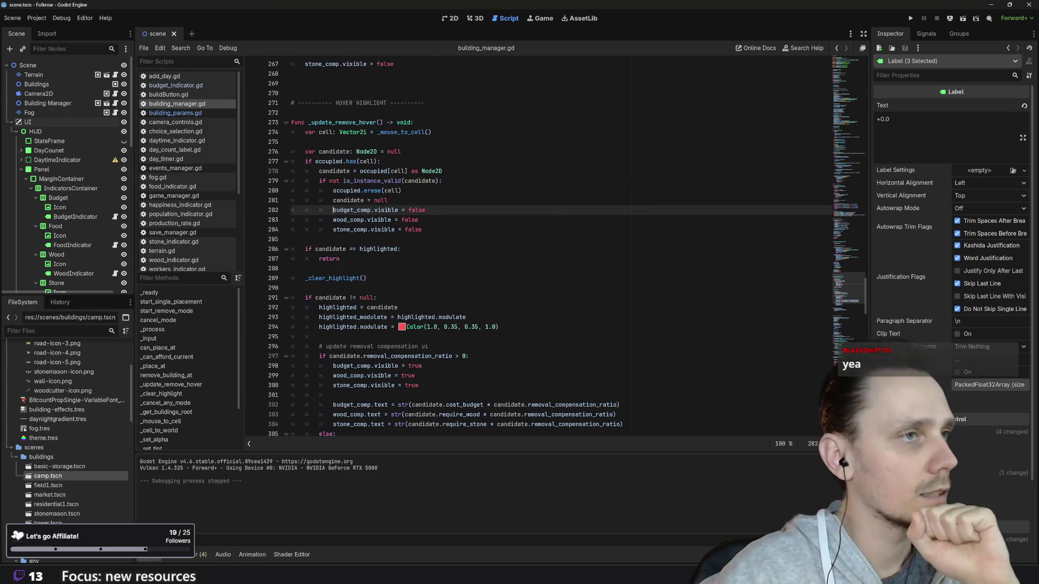
click(421, 230)
key(shift+Up)
key(shift+Home)
key(shift+Home)
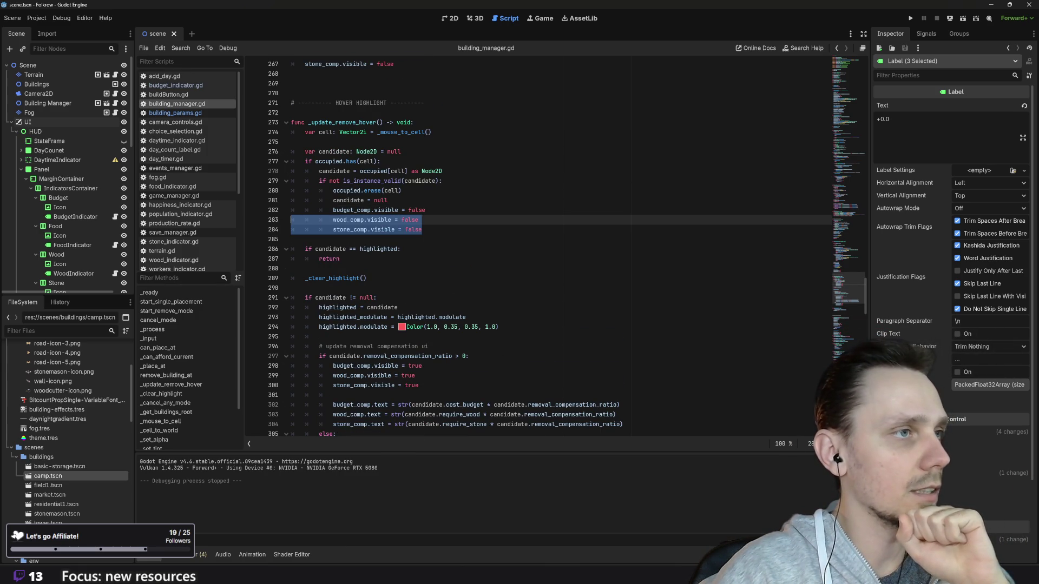
key(shift+Up)
key(ctrl+c)
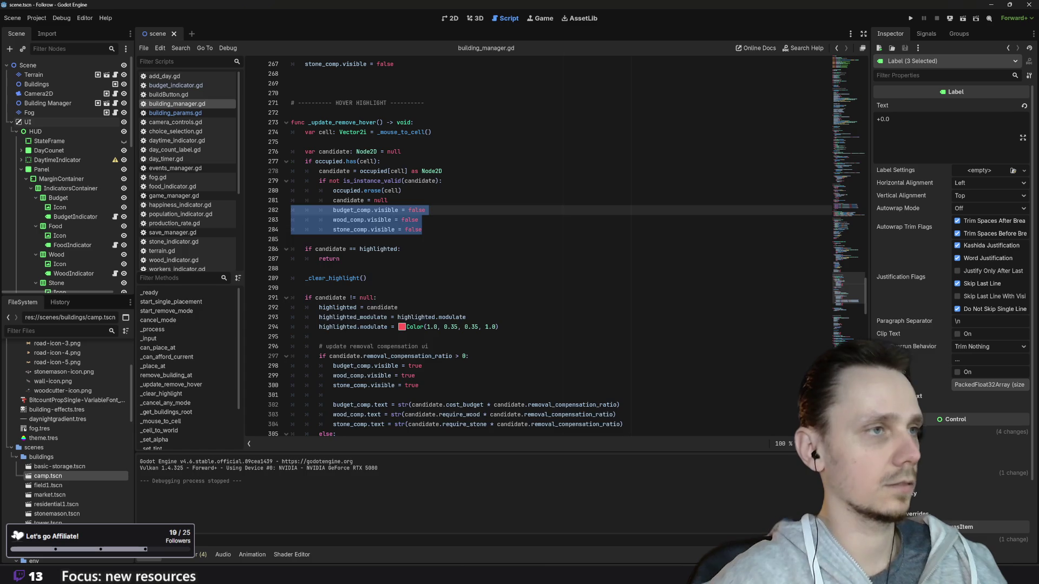
key(BackSpace)
key(BackSpace)
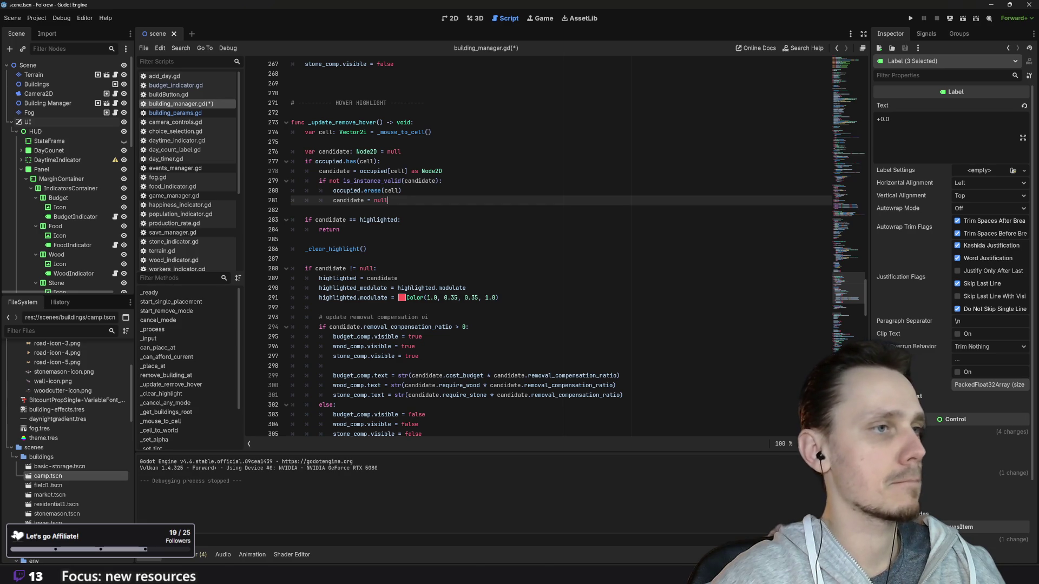
- Add an else: after the if-else block and paste the three comp visible = false lines under it
scroll(282, 274, down, 3)
click(333, 356)
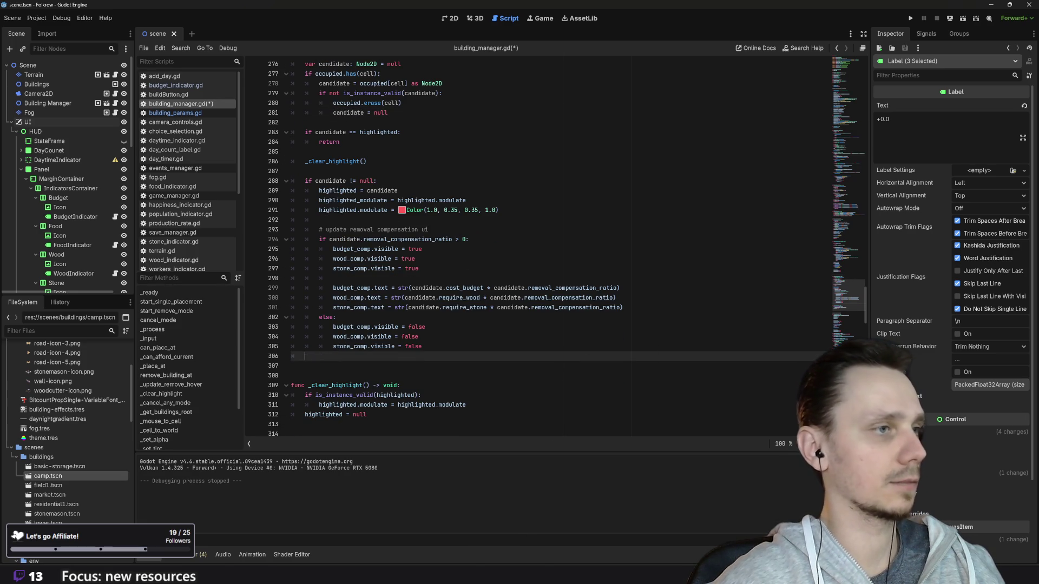
mouse_move(385, 347)
text(else:)
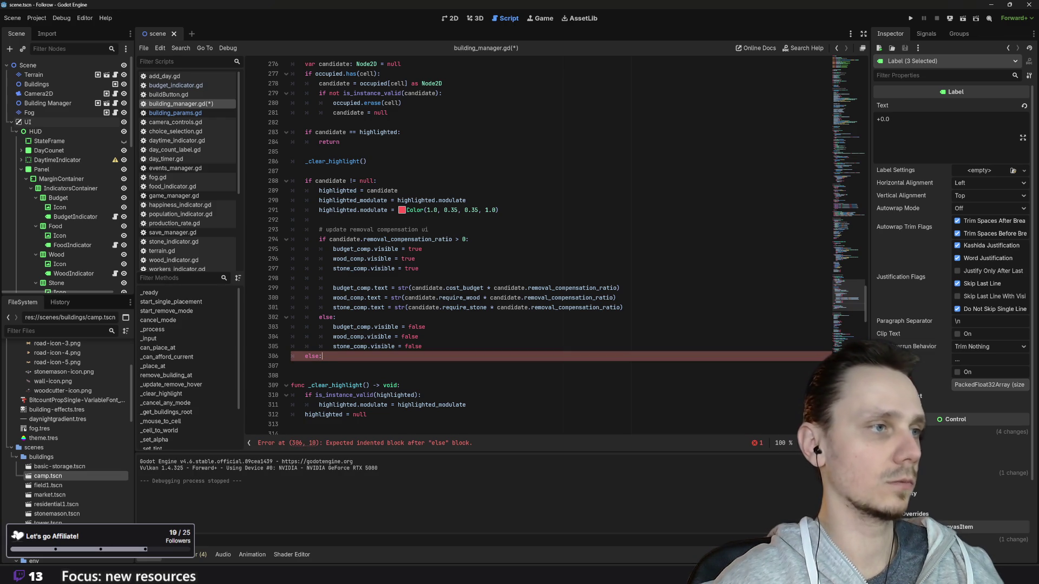
key(Return)
key(ctrl+v)
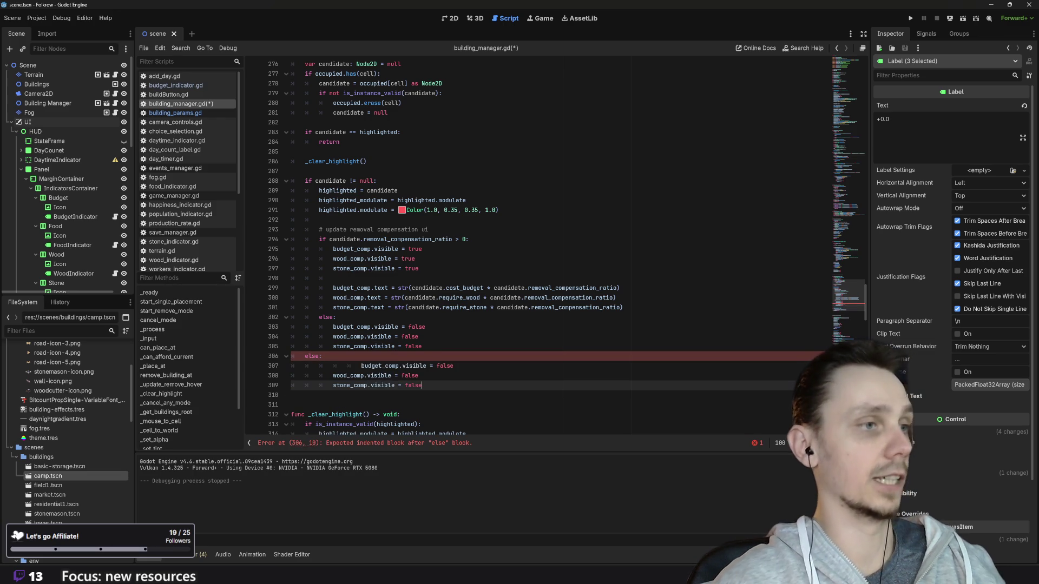
- Unindent the budget_comp, wood_comp and stone_comp lines to sit correctly under else
click(361, 366)
key(BackSpace)
key(BackSpace)
key(BackSpace)
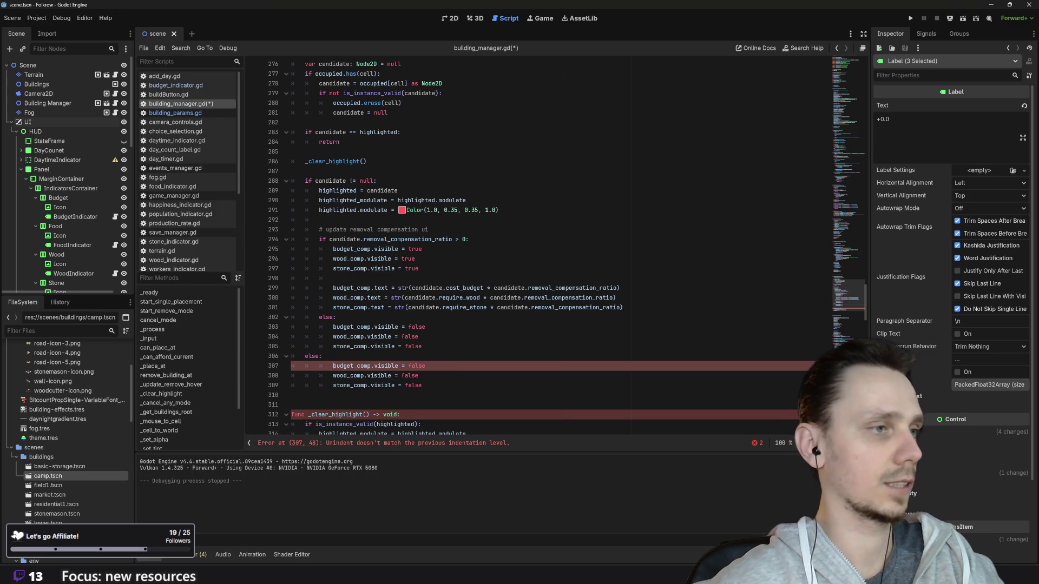
key(Down)
key(BackSpace)
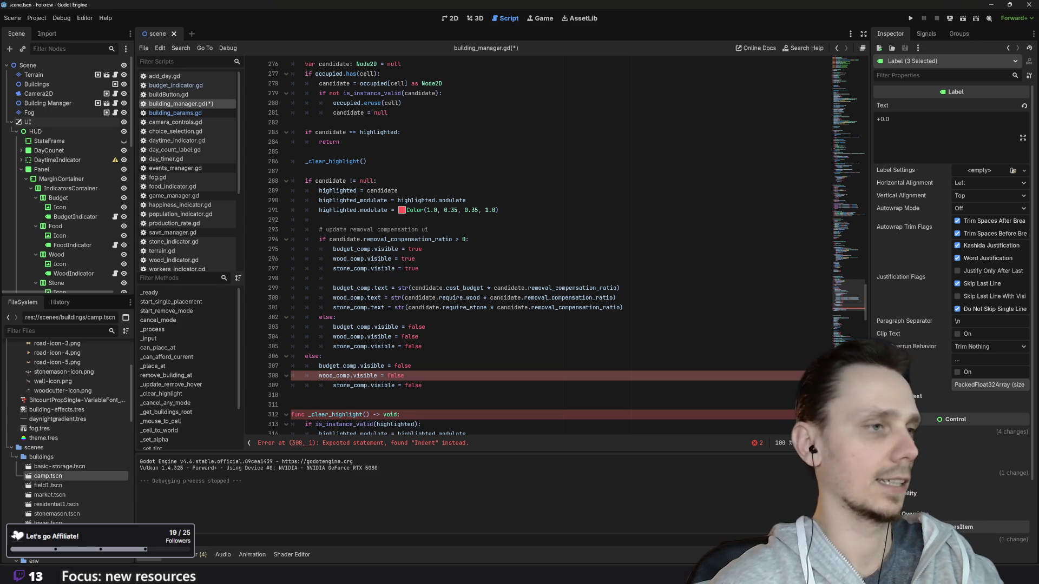
key(Down)
key(BackSpace)
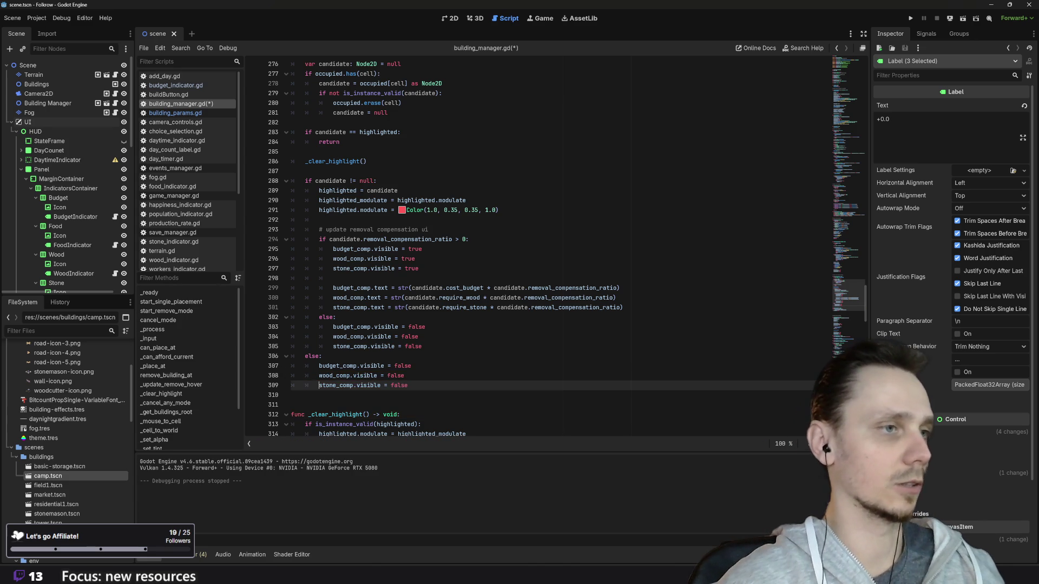
click(411, 366)
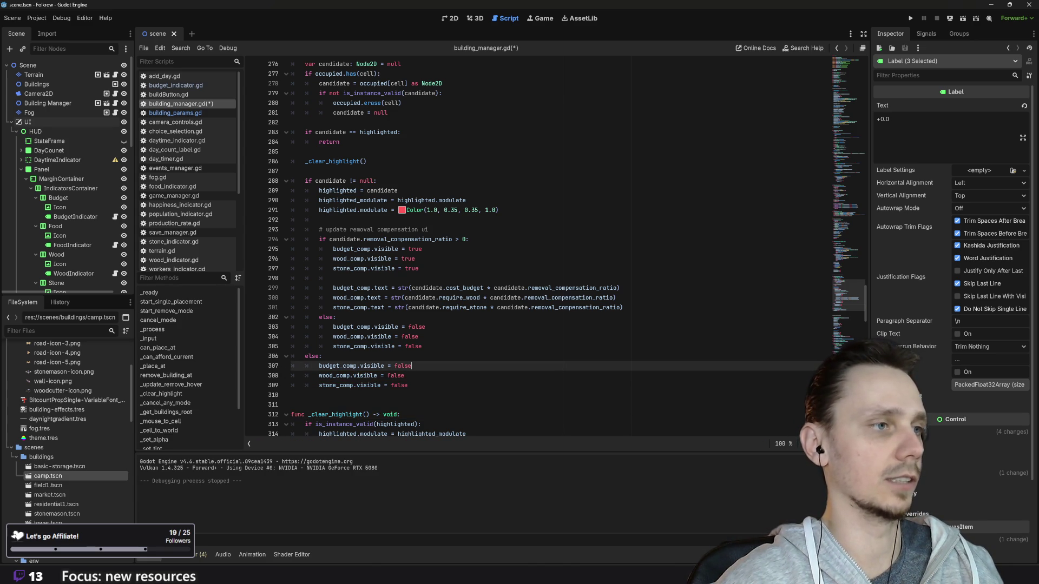
- Save building_manager.gd and run the project again
click(313, 356)
key(ctrl+s)
click(911, 19)
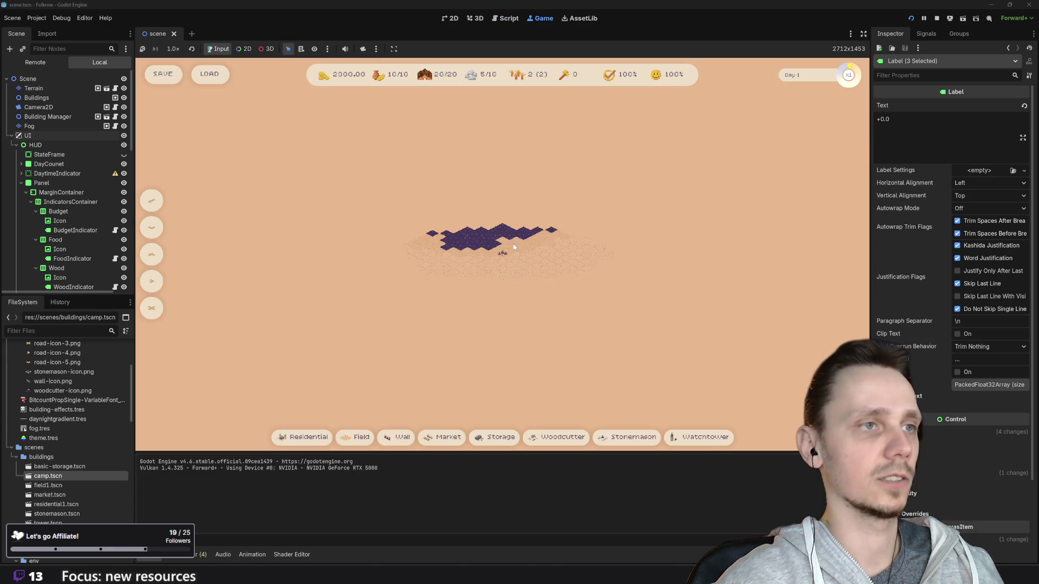
- Build a road on the map, then a house and a market beside it
click(562, 304)
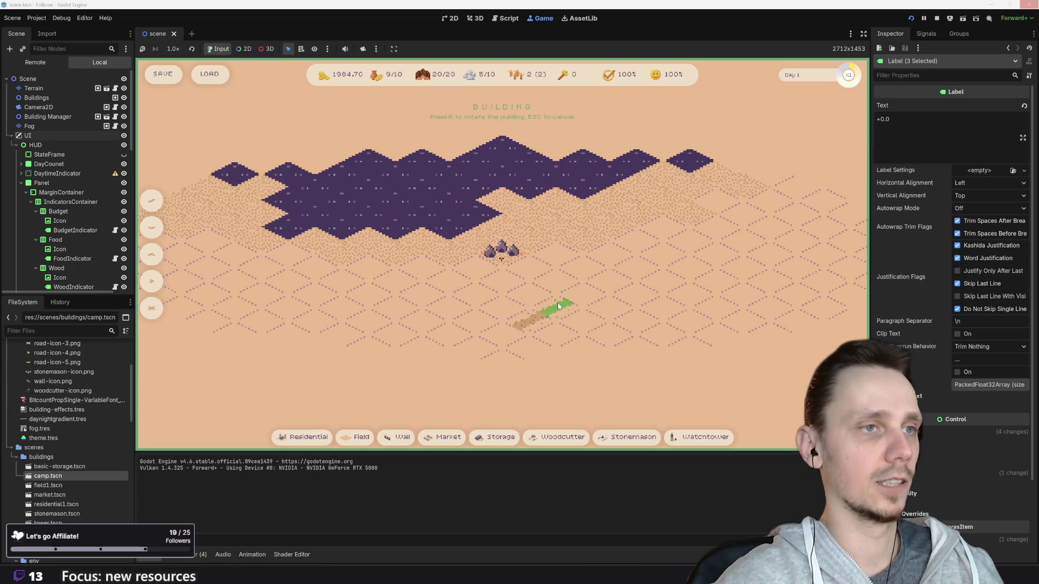
click(622, 277)
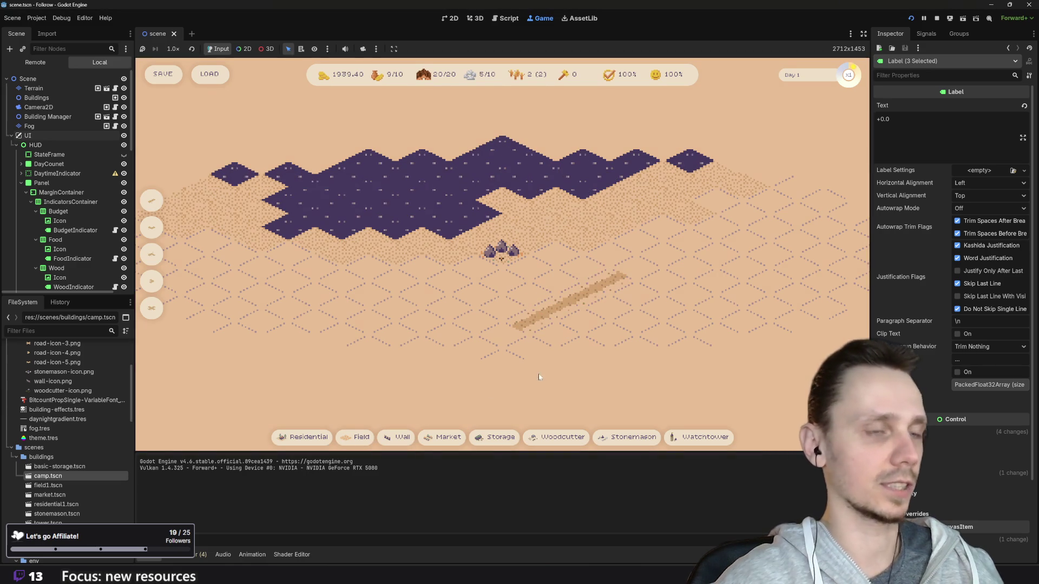
mouse_move(304, 441)
click(304, 441)
click(503, 304)
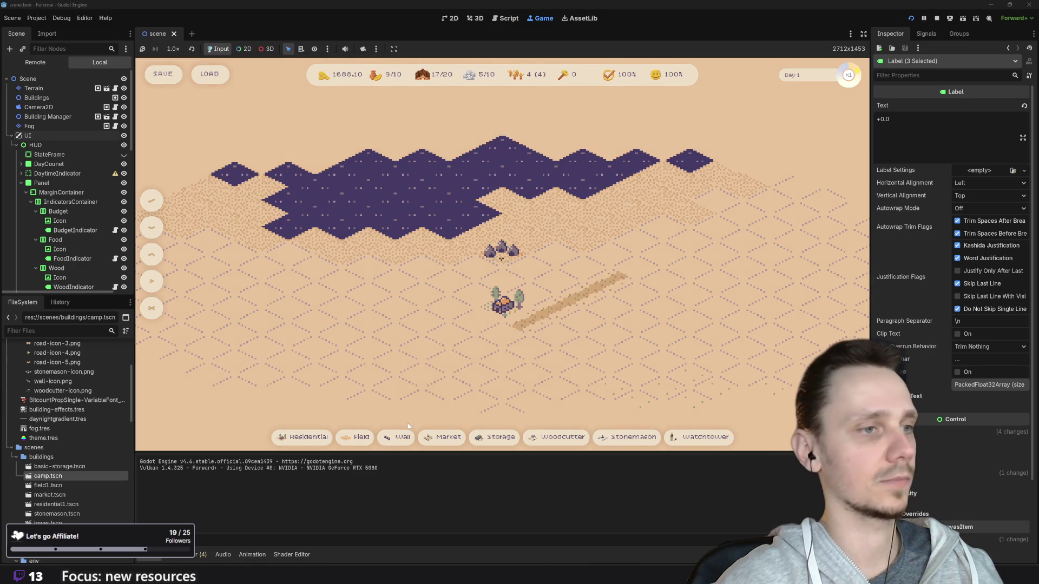
click(447, 438)
click(582, 317)
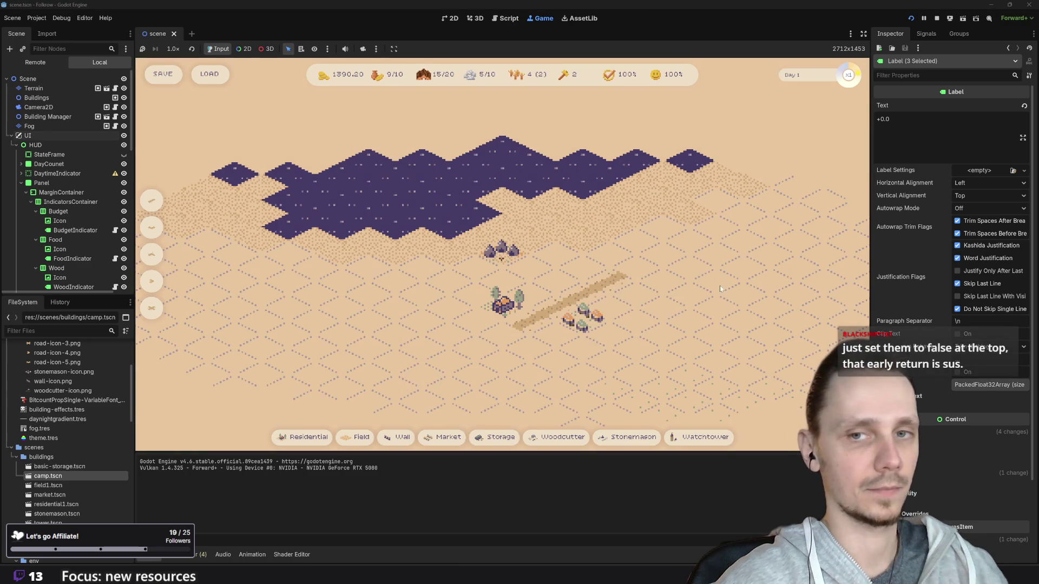
- Toggle building removal mode, cancel it with Esc, and stop the game
key(x)
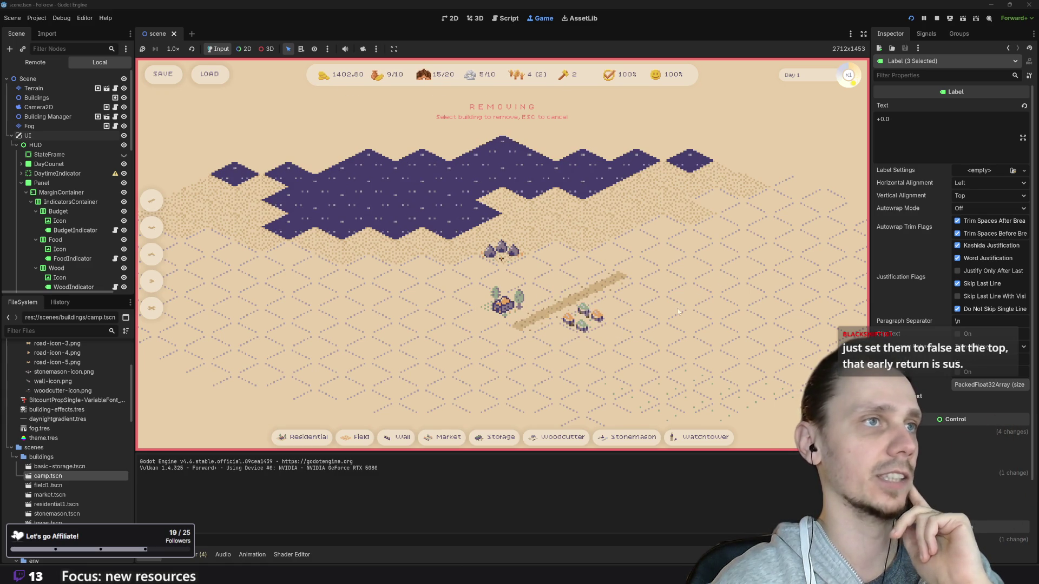
key(Escape)
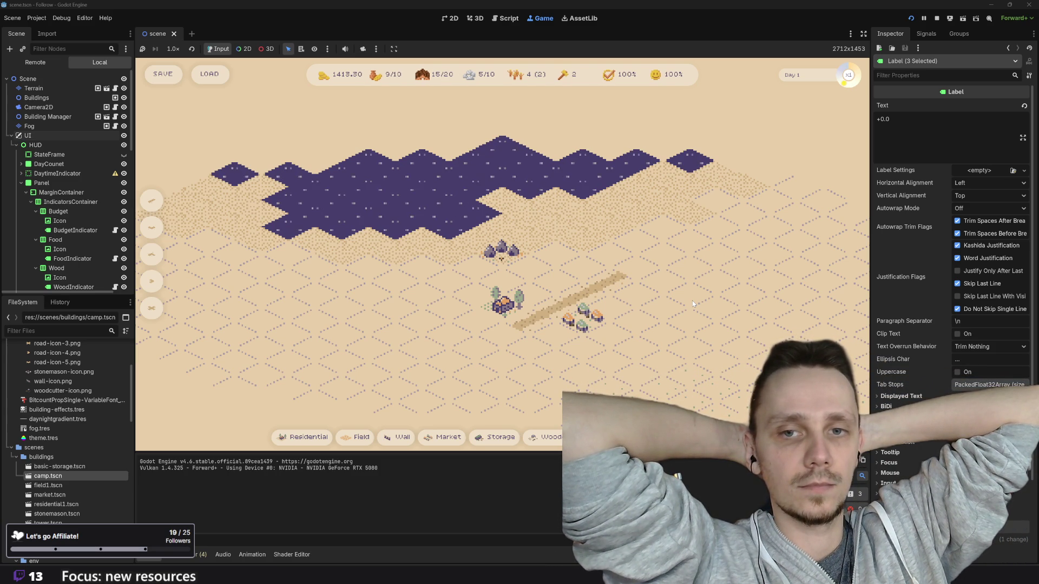
click(937, 17)
scroll(536, 249, up, 7)
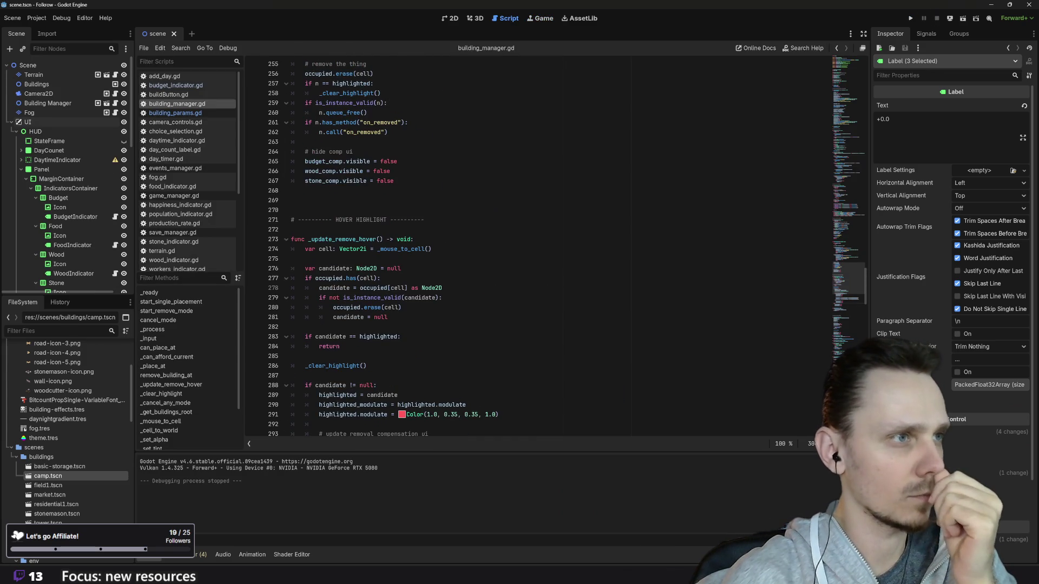
click(340, 347)
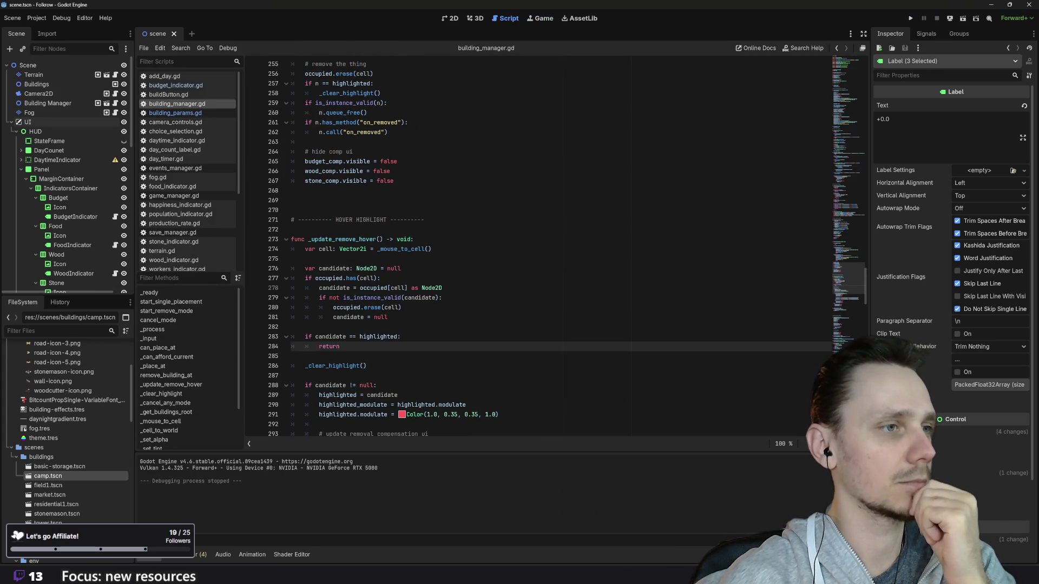
scroll(536, 248, up, 4)
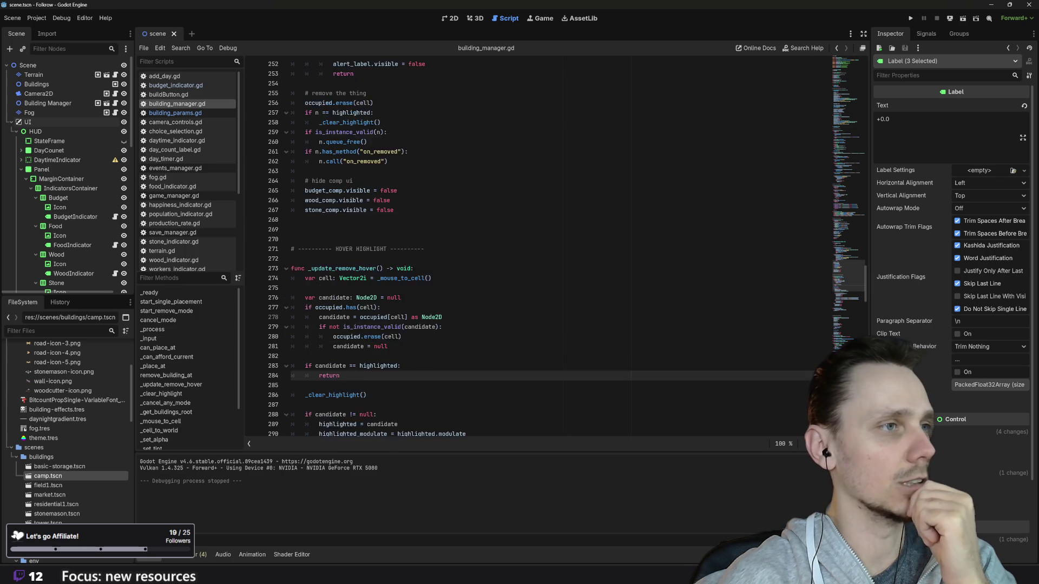
scroll(536, 249, down, 5)
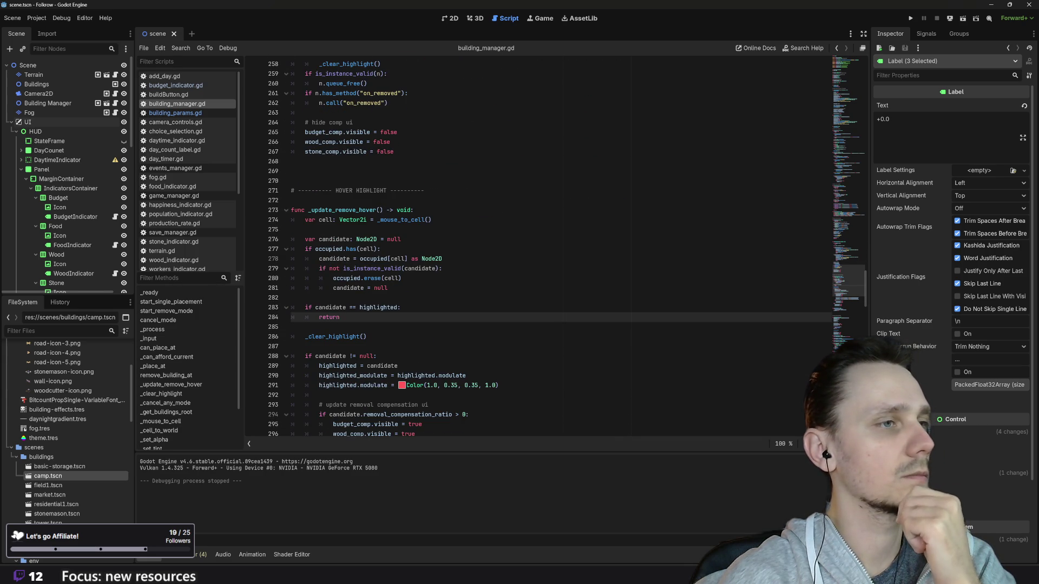
scroll(536, 249, down, 5)
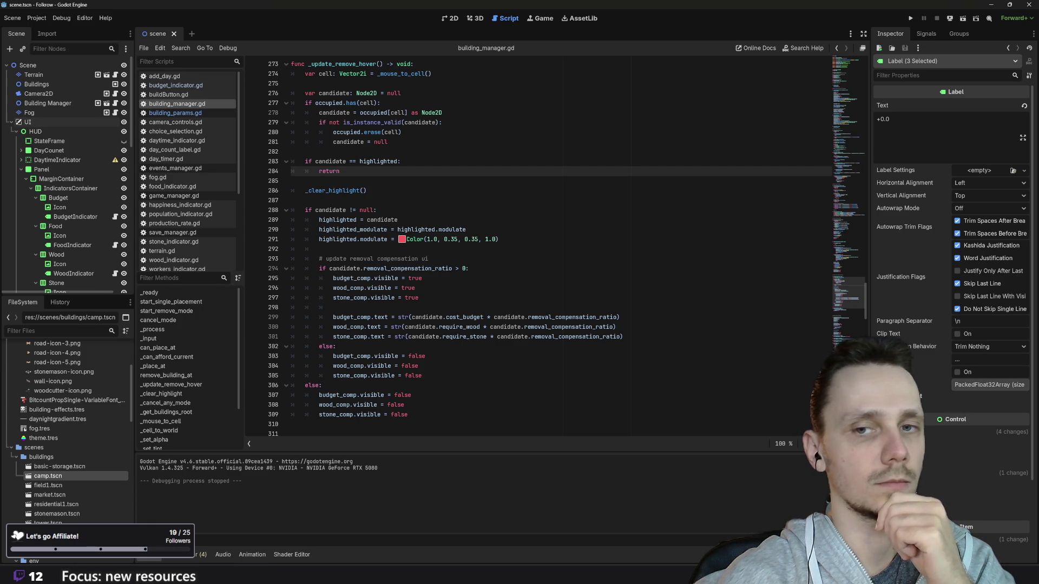
scroll(536, 249, down, 4)
scroll(535, 248, up, 1)
scroll(535, 249, down, 8)
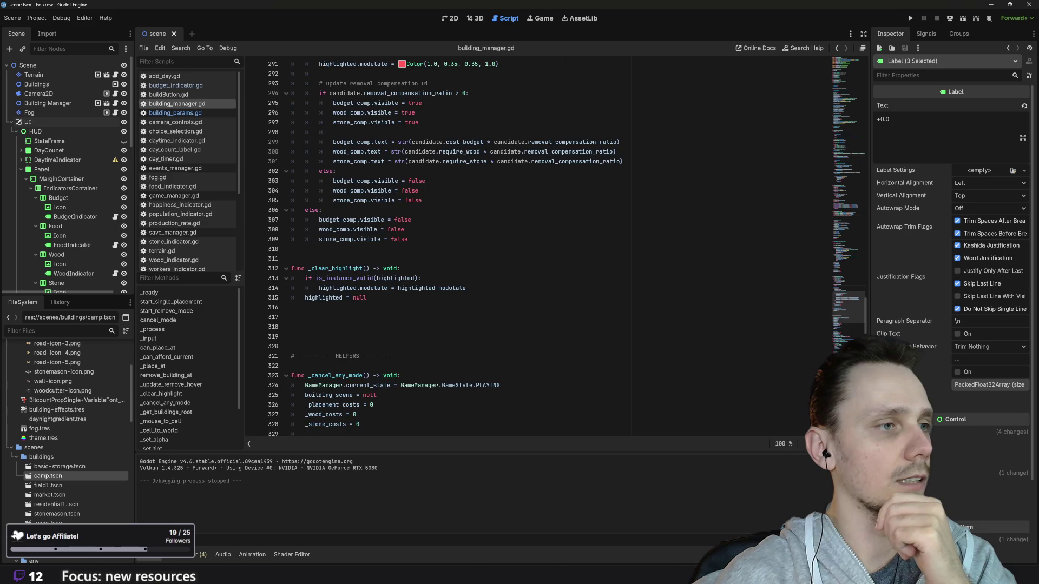
click(293, 220)
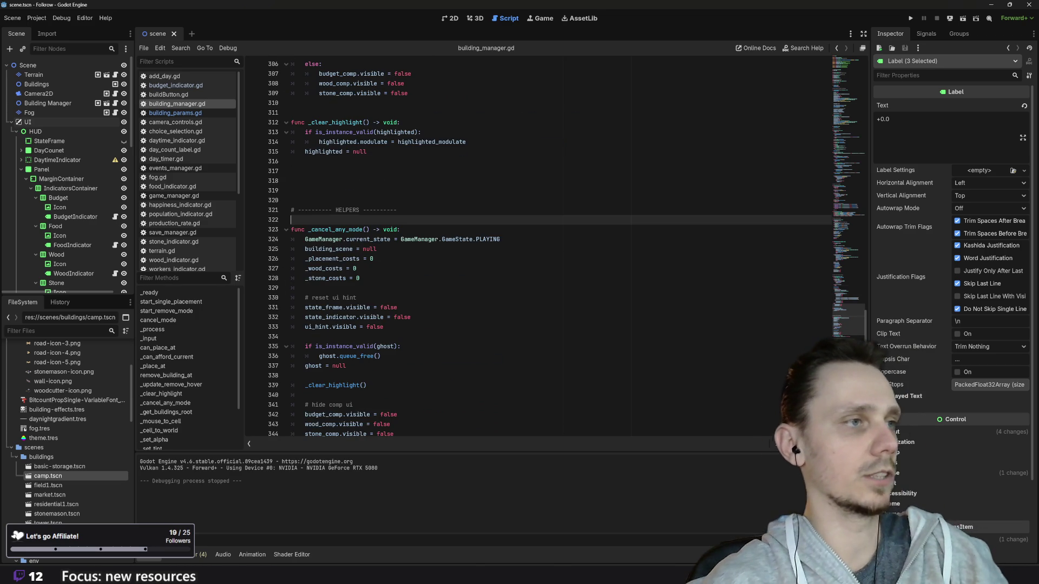
- Declare a new func _hide_comp_ui() -> void: under the HELPERS comment
key(Return)
key(Up)
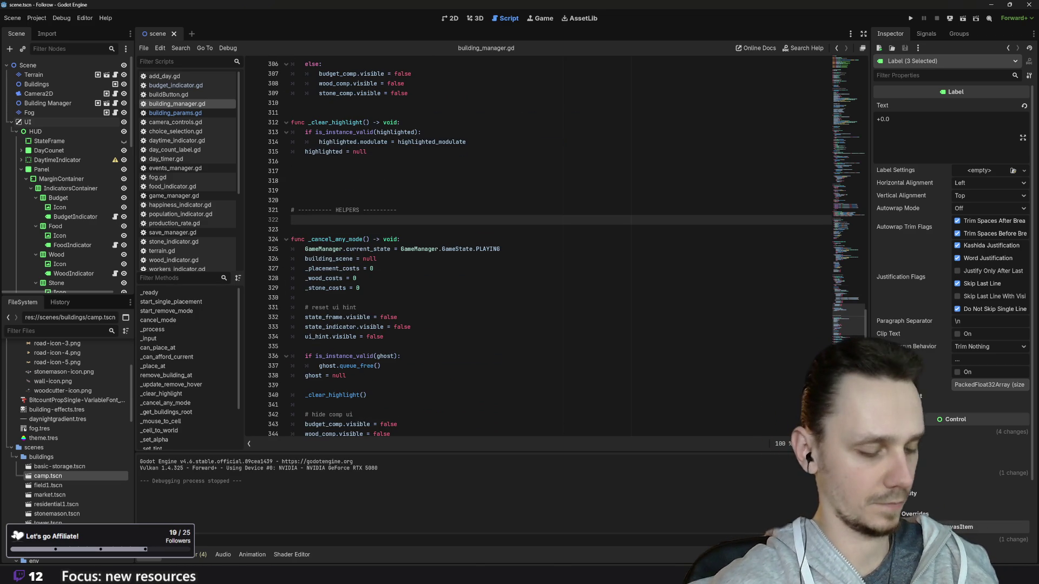
text(func)
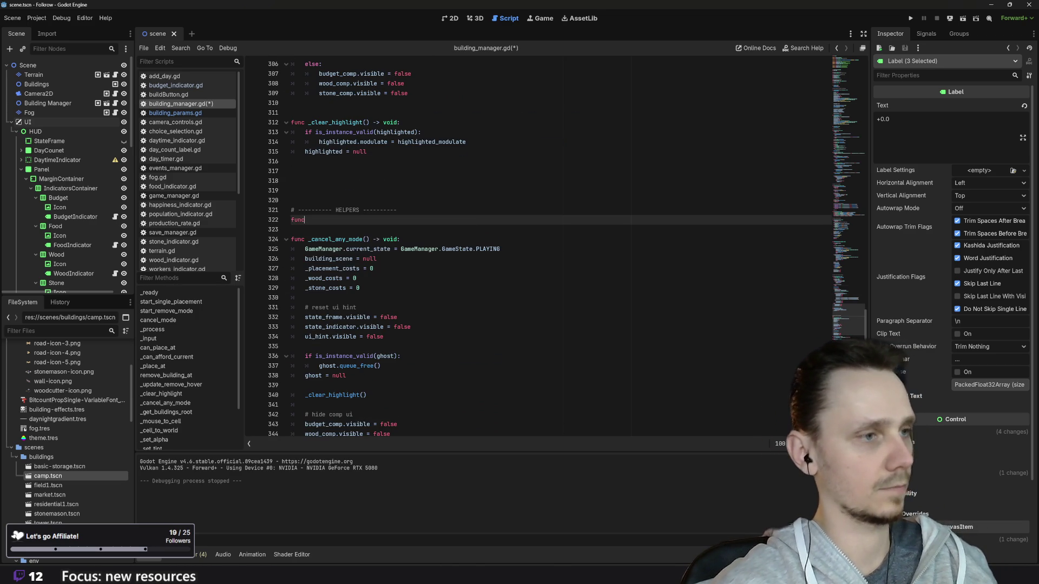
text( hide_)
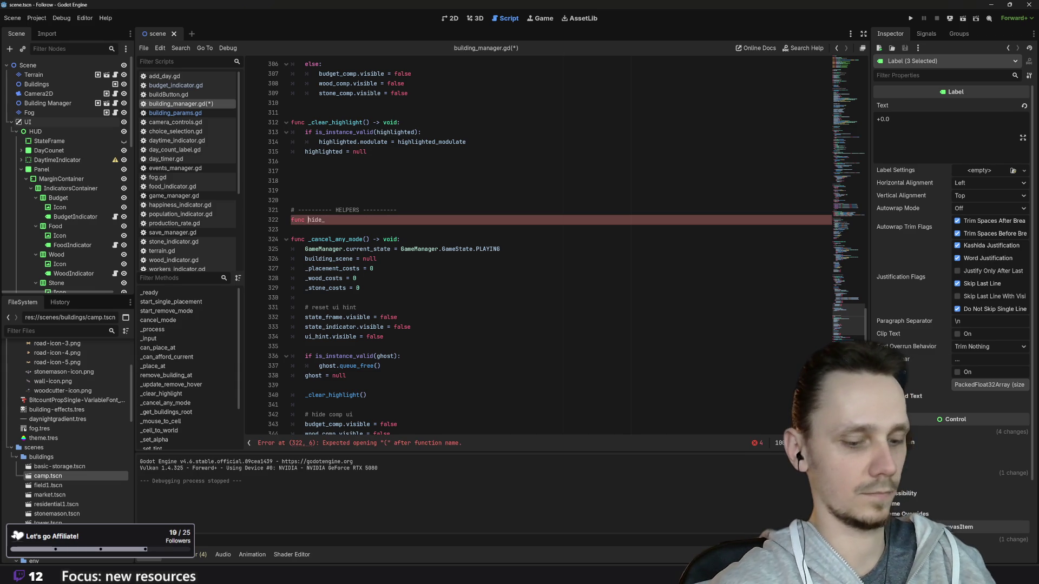
key(BackSpace)
key(BackSpace)
key(BackSpace)
text(_hide_)
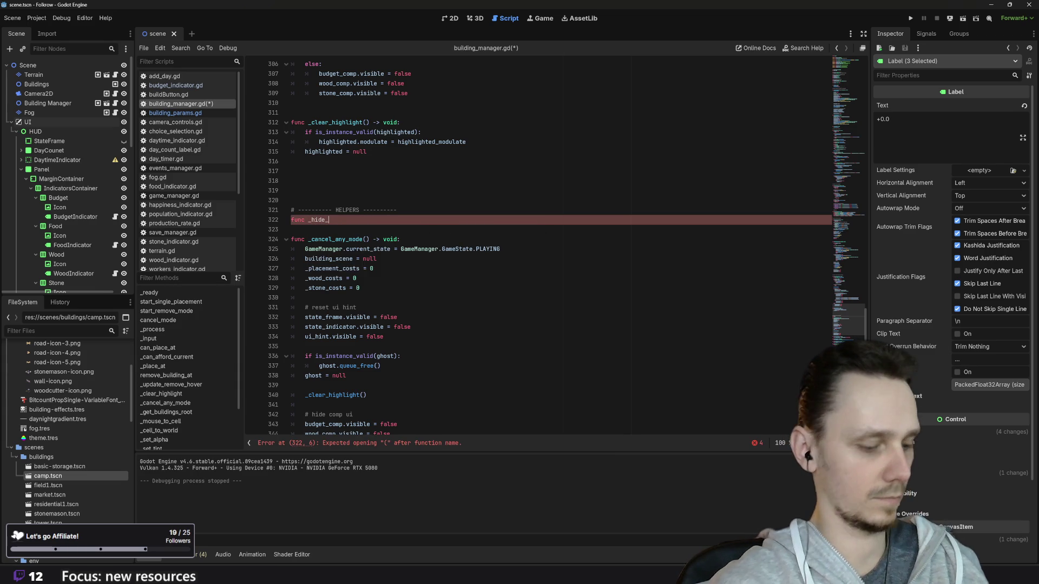
text(comp) -> void:)
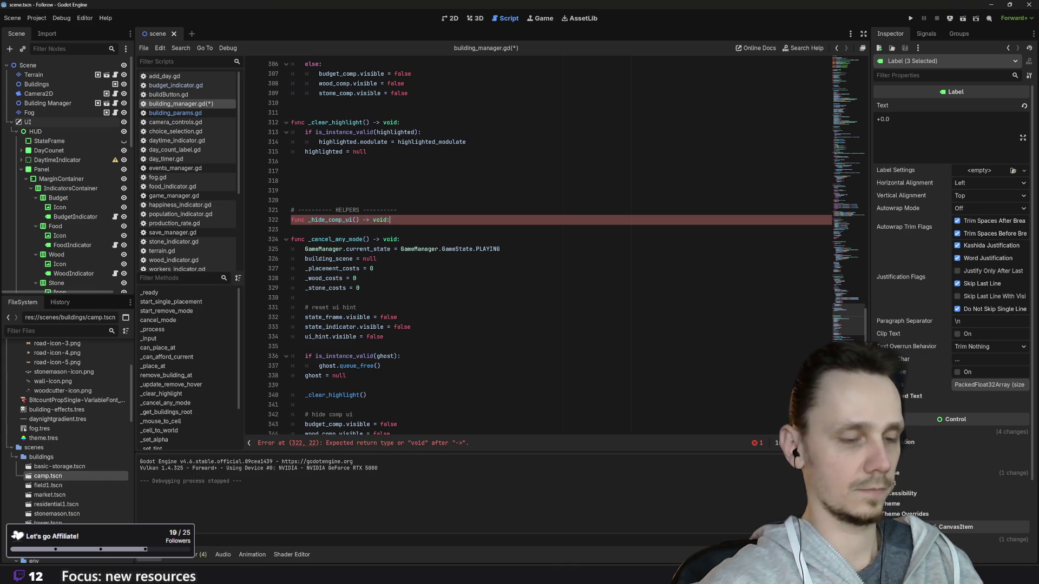
key(Return)
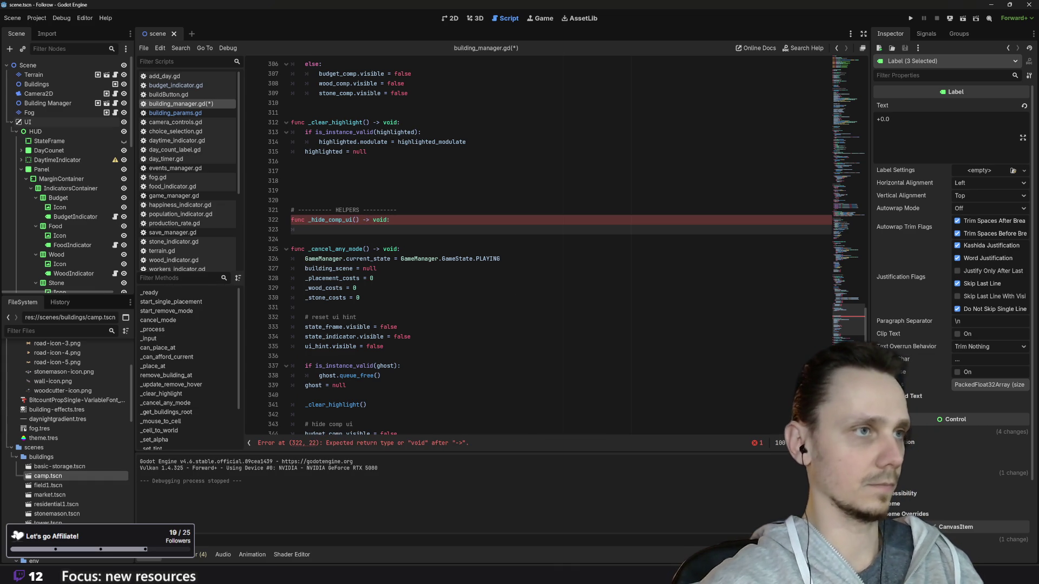
- Move the three *_comp.visible = false lines from the else block into _hide_comp_ui
scroll(541, 243, up, 3)
mouse_move(408, 181)
mouse_down()
mouse_move(309, 153)
mouse_move(291, 161)
mouse_up()
key(ctrl+x)
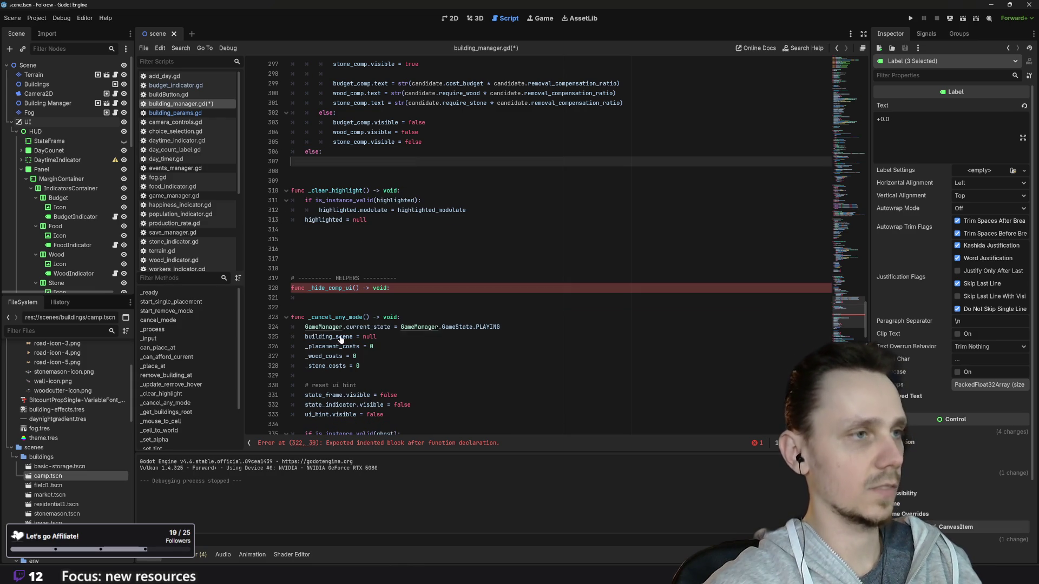
click(324, 298)
key(ctrl+v)
- Fix the indentation of the budget_comp, wood_comp and stone_comp lines in _hide_comp_ui
click(333, 298)
key(BackSpace)
key(BackSpace)
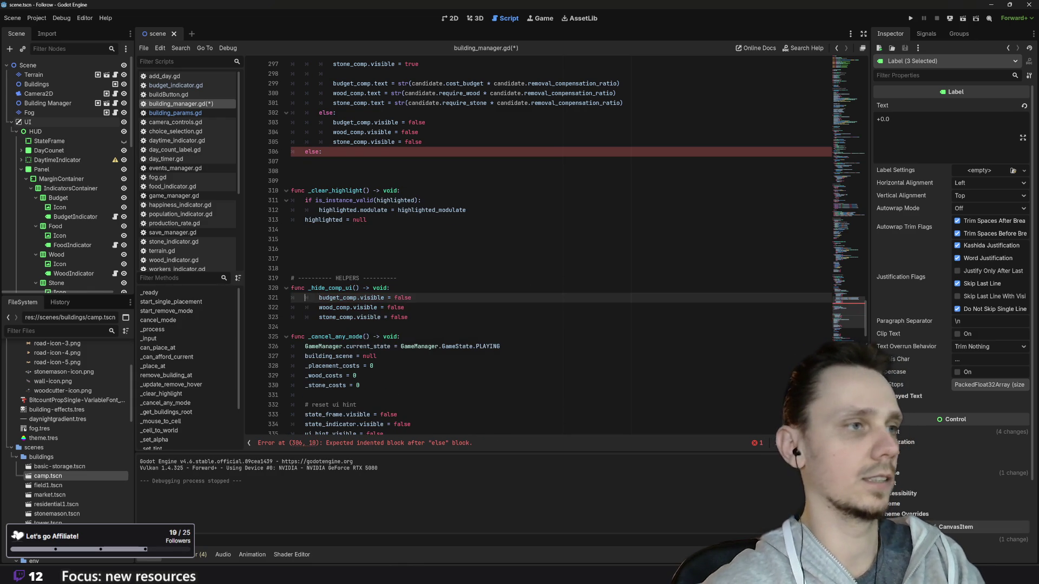
click(318, 307)
key(BackSpace)
click(319, 317)
key(BackSpace)
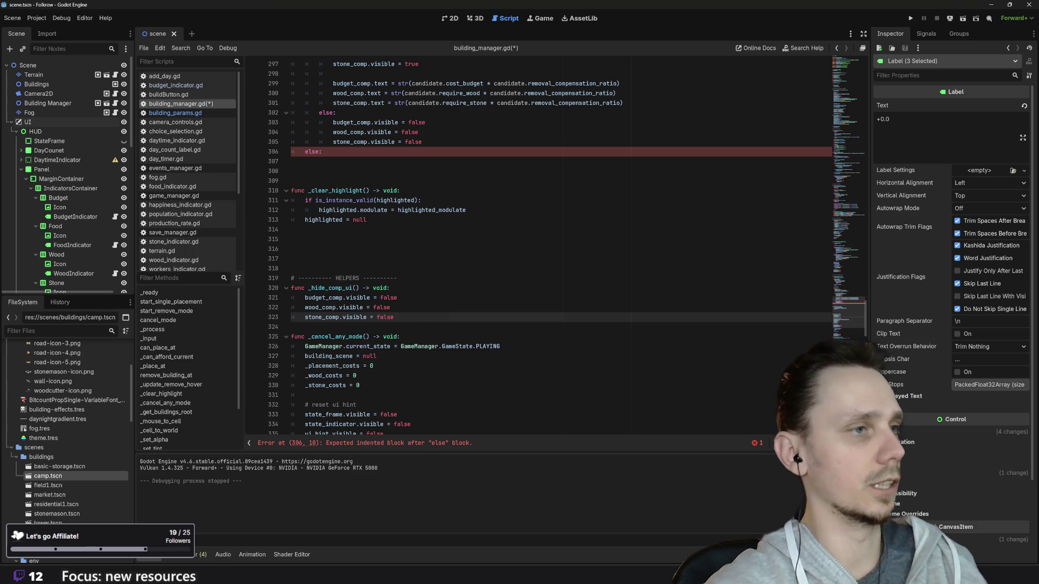
- Add a _hide_comp_ui() call inside the empty outer else branch of the hover code
drag(308, 288, 359, 288)
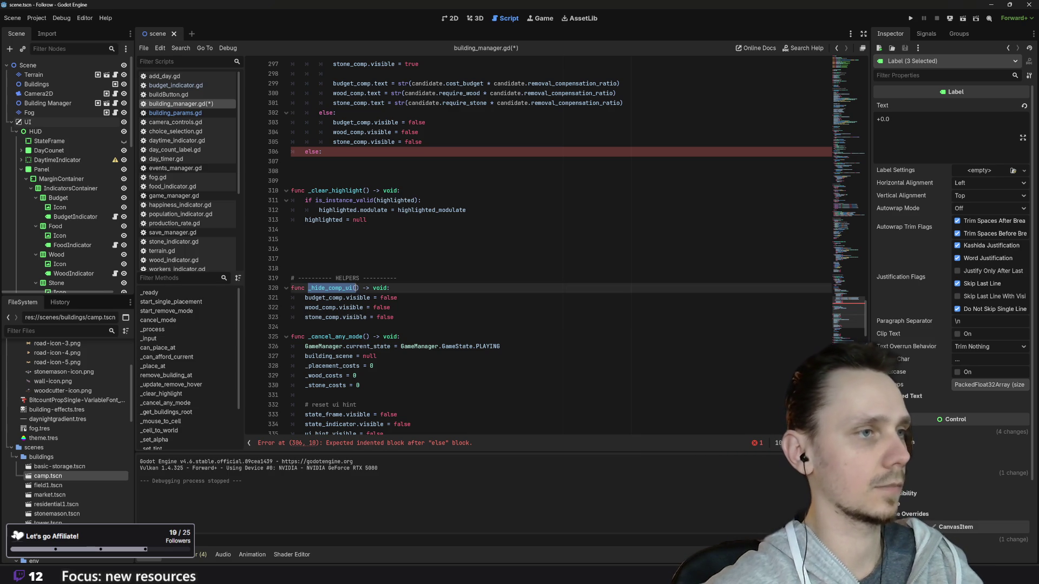
scroll(541, 243, up, 3)
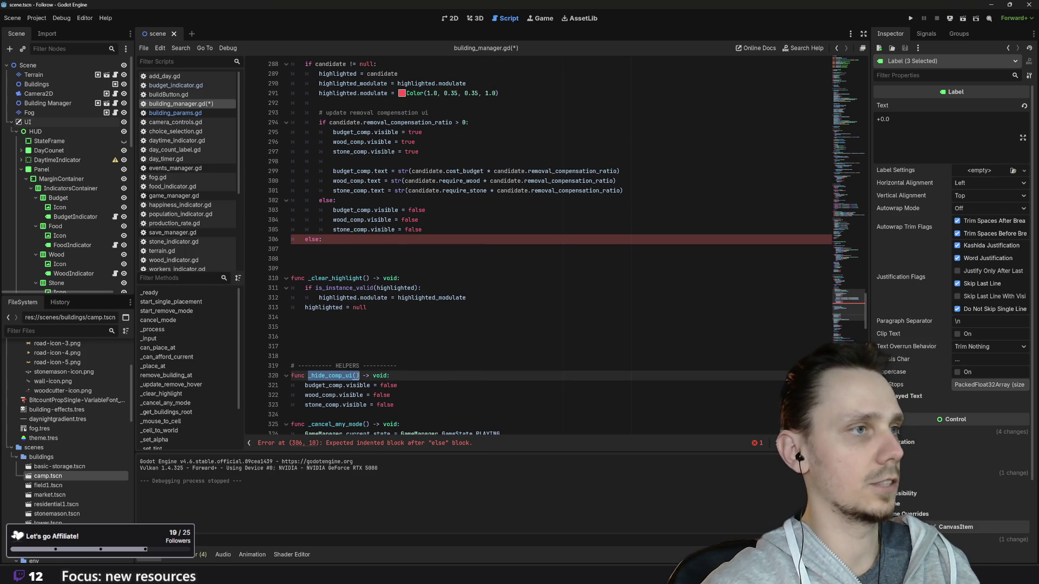
click(323, 240)
key(Return)
key(ctrl+v)
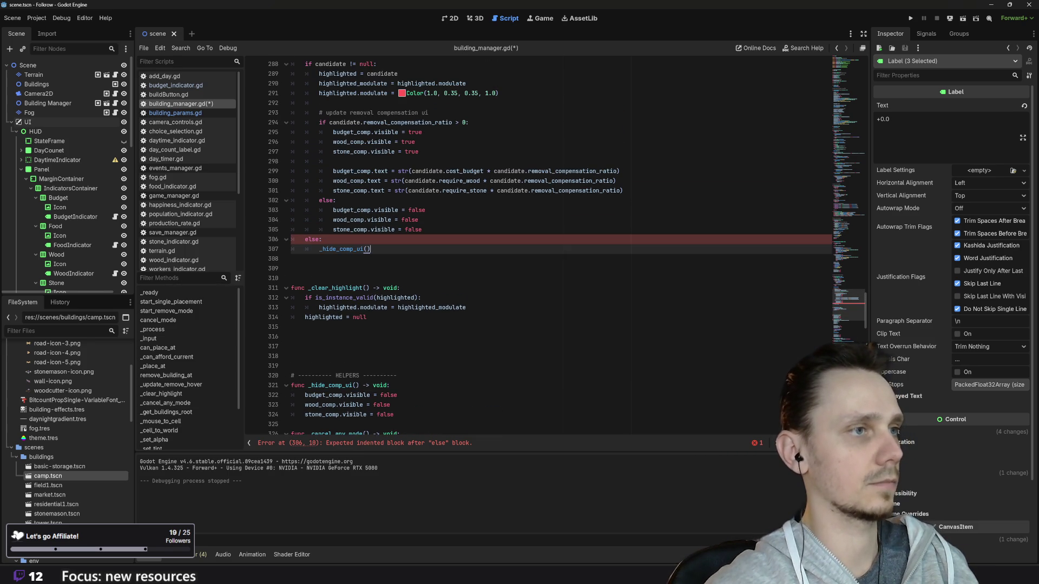
- Replace the inner else's three hide lines with a _hide_comp_ui() call
click(421, 229)
key(shift+Up)
key(shift+Up)
key(shift+Home)
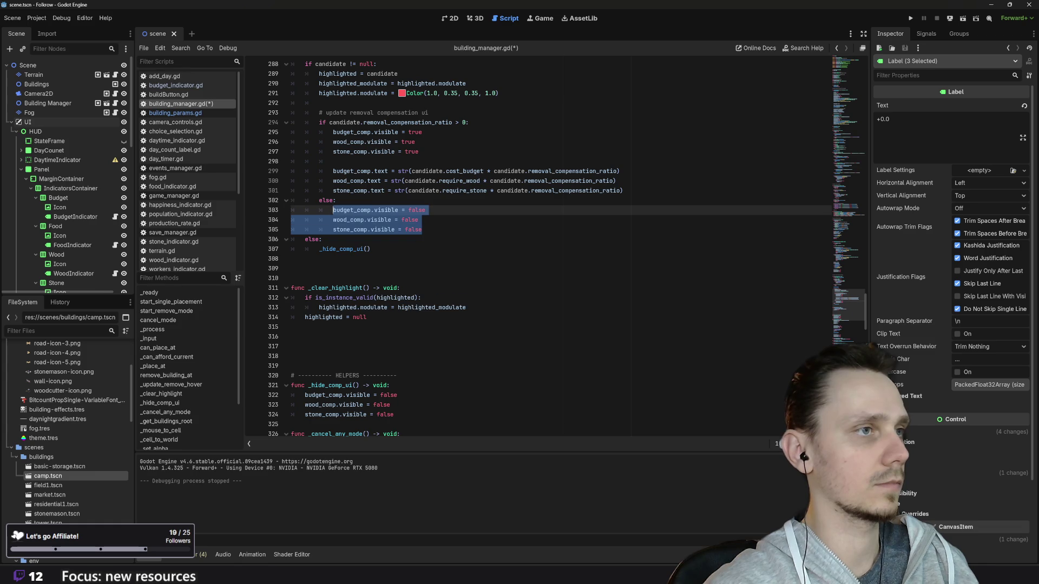
key(ctrl+v)
- Replace the three hide lines under '# hide comp ui' in remove_building_at with _hide_comp_ui()
scroll(541, 244, up, 4)
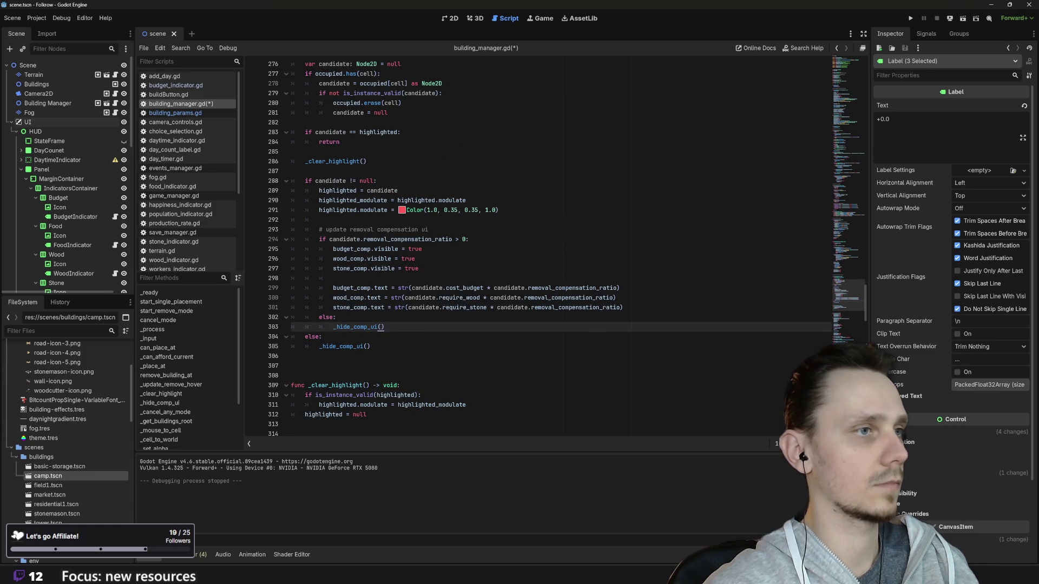
scroll(542, 244, up, 1)
scroll(541, 244, up, 4)
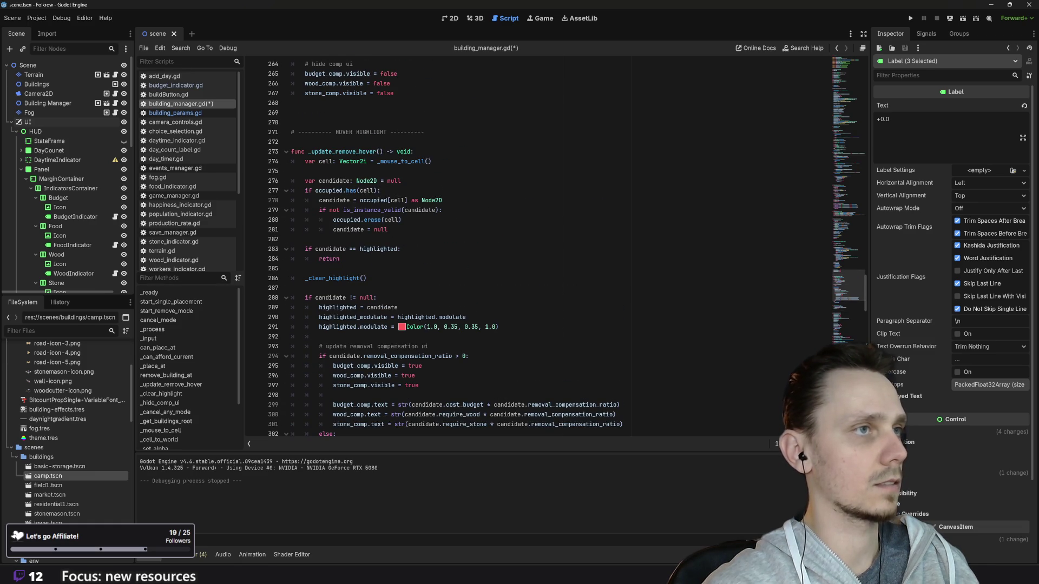
scroll(541, 244, up, 4)
click(394, 239)
key(shift+Up)
key(shift+Up)
key(shift+Home)
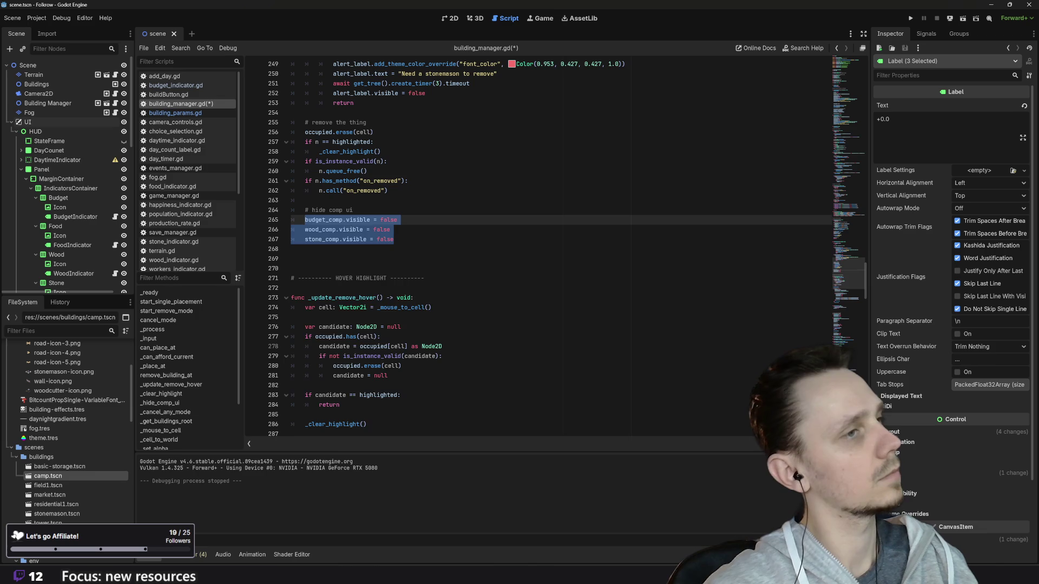
text(_hide_comp_ui())
- Scroll back to the top and save building_manager.gd
scroll(541, 243, up, 6)
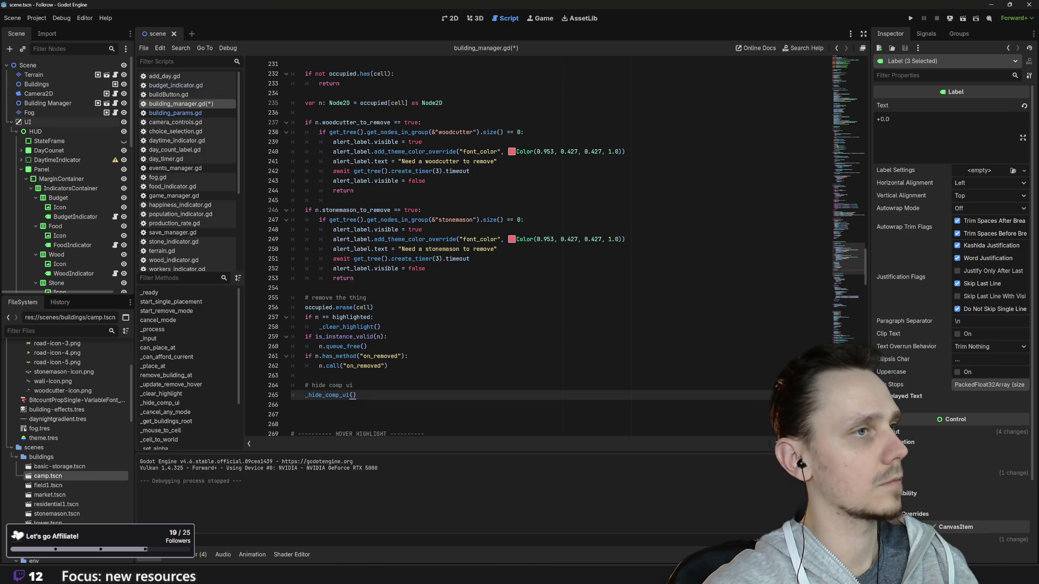
scroll(542, 243, up, 9)
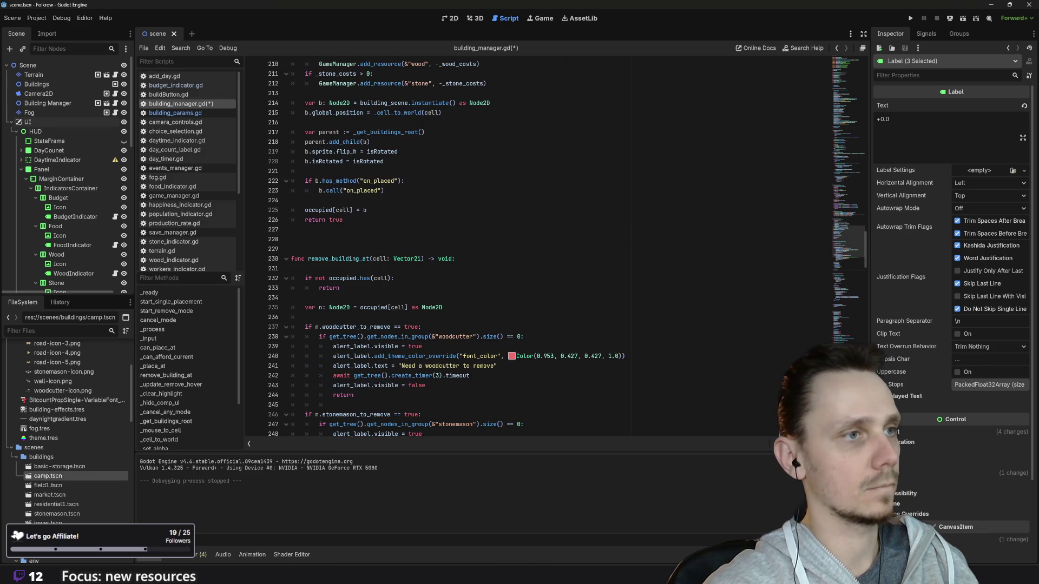
scroll(541, 244, up, 20)
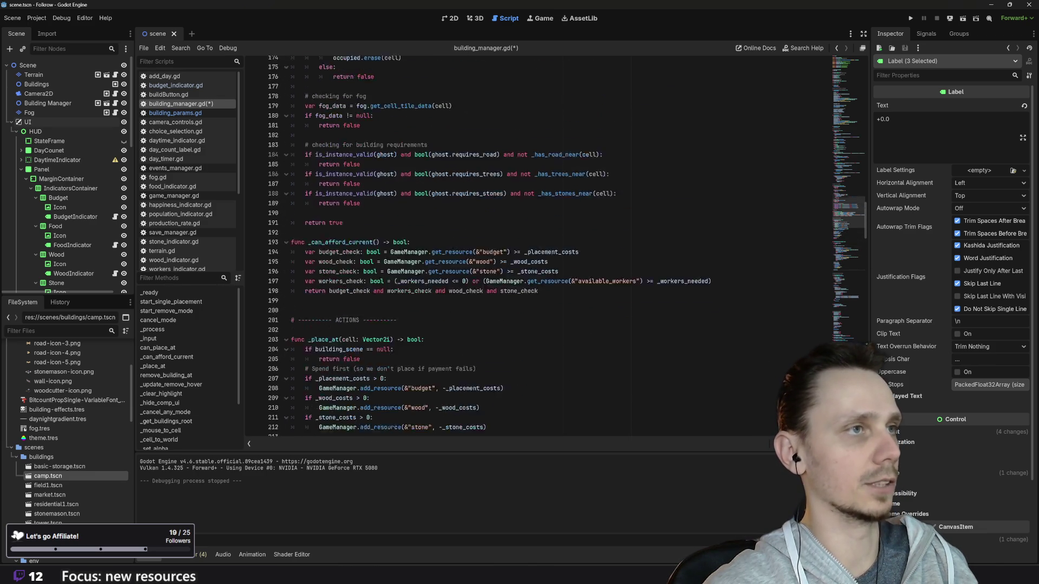
scroll(541, 244, up, 20)
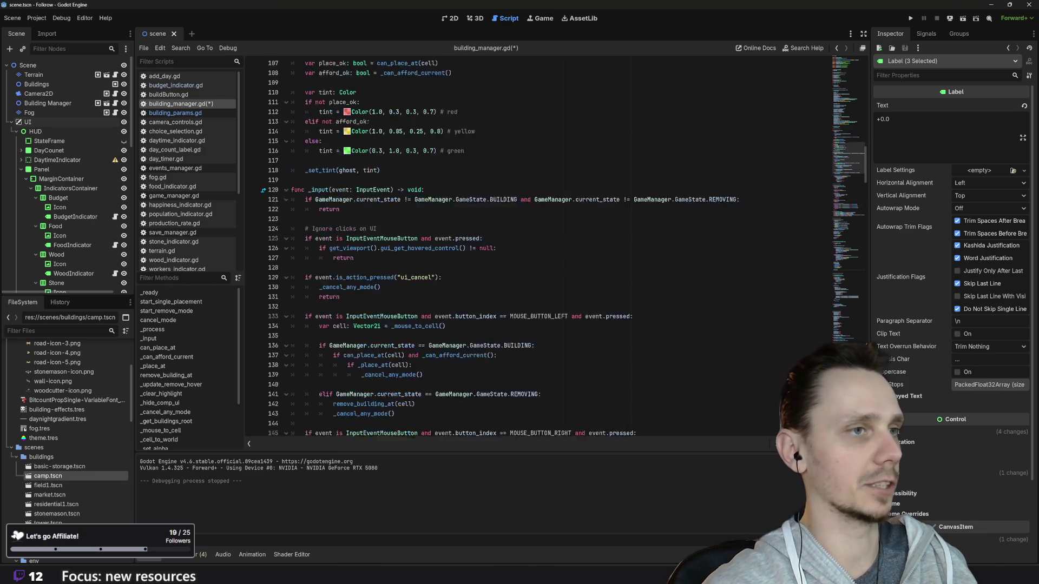
scroll(541, 244, up, 20)
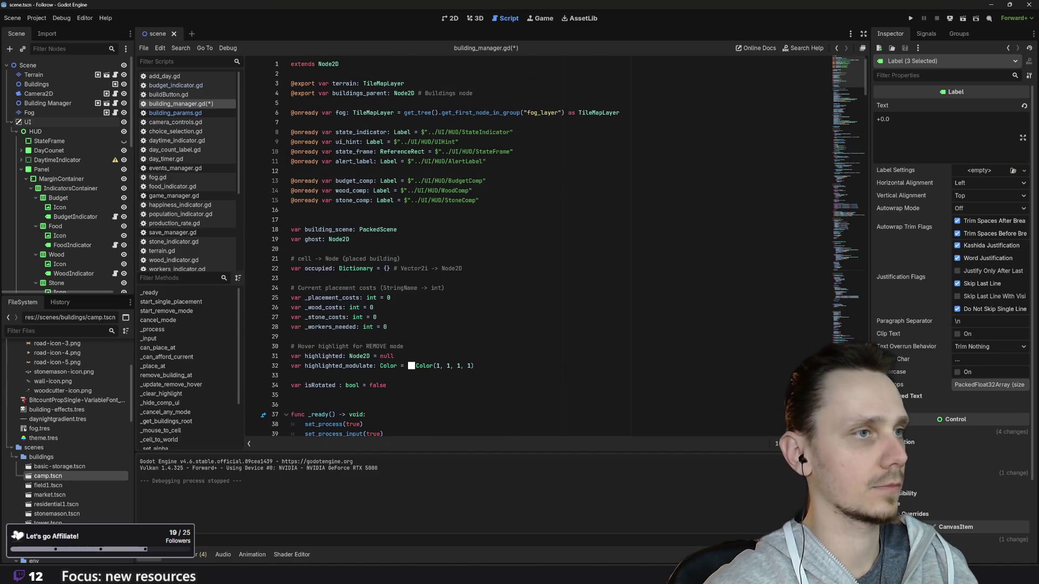
key(ctrl+s)
- Run the game and place a camp using the 1 build hotkey
scroll(541, 243, down, 4)
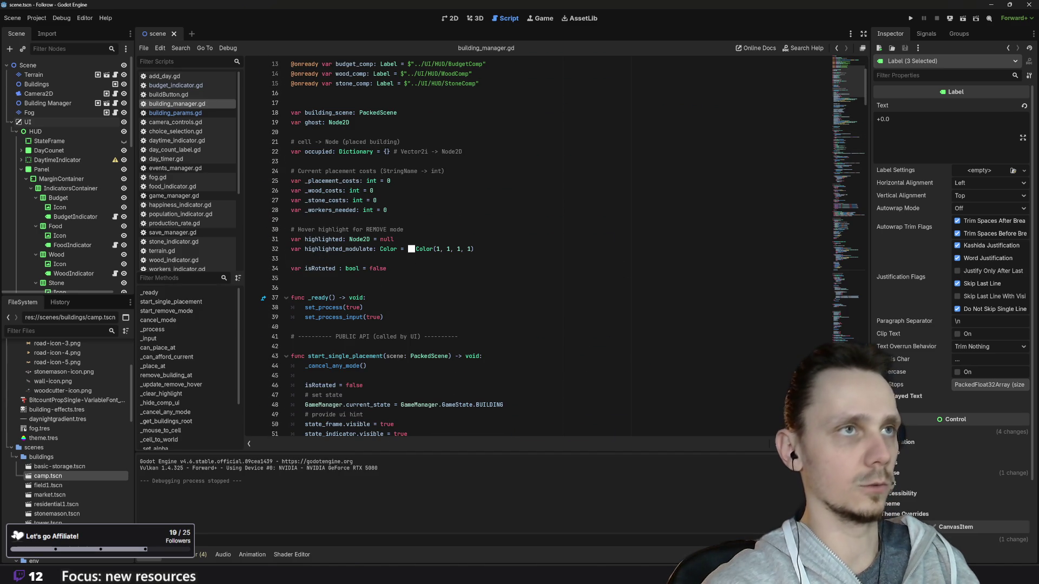
scroll(541, 244, down, 12)
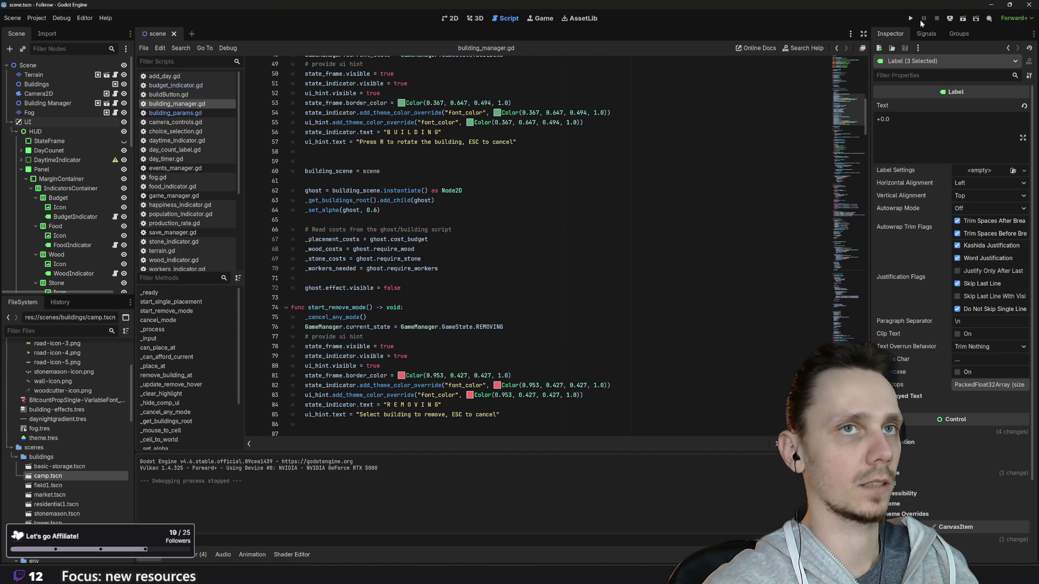
click(911, 18)
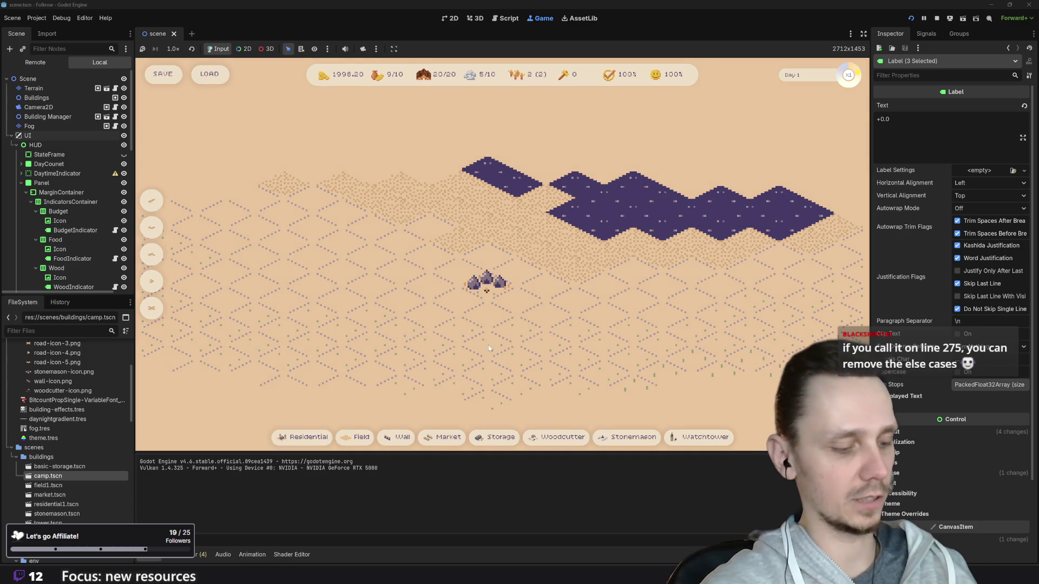
key(1)
click(488, 314)
- Enter removal mode with X, cancel it with Esc, and stop the game with F8
key(x)
key(Escape)
key(F8)
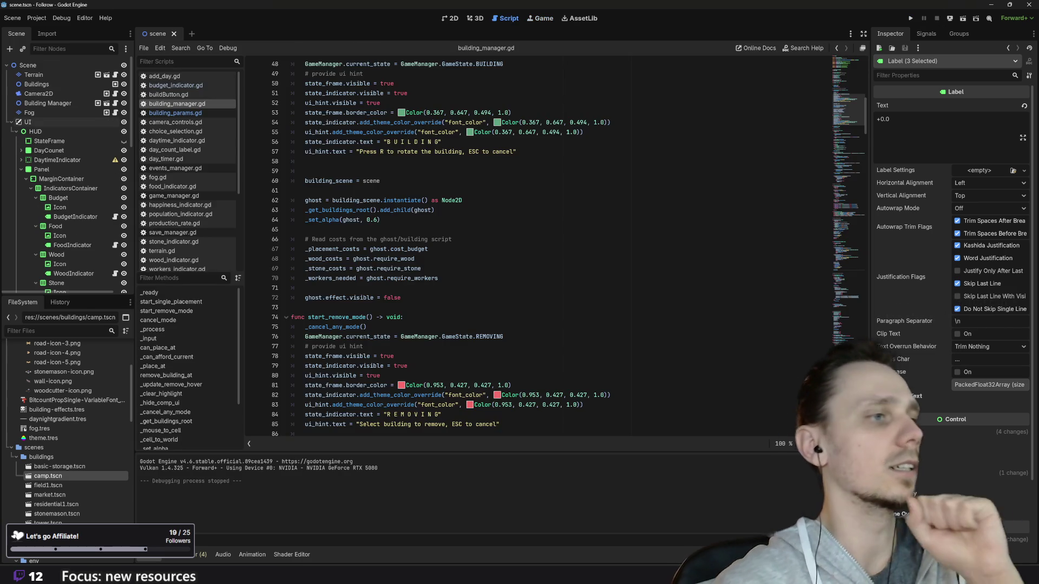
- Select the inner 'else: _hide_comp_ui()' lines 300–301 in _update_remove_hover, then run the game
scroll(370, 421, down, 20)
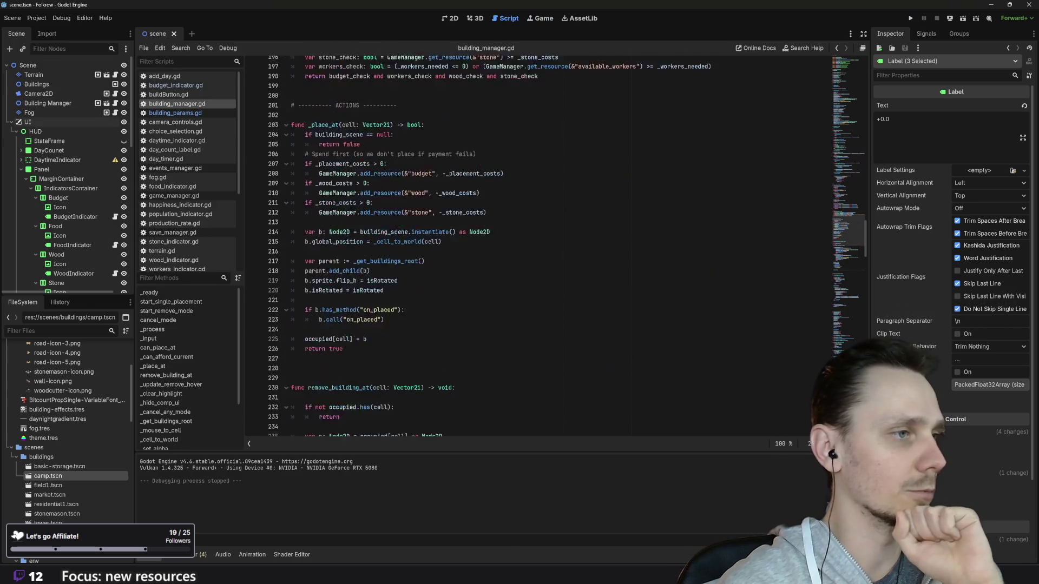
scroll(370, 421, down, 10)
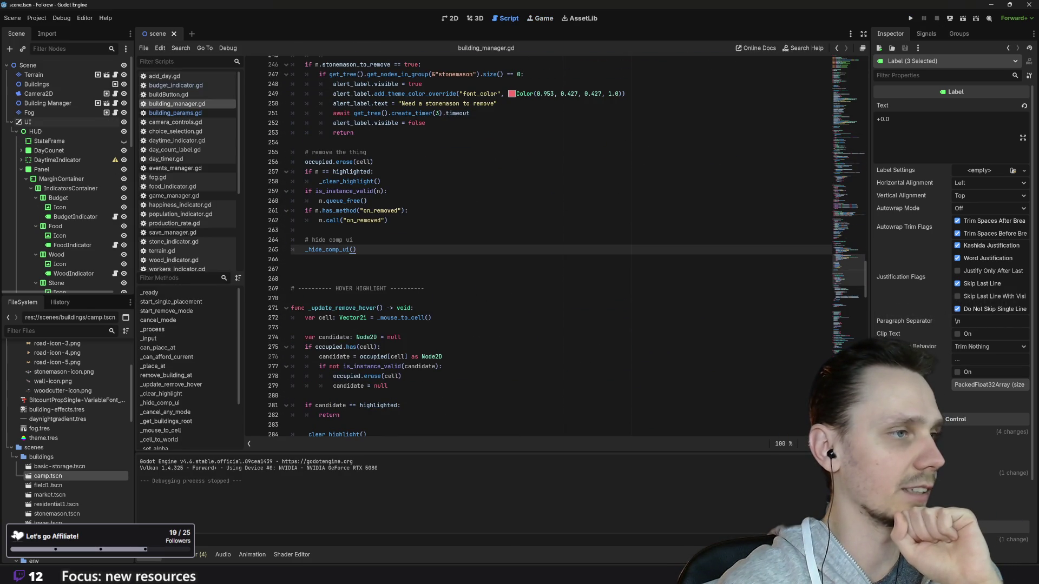
click(380, 347)
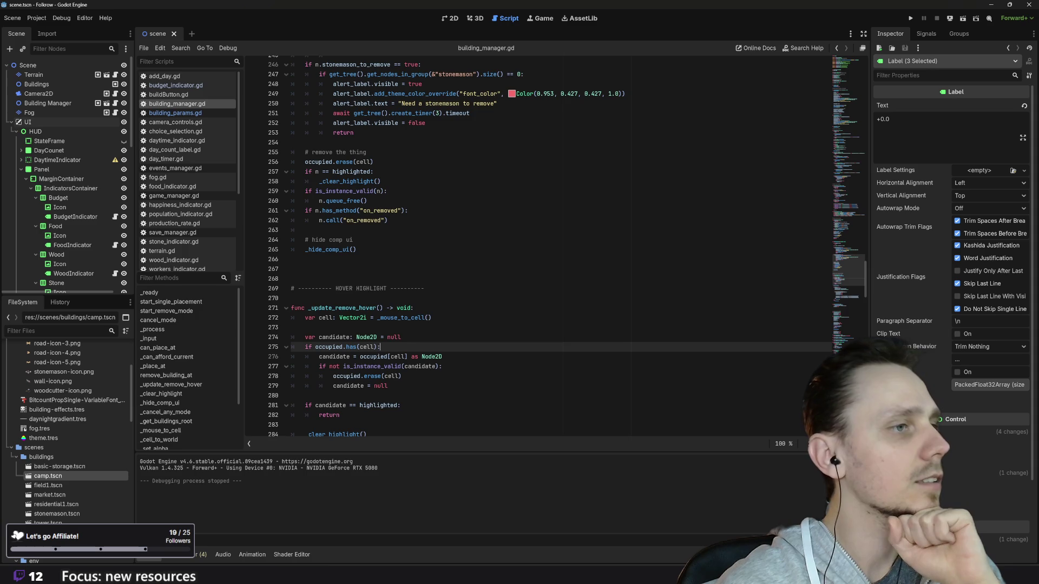
scroll(538, 247, down, 2)
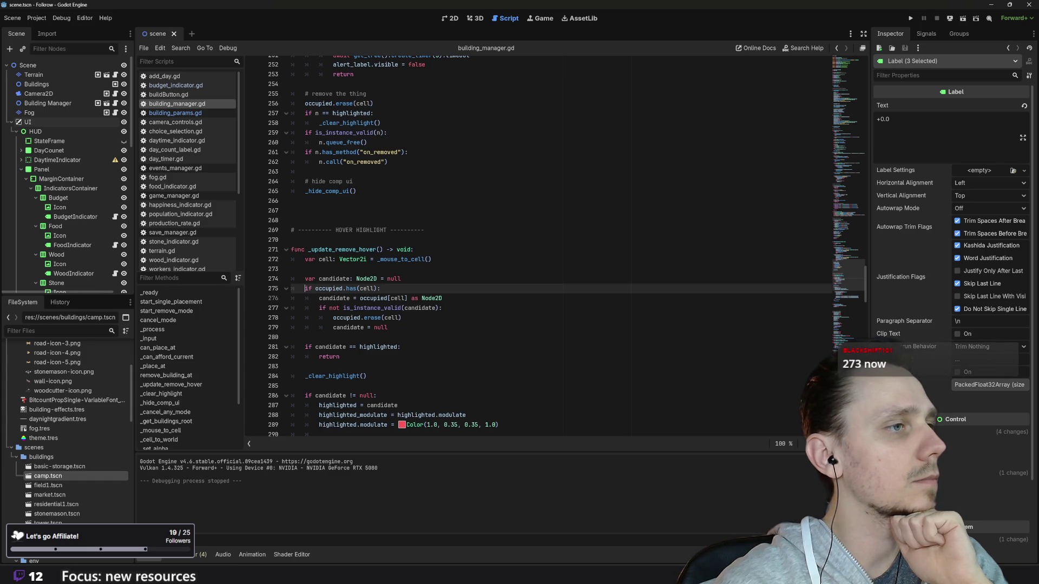
scroll(335, 318, down, 2)
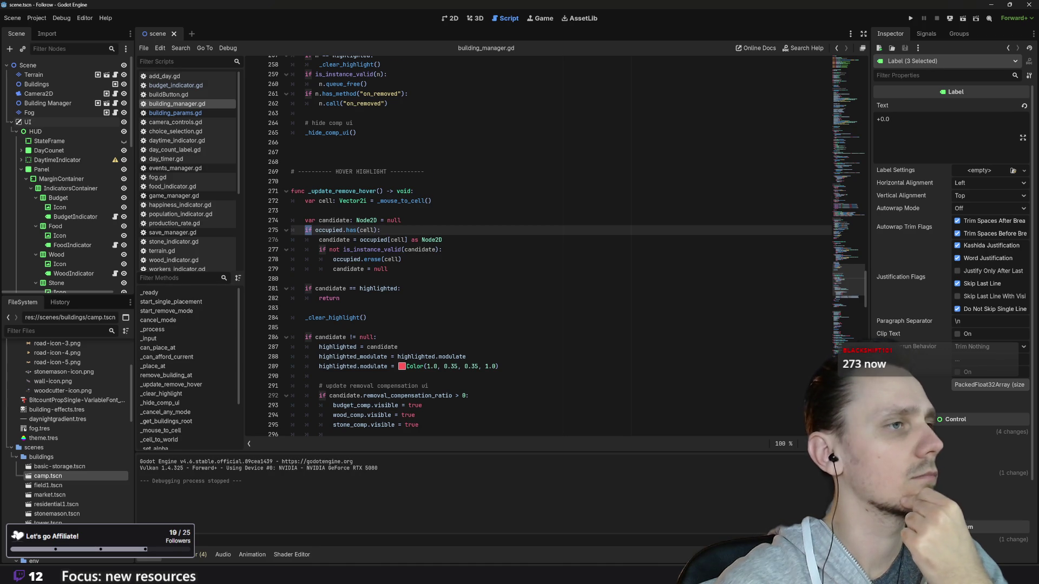
scroll(539, 244, down, 1)
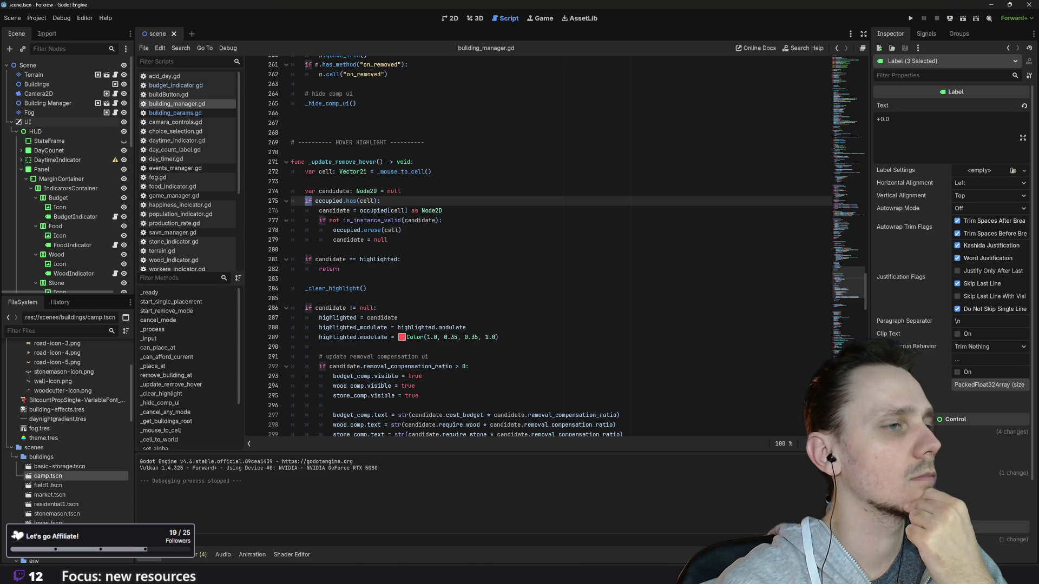
scroll(538, 243, down, 2)
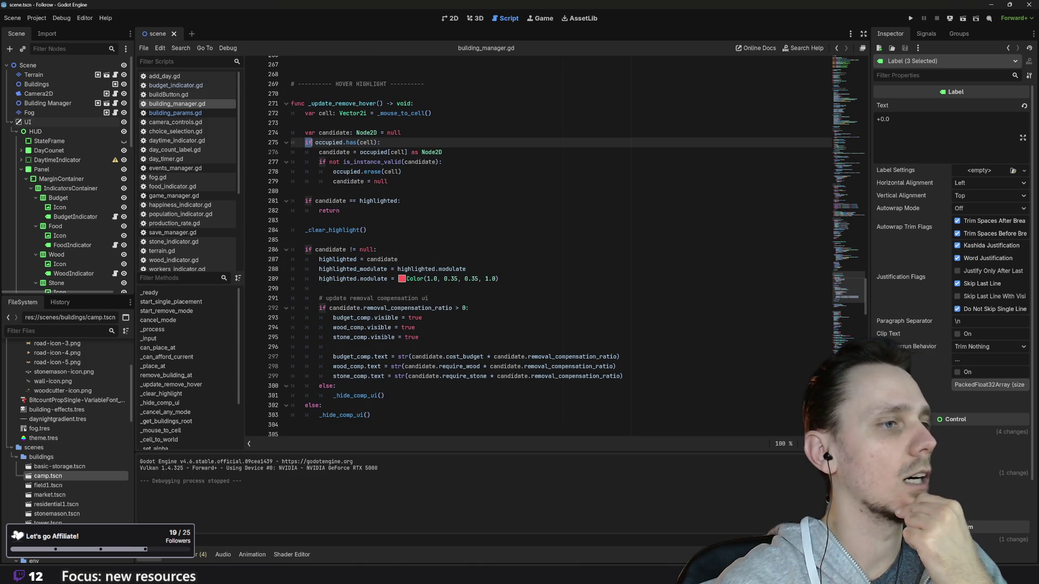
click(384, 396)
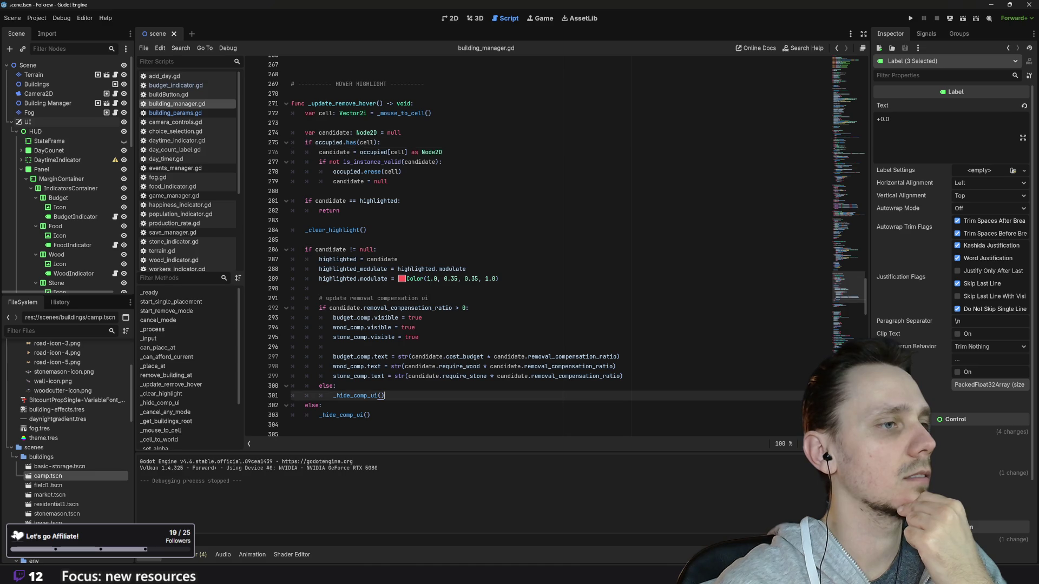
drag(384, 395, 291, 386)
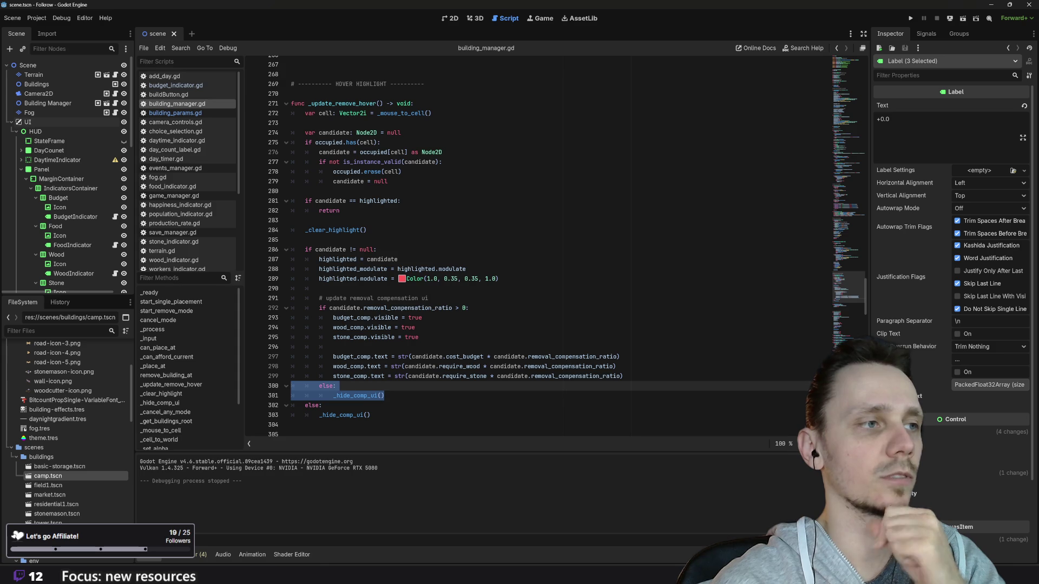
click(912, 18)
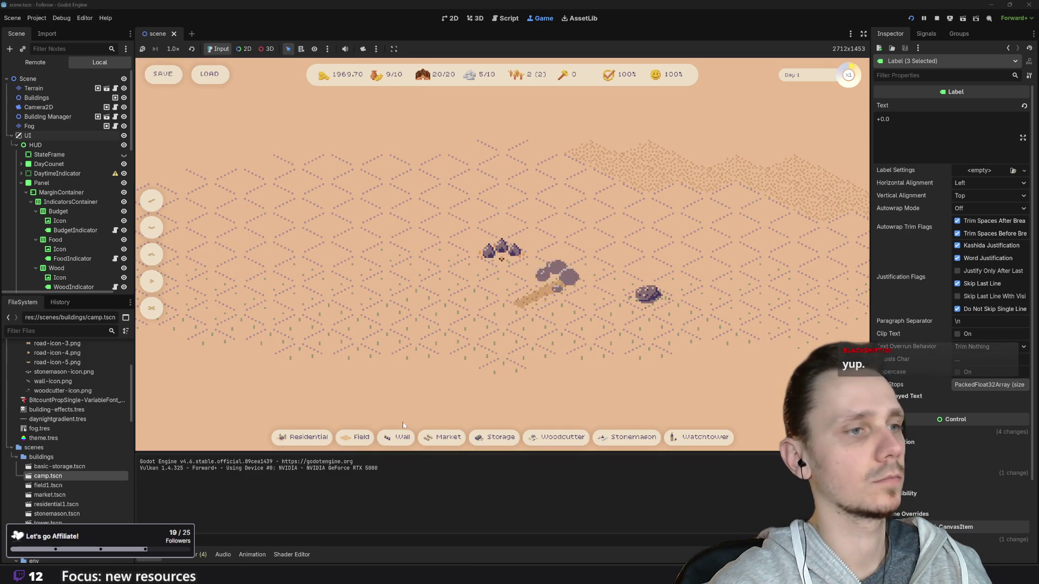
- Place a camp and a field beside it, try removal mode, then stop the game
click(306, 437)
click(488, 281)
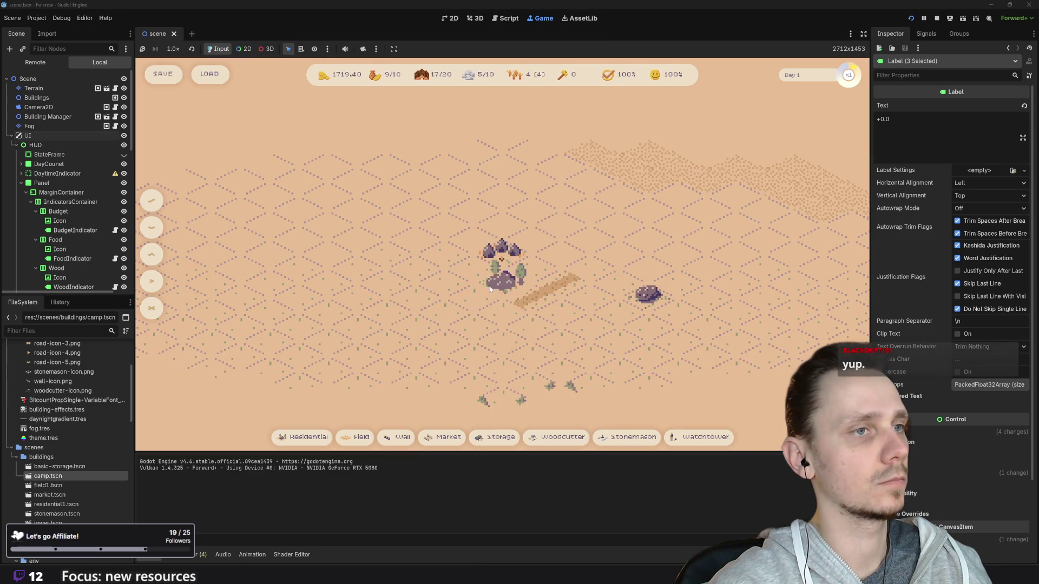
click(574, 309)
key(x)
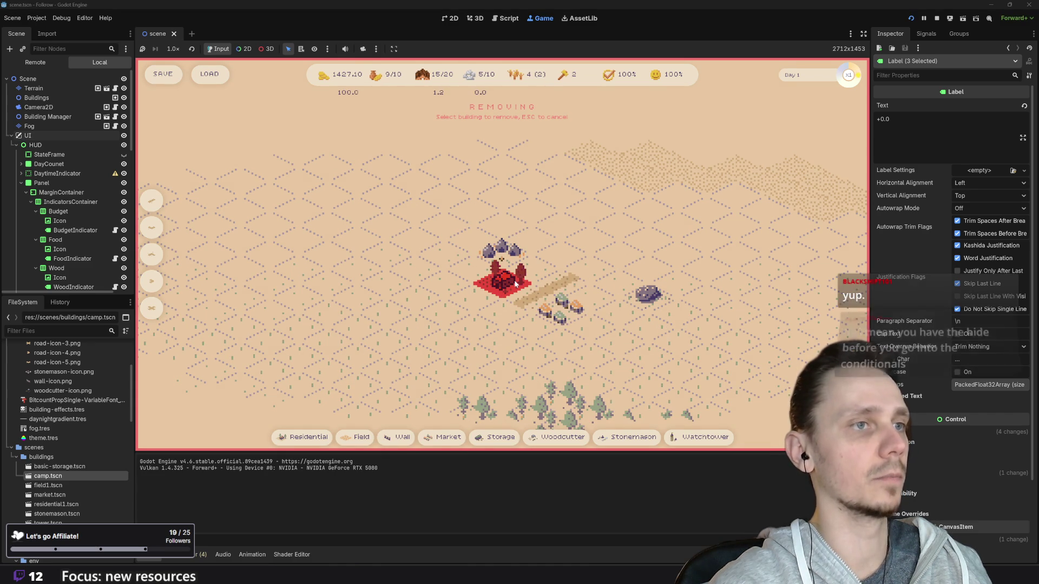
key(Escape)
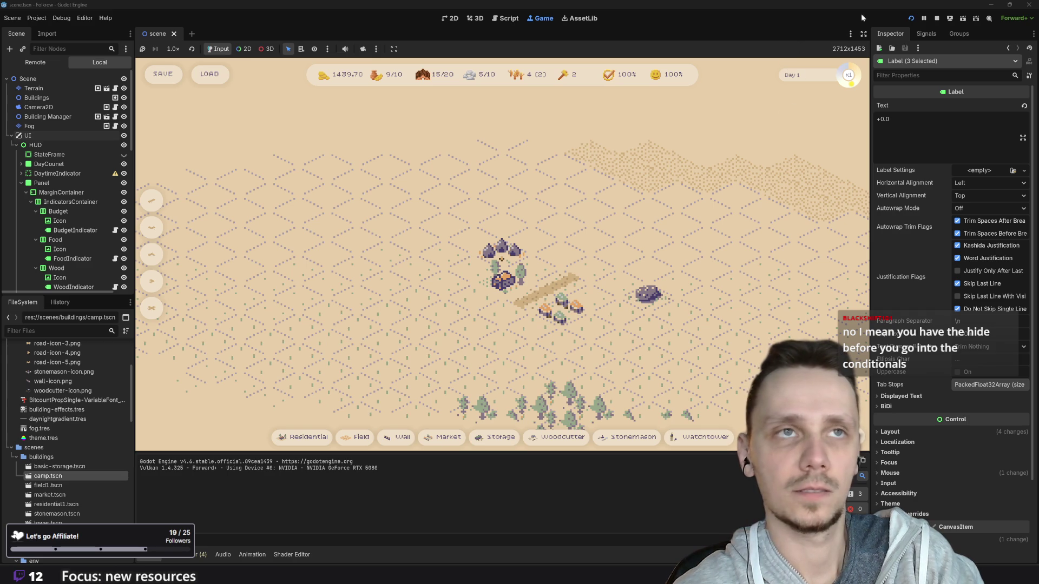
click(937, 18)
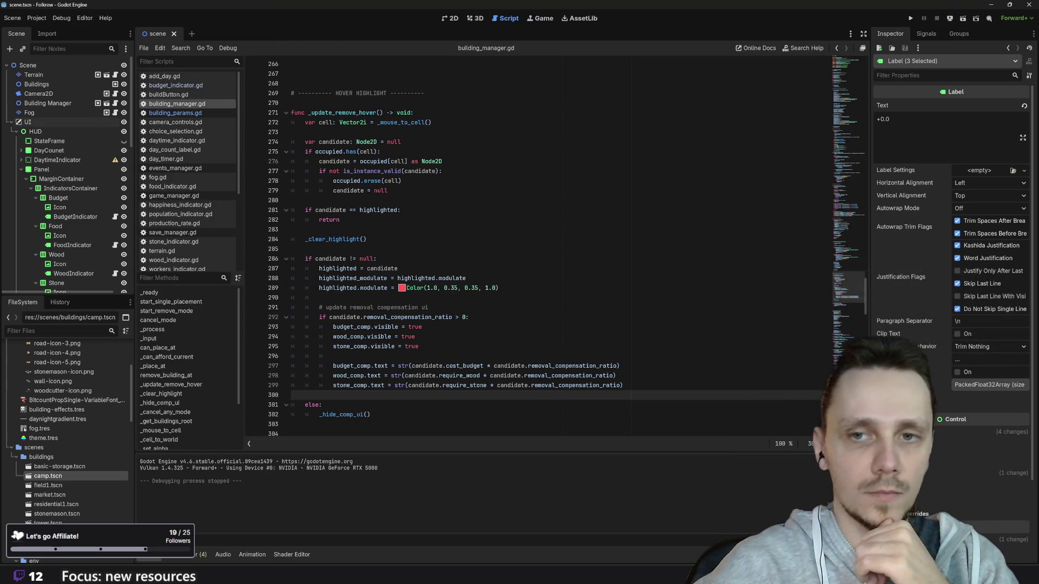
- Locate the _hide_comp_ui() call on line 265 of remove_building_at, undoing two recent edits
scroll(535, 249, up, 3)
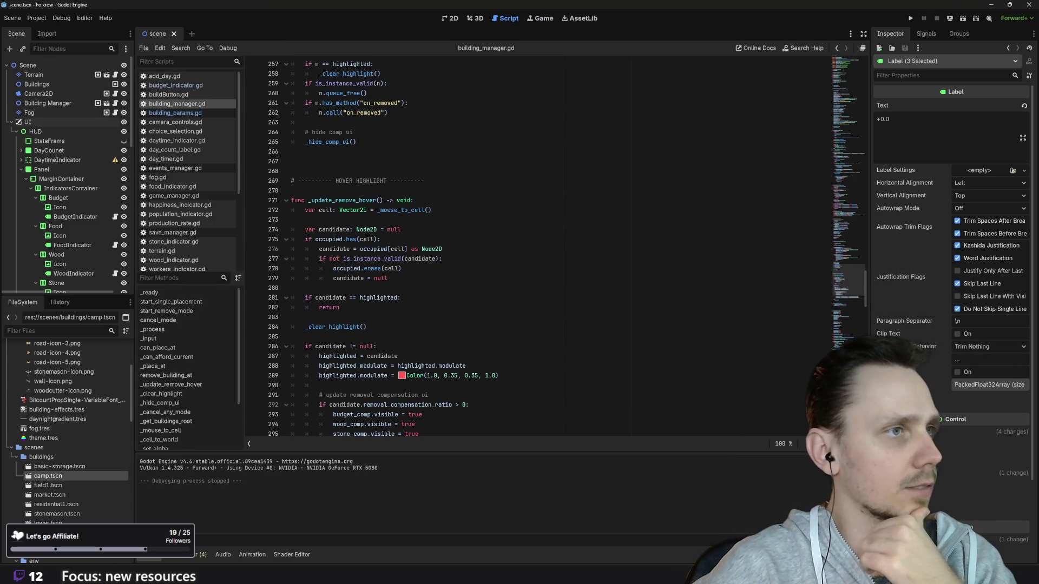
scroll(536, 249, up, 5)
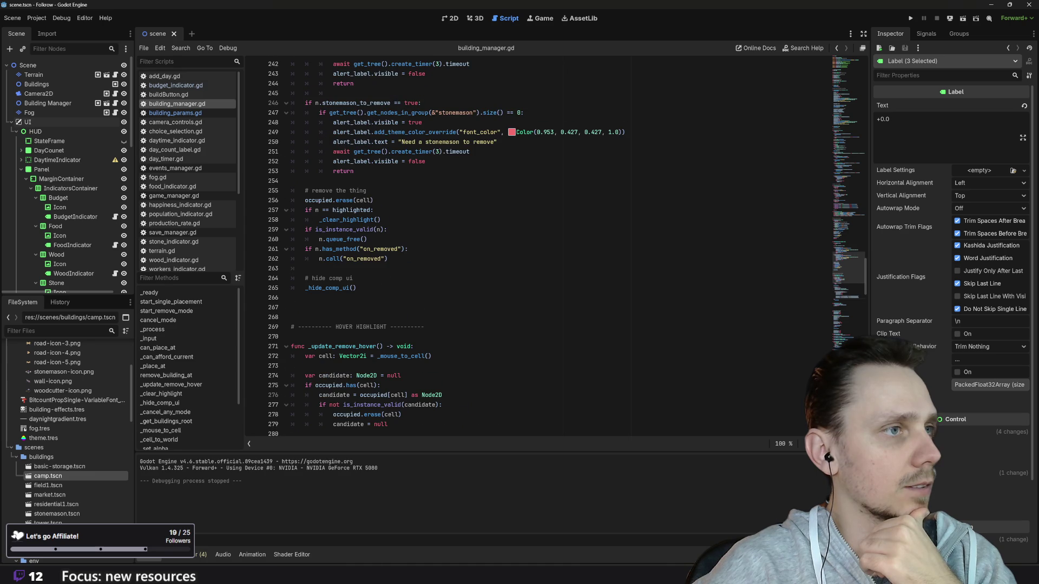
scroll(536, 249, down, 4)
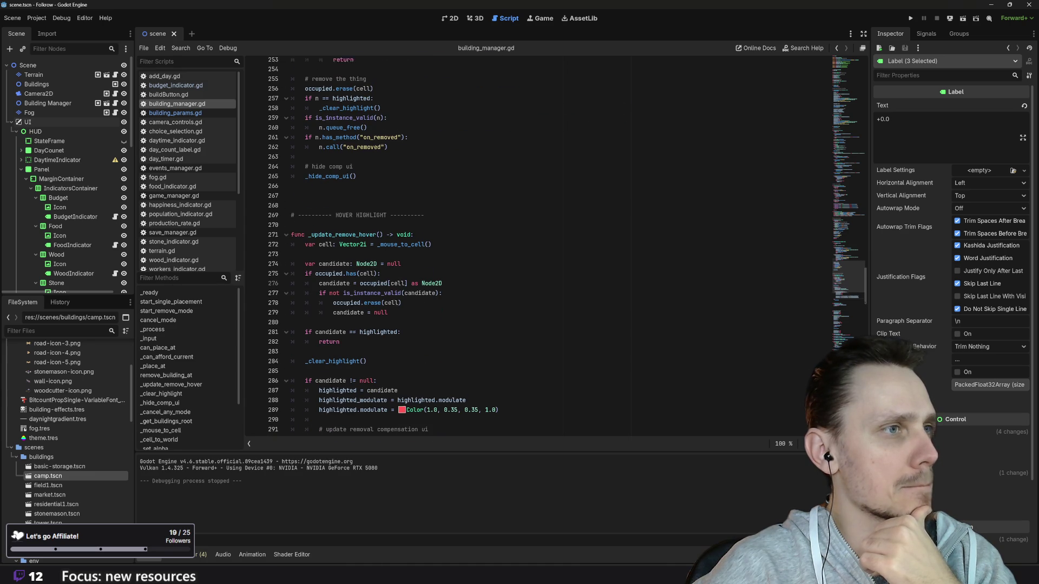
scroll(446, 246, up, 12)
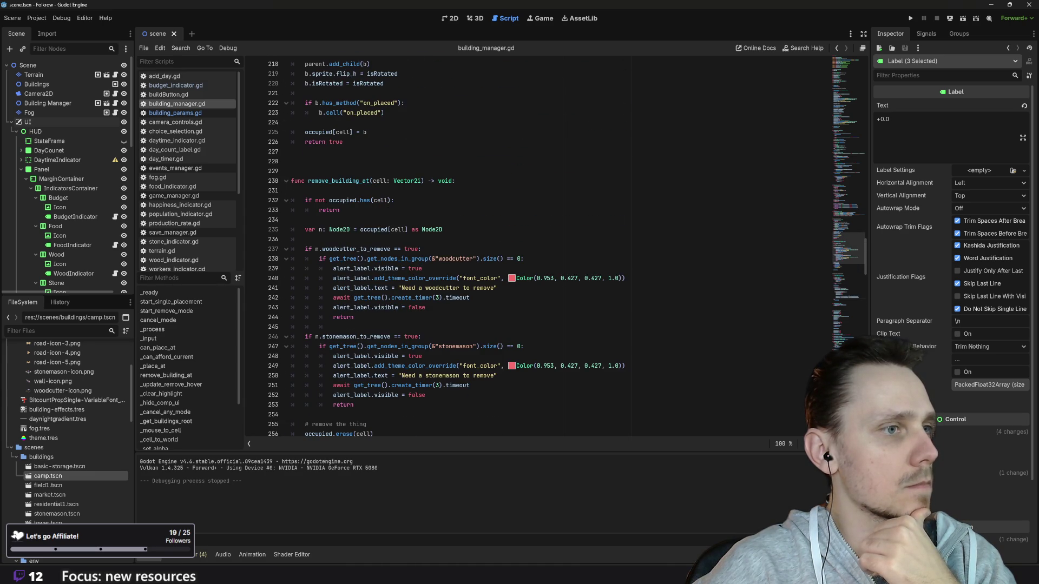
scroll(567, 245, up, 6)
scroll(566, 246, up, 3)
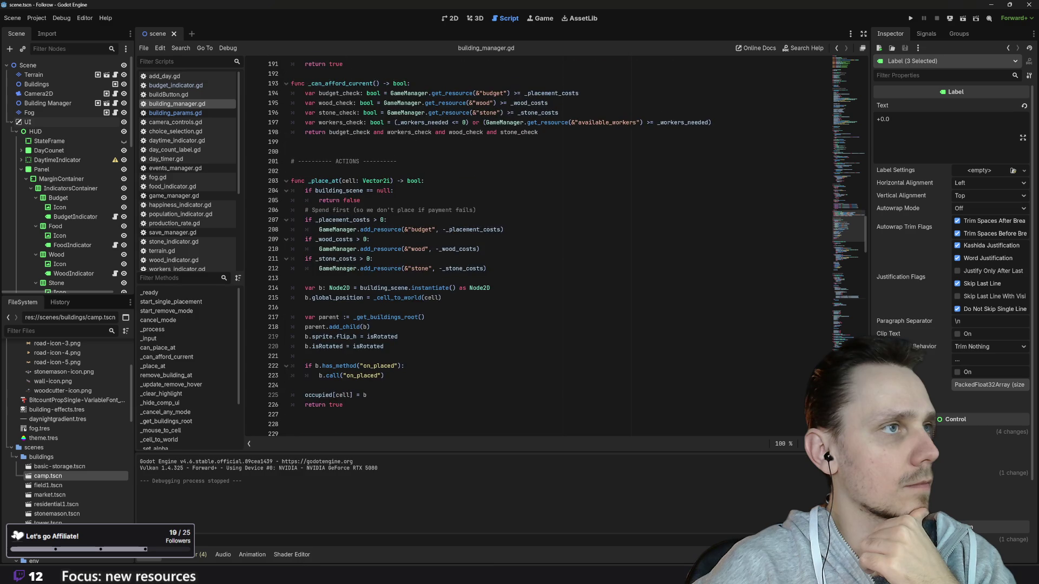
scroll(567, 246, down, 8)
scroll(567, 246, down, 6)
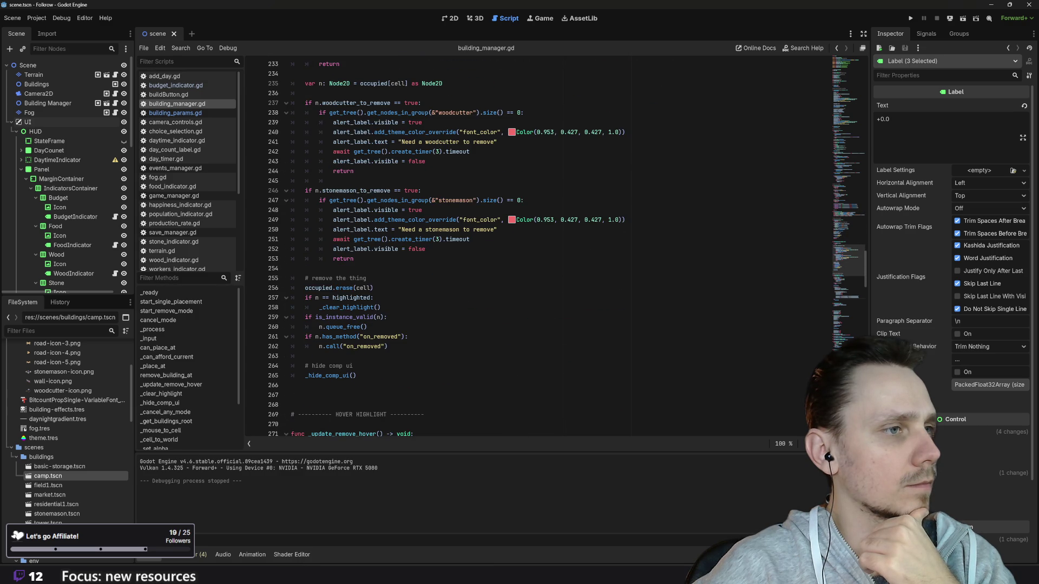
drag(324, 375, 356, 376)
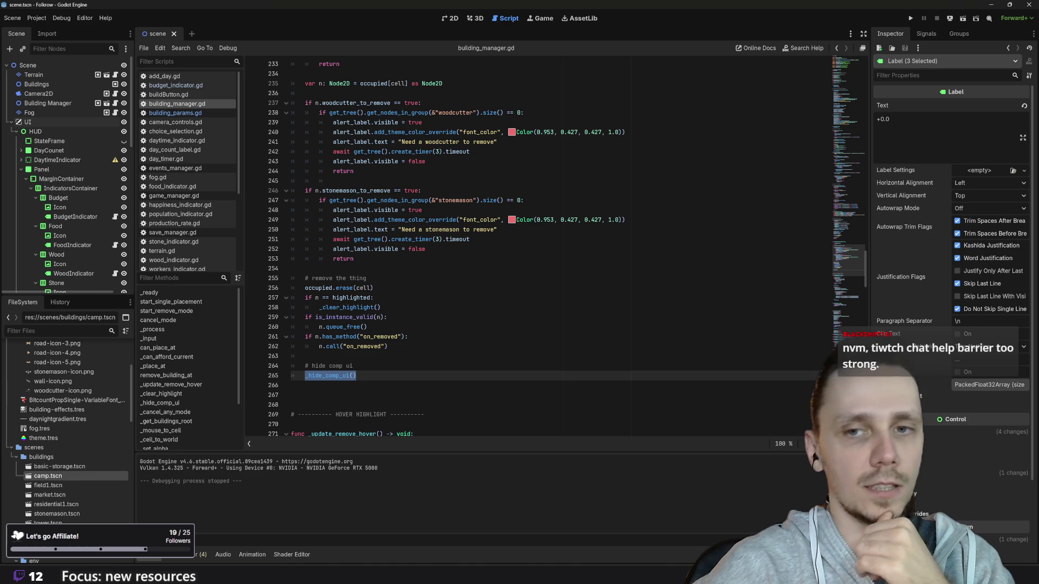
mouse_move(311, 376)
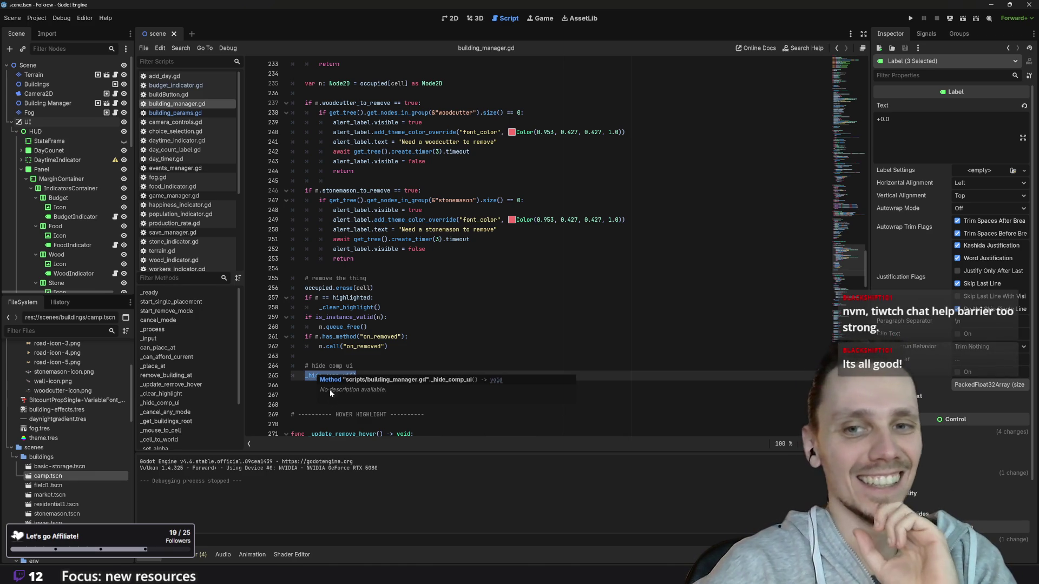
key(ctrl+z)
key(ctrl+z)
key(ctrl+z)
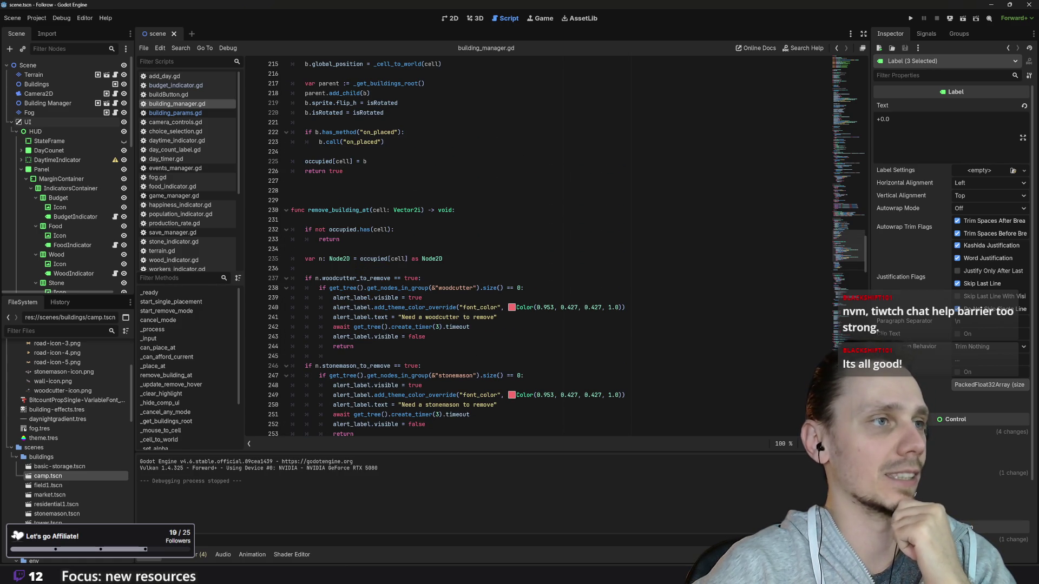
scroll(381, 306, down, 1)
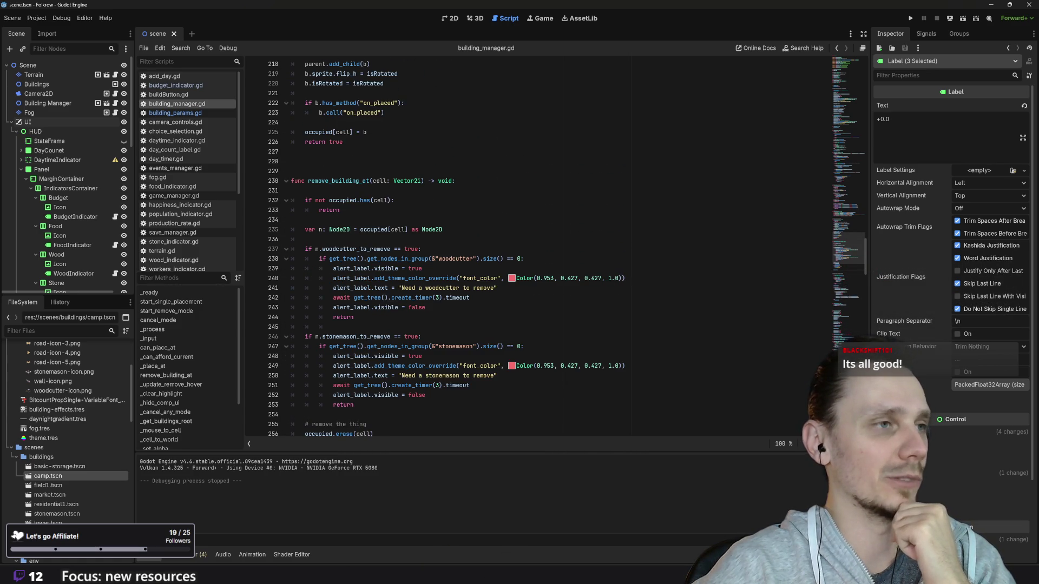
key(ctrl+z)
key(ctrl+z)
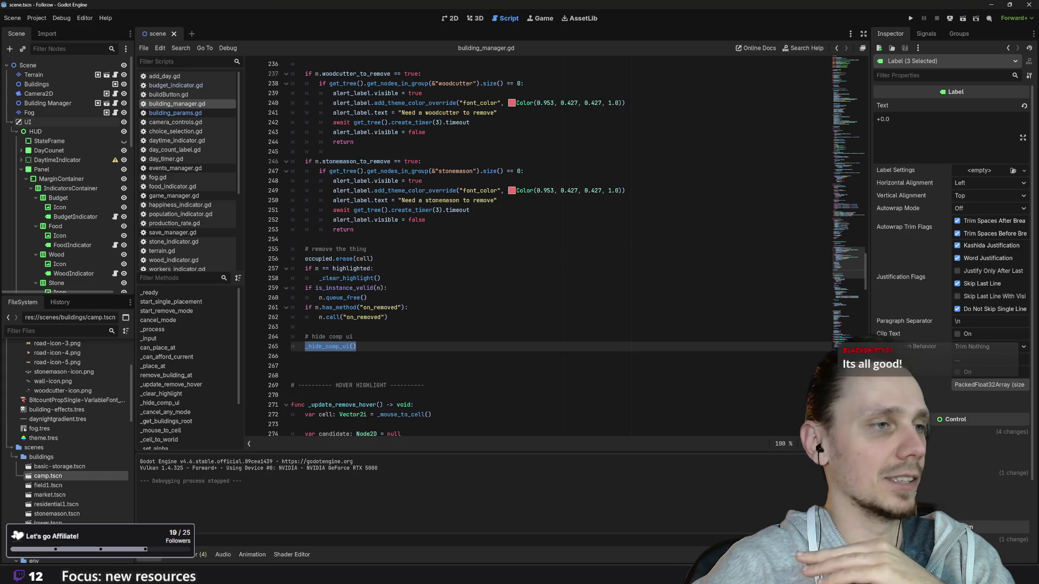
- Comment out the line 265 _hide_comp_ui() call with Ctrl+K and run the game again
scroll(538, 249, down, 2)
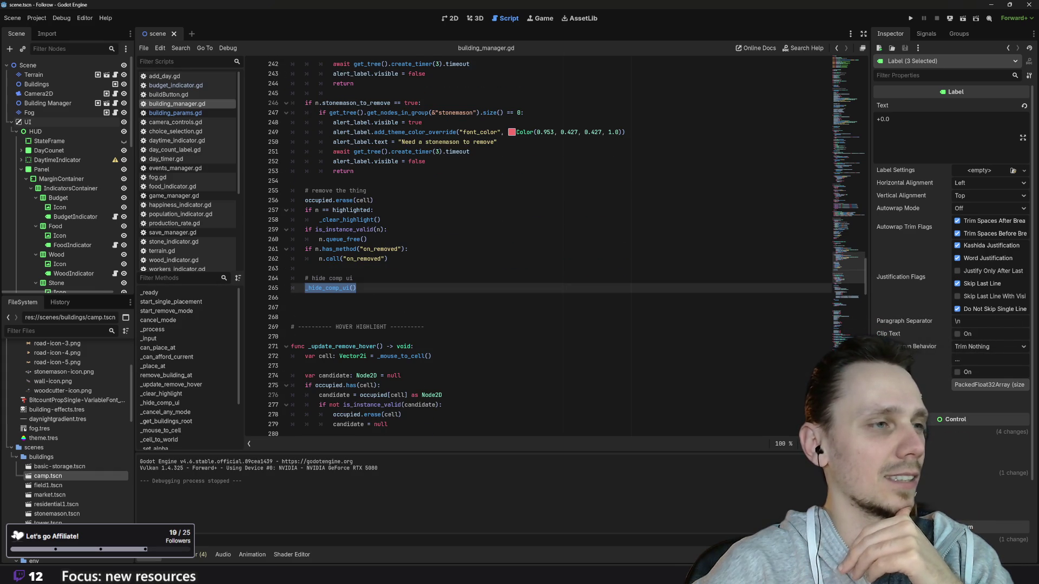
scroll(538, 249, down, 4)
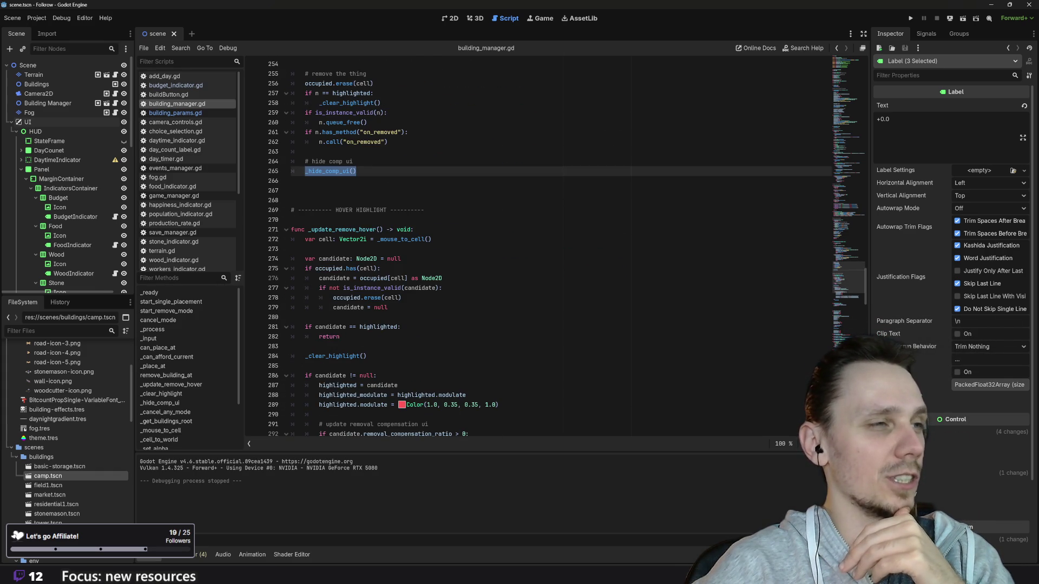
scroll(539, 249, up, 3)
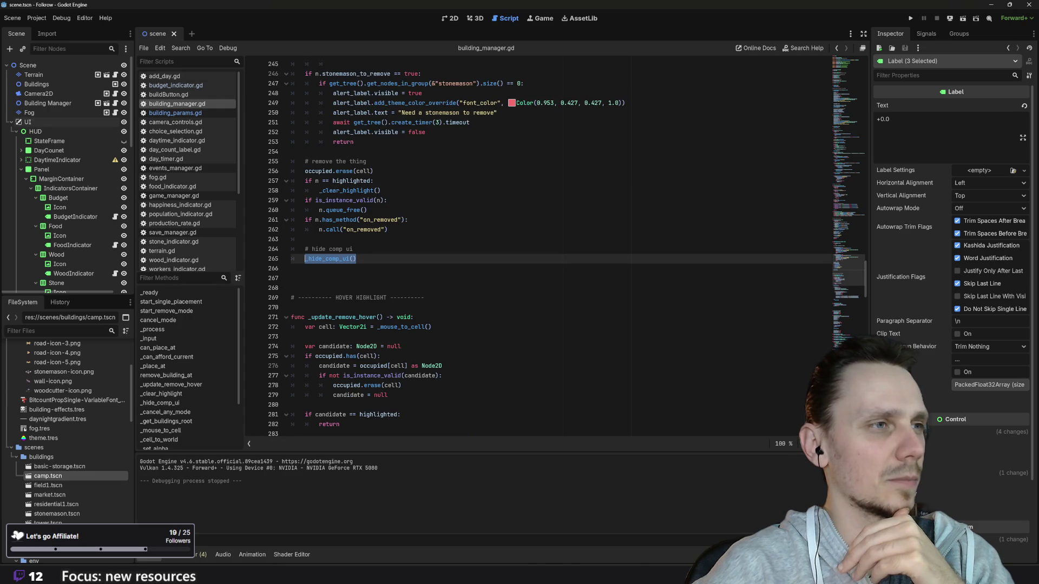
click(353, 258)
key(shift+Up)
key(Escape)
key(ctrl+k)
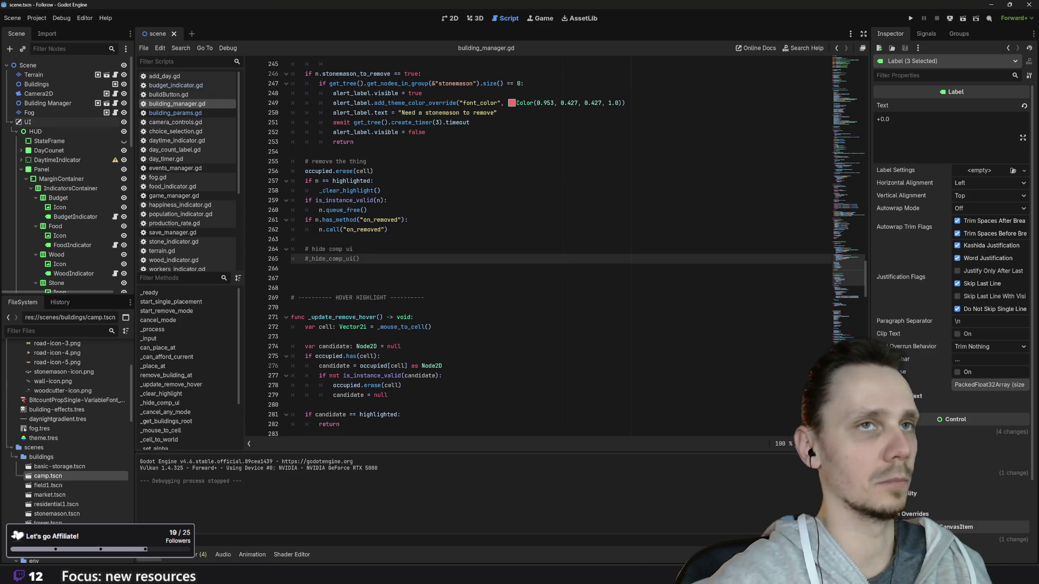
click(911, 19)
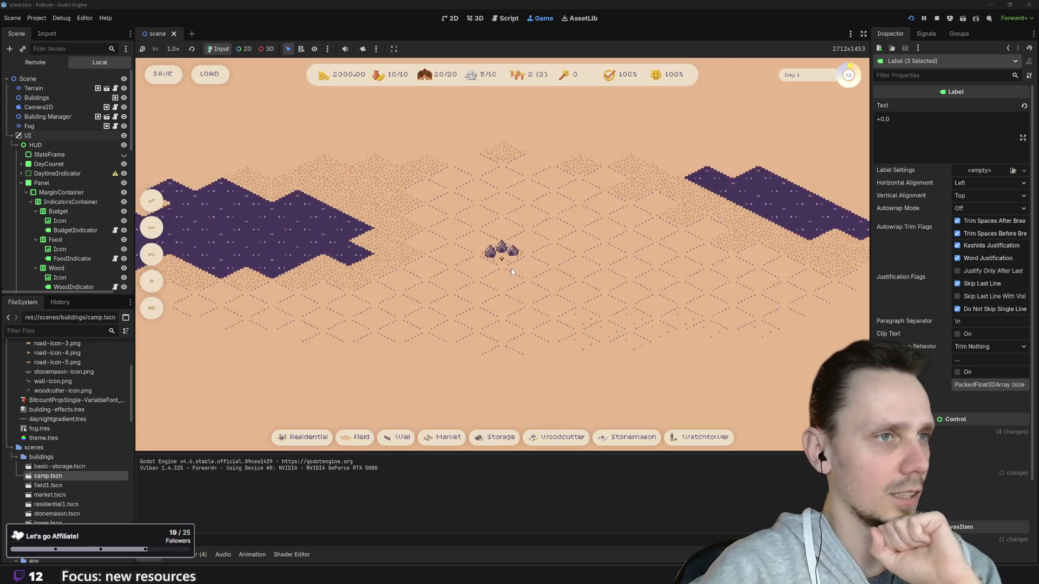
- In the running game, place a road, a Residential house and a Storage building
key(b)
click(611, 292)
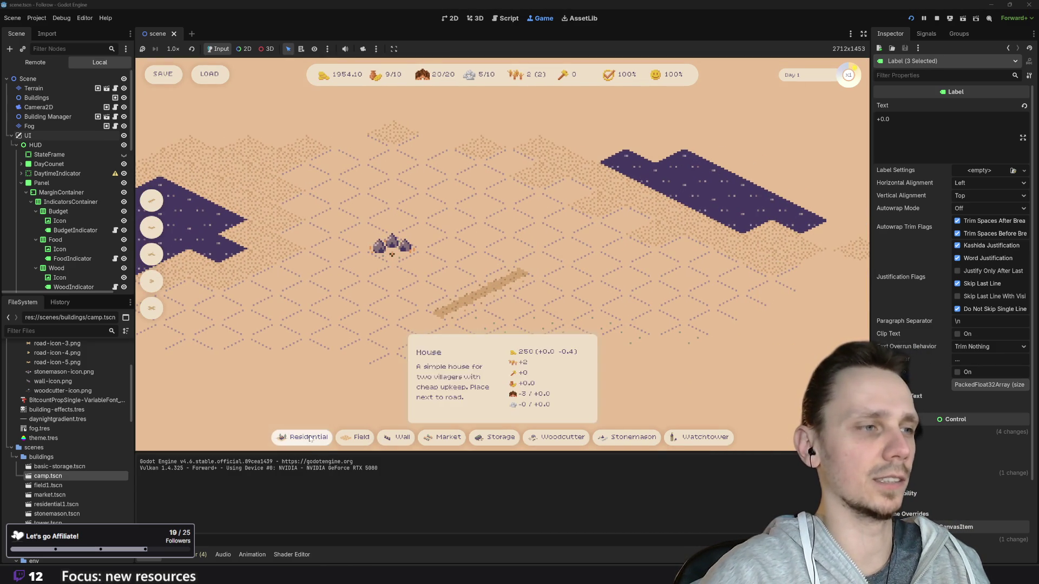
click(310, 438)
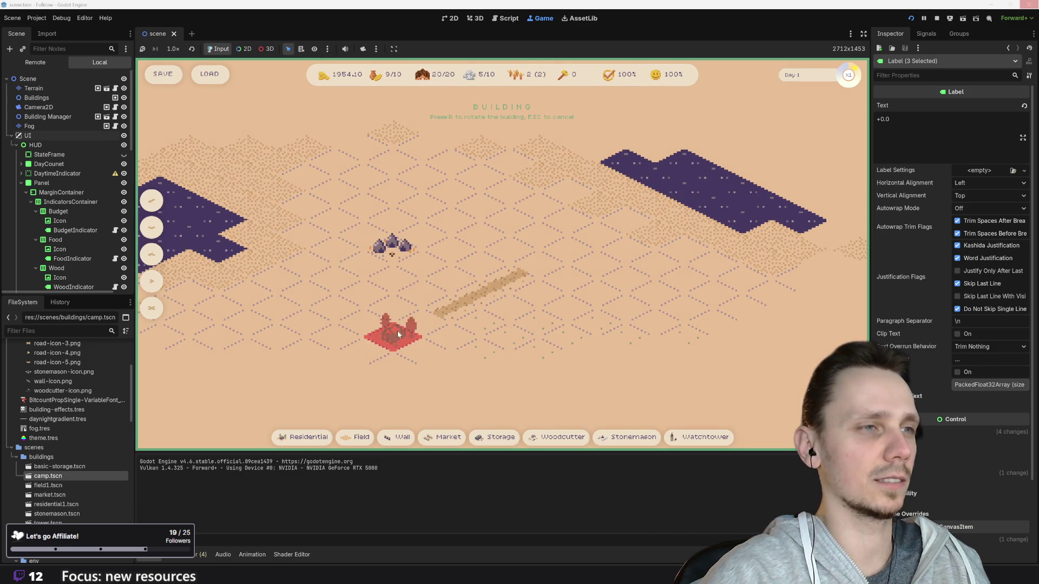
click(425, 287)
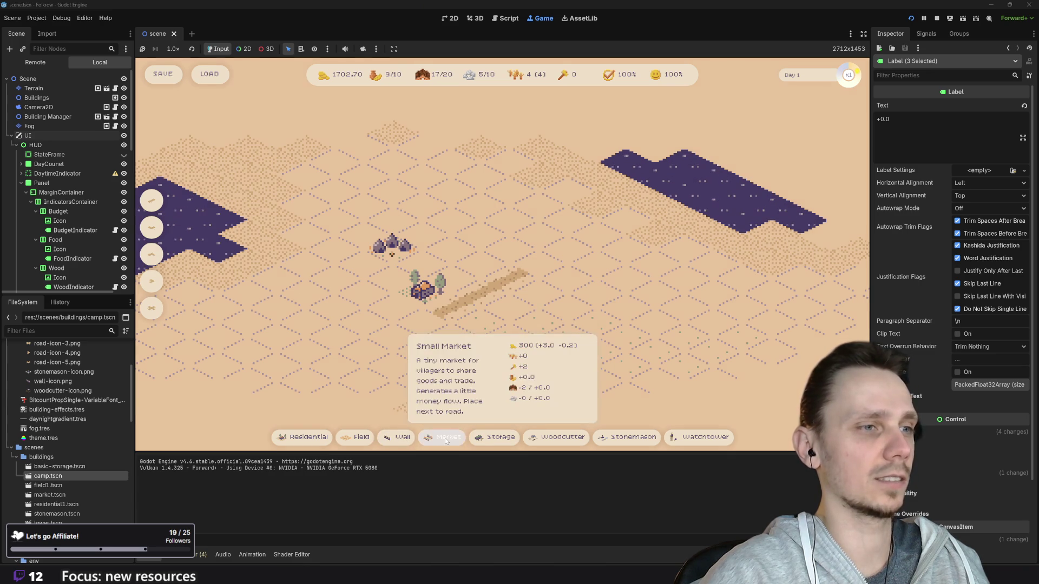
click(495, 437)
click(541, 321)
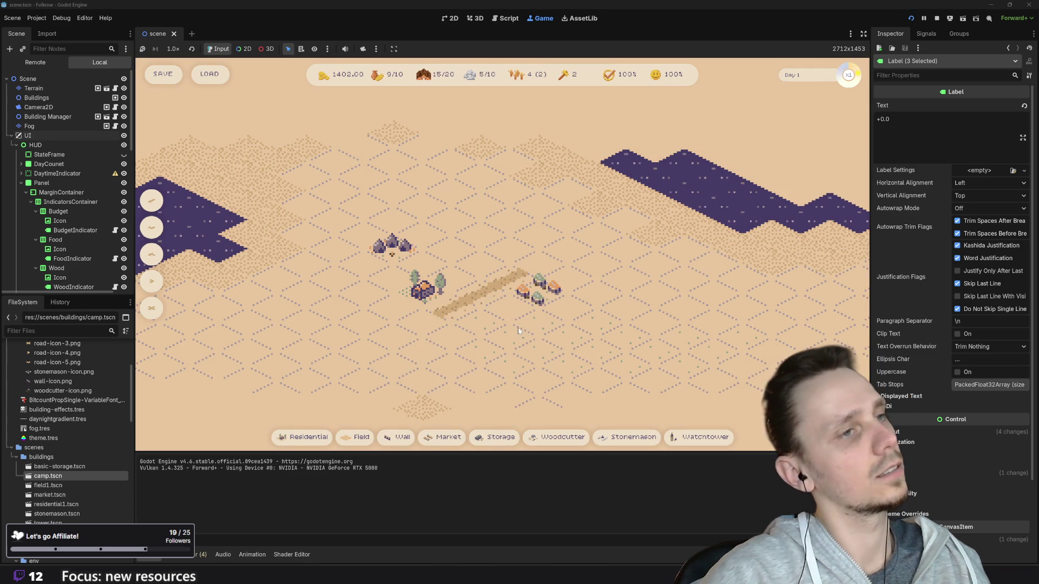
scroll(519, 330, down, 2)
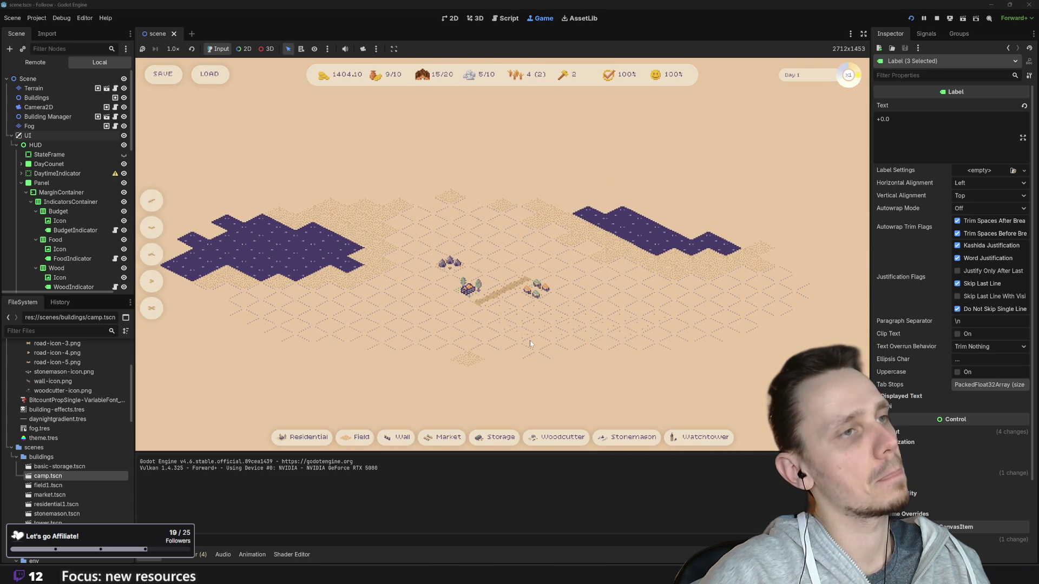
- Glance at building_manager.gd in the script editor, then return to the running game
click(503, 20)
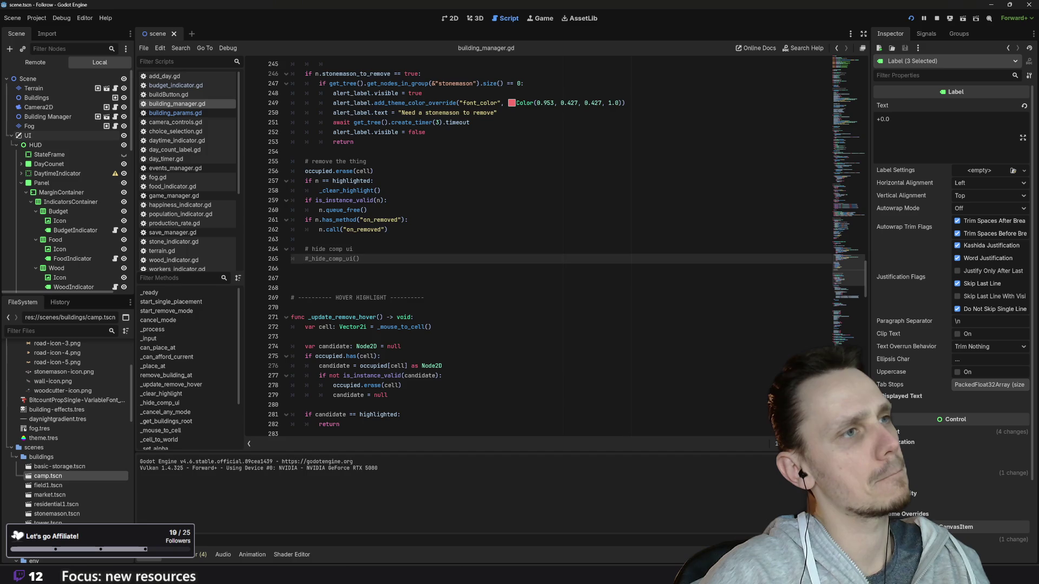
scroll(349, 341, up, 5)
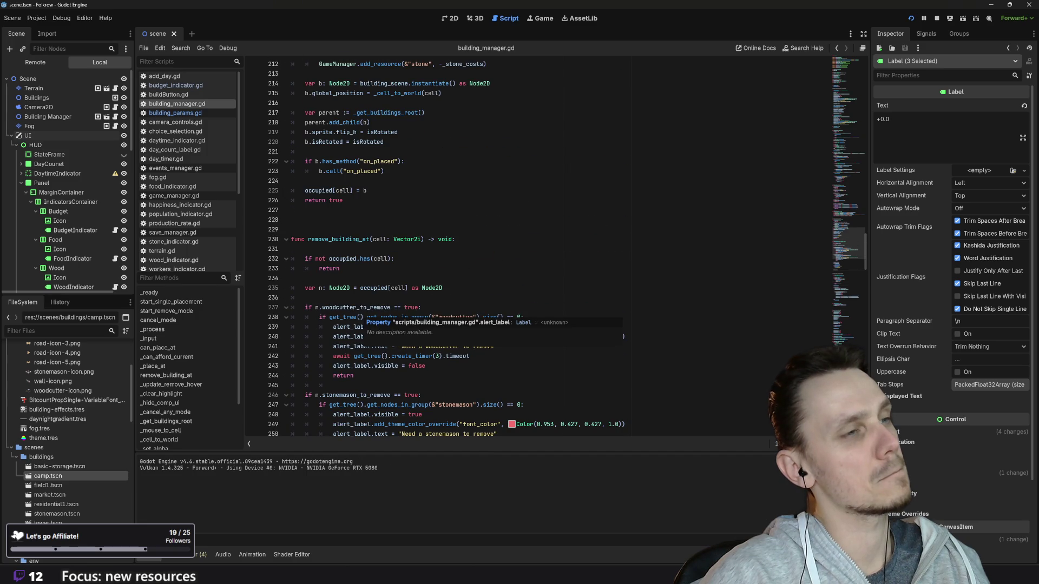
scroll(349, 340, down, 5)
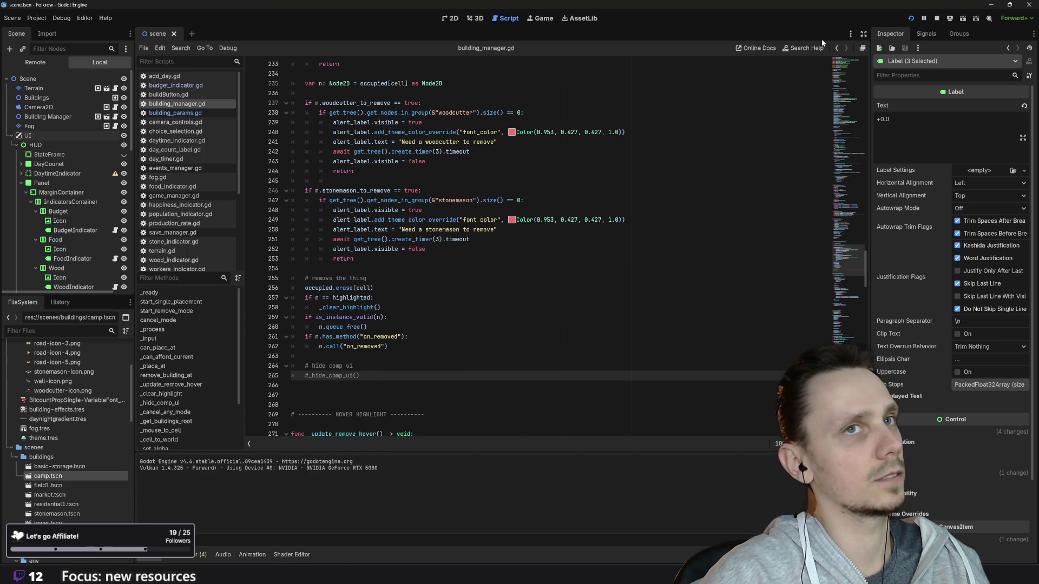
click(542, 19)
scroll(521, 298, up, 2)
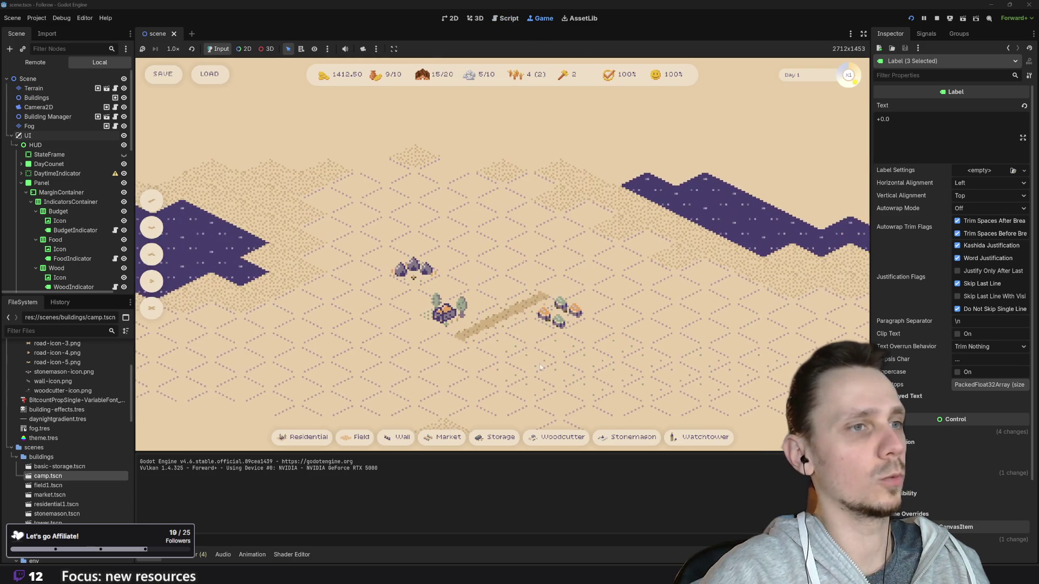
- Demolish both camp buildings with the X removal mode, then stop the game
key(x)
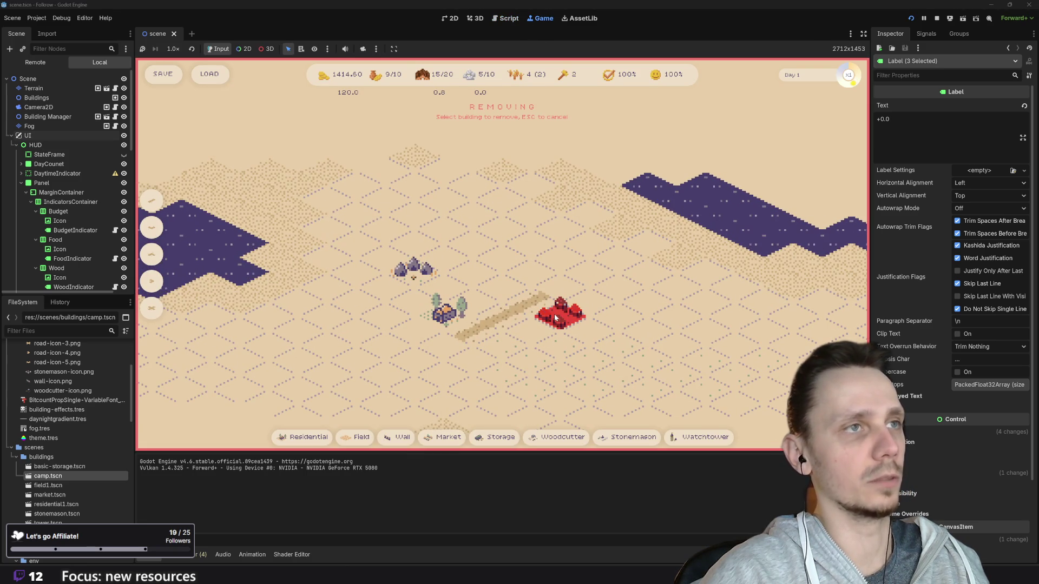
click(555, 317)
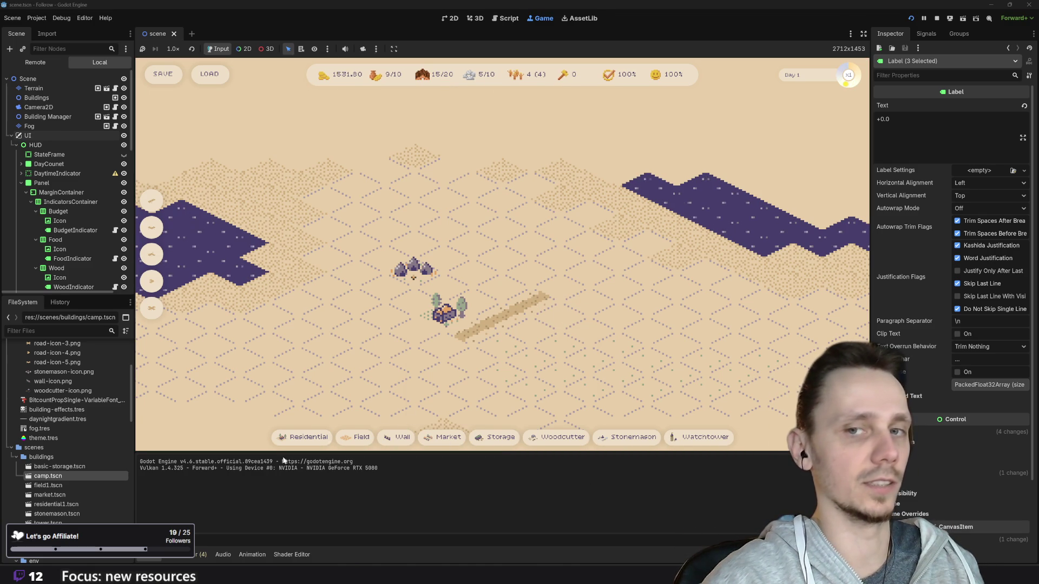
key(x)
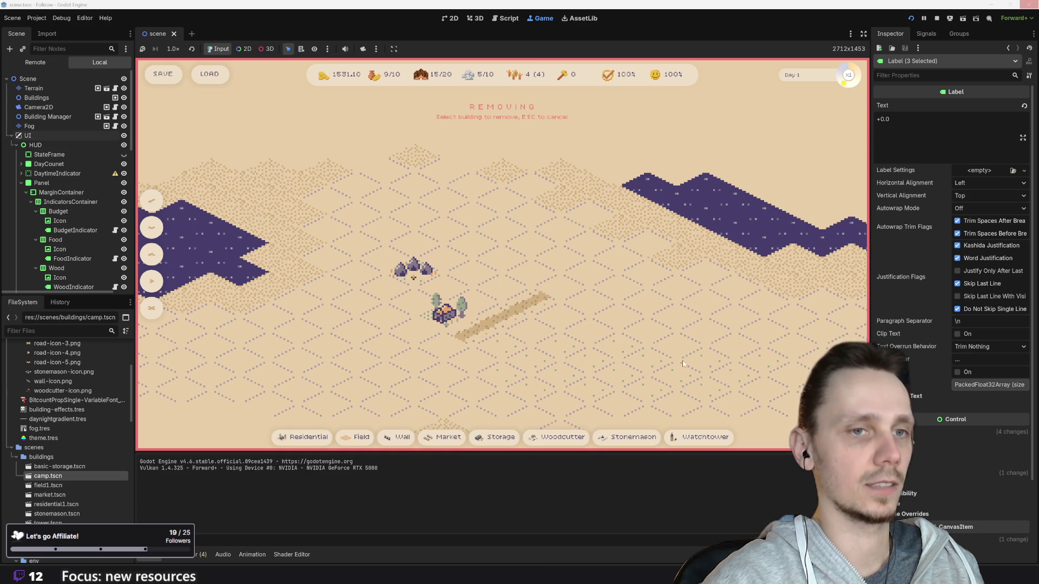
click(452, 319)
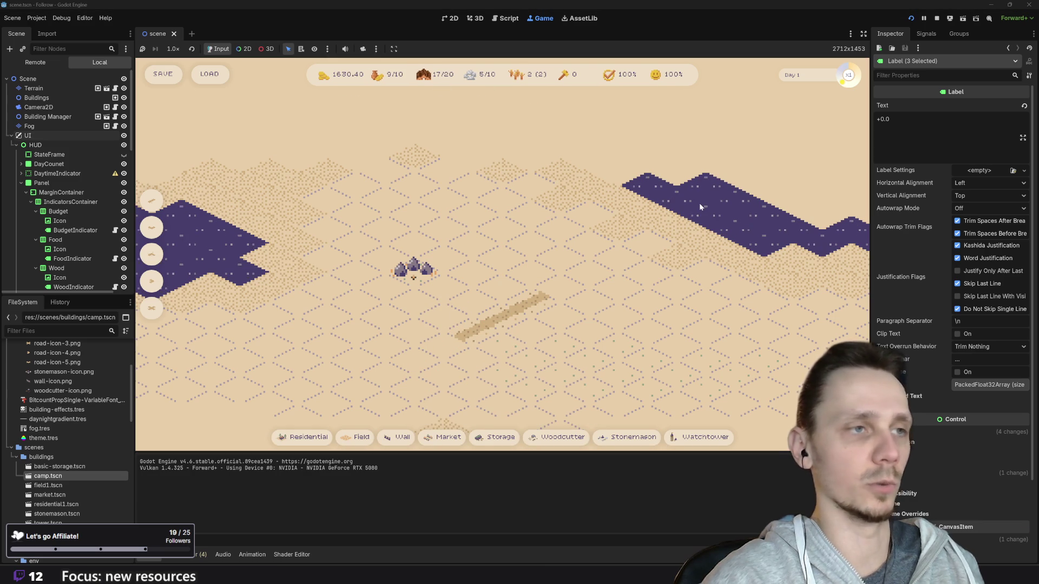
click(937, 19)
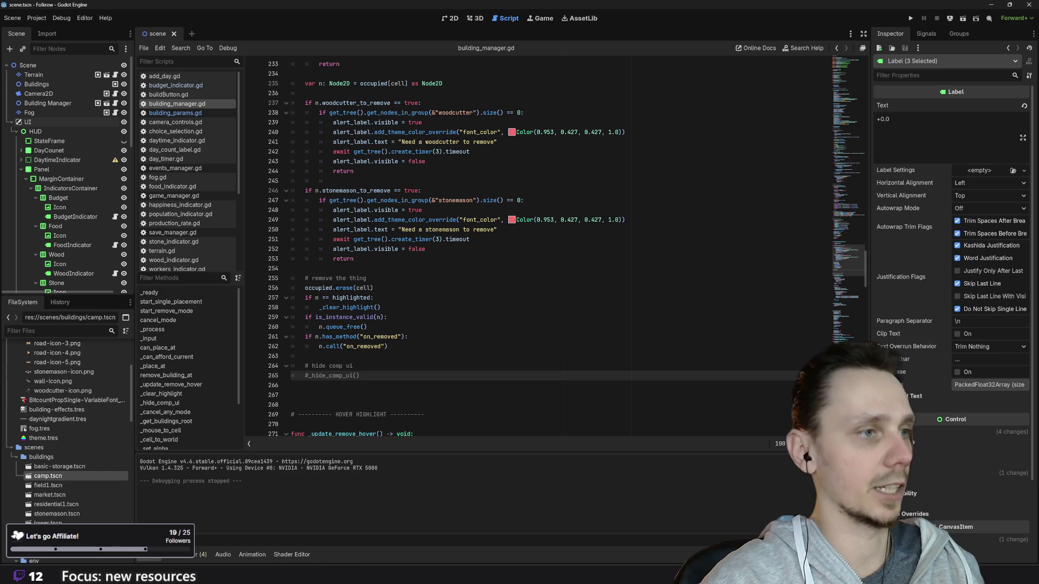
- Delete the leftover hide comp ui lines and their empty line from remove_building_at, then save
drag(360, 375, 274, 369)
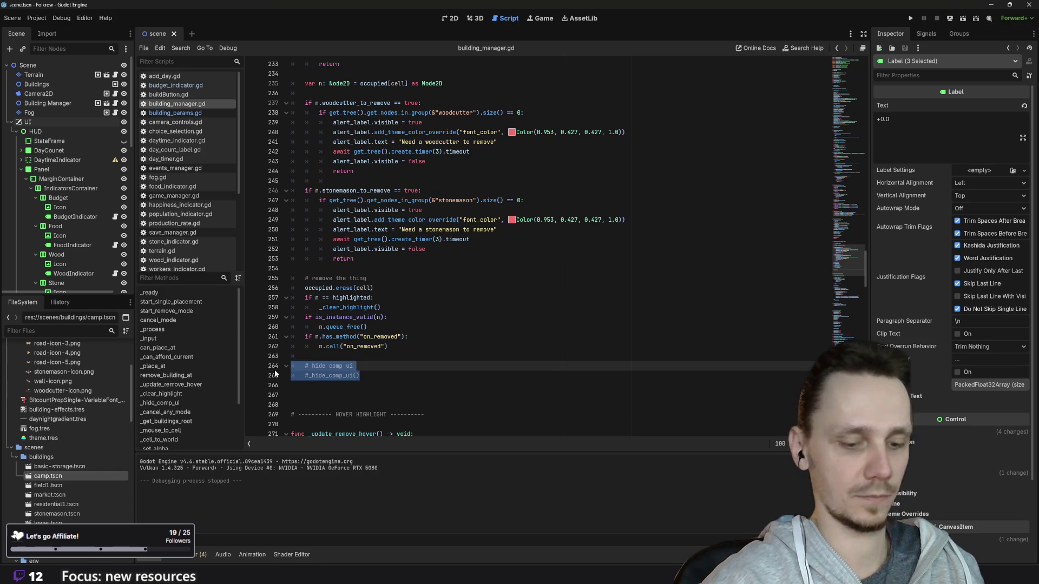
key(BackSpace)
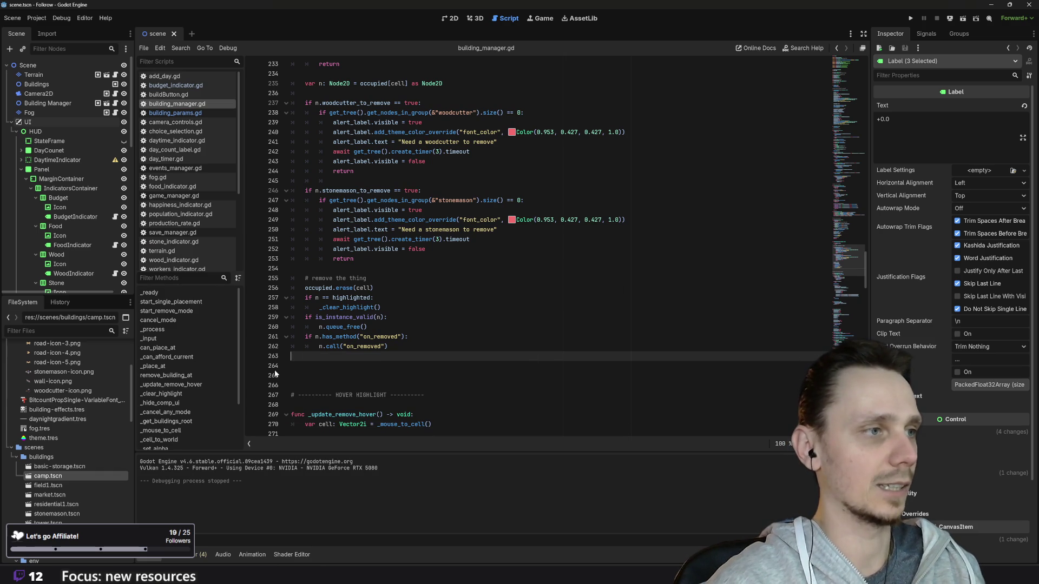
key(BackSpace)
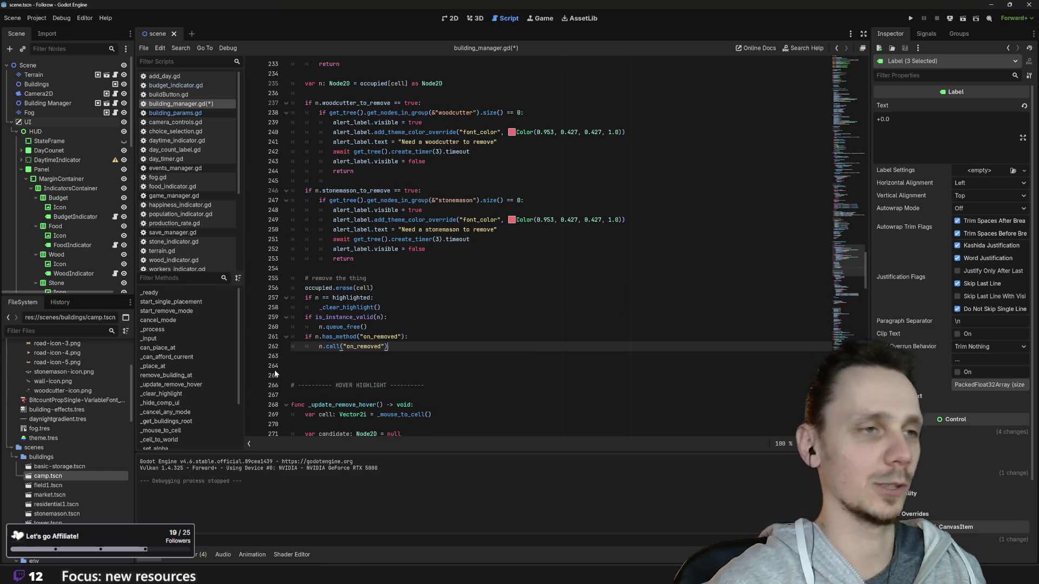
key(ctrl+s)
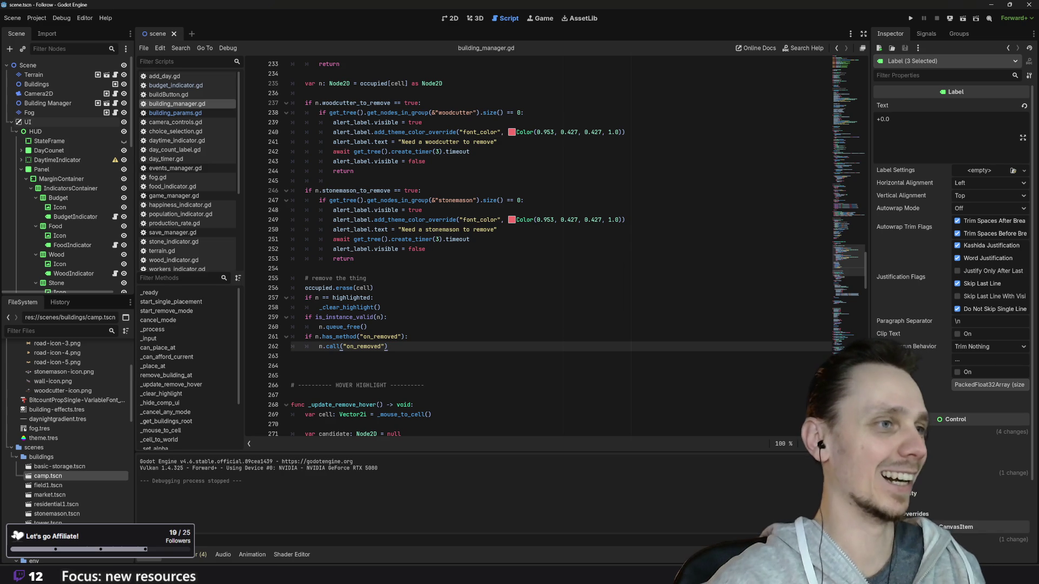
- Remove the blank line before the else branch in _update_remove_hover
scroll(541, 243, up, 4)
scroll(541, 244, down, 6)
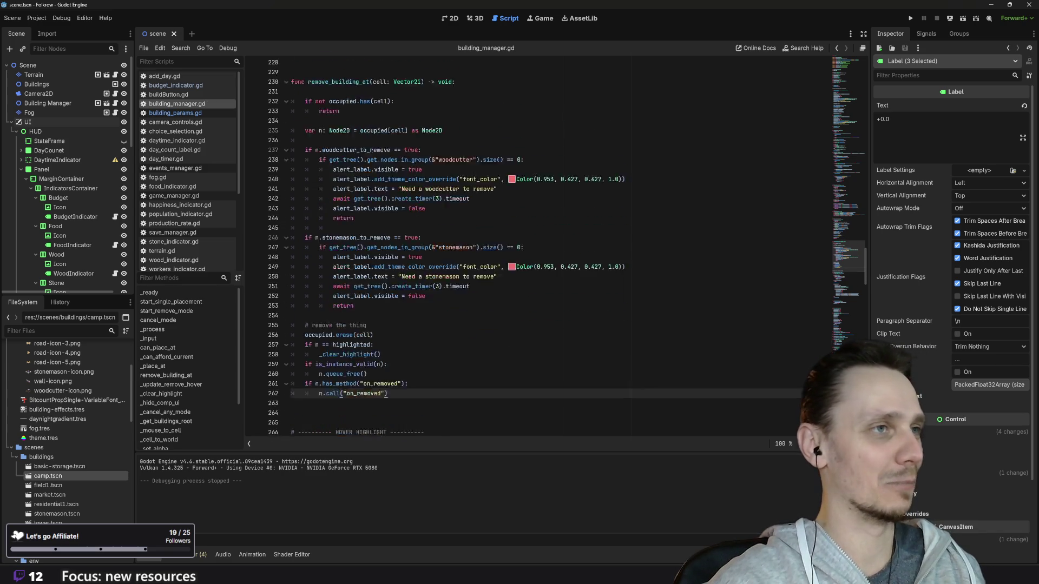
scroll(541, 244, down, 3)
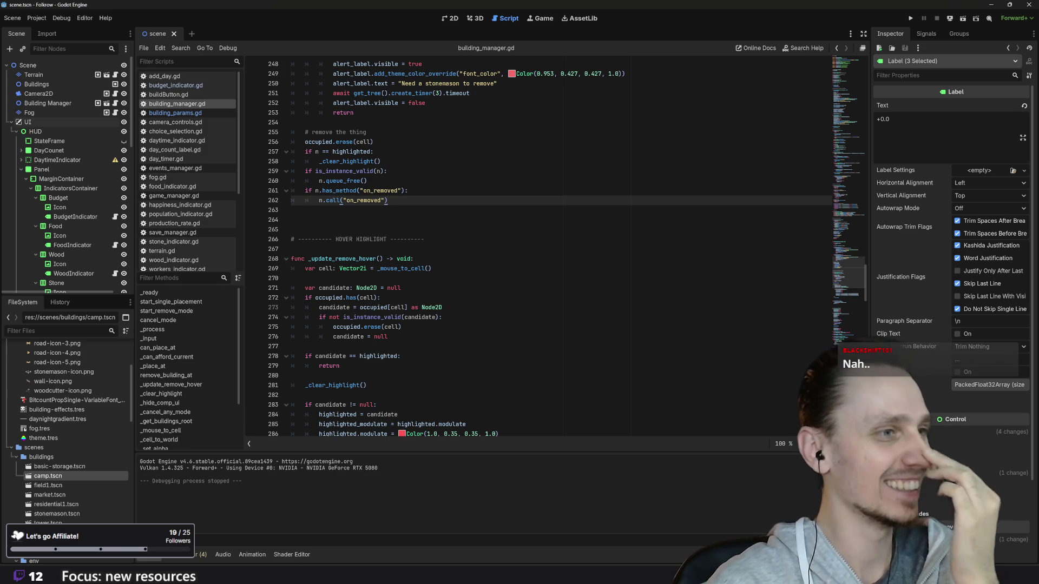
scroll(538, 249, down, 2)
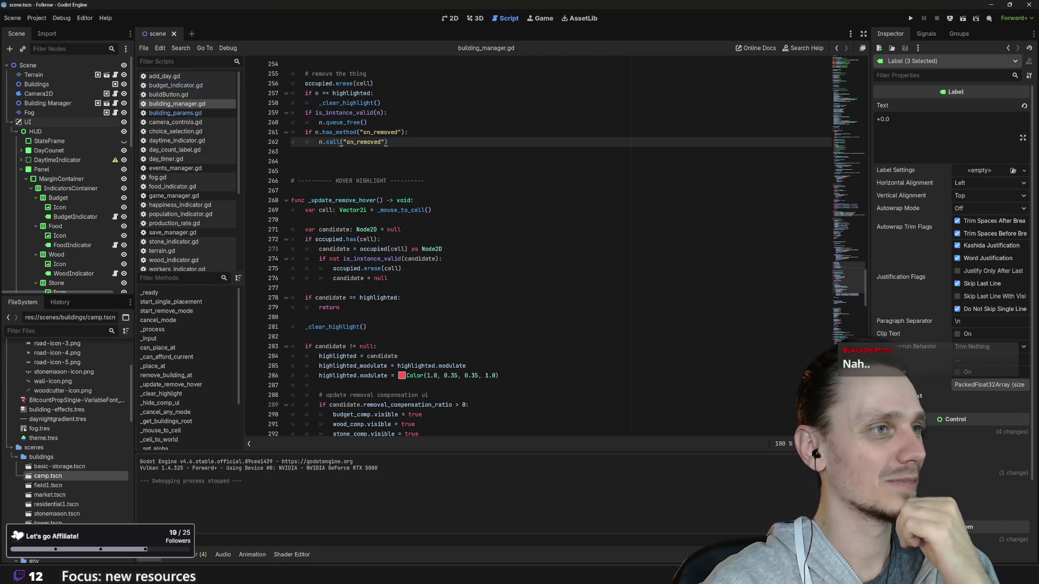
scroll(539, 249, down, 8)
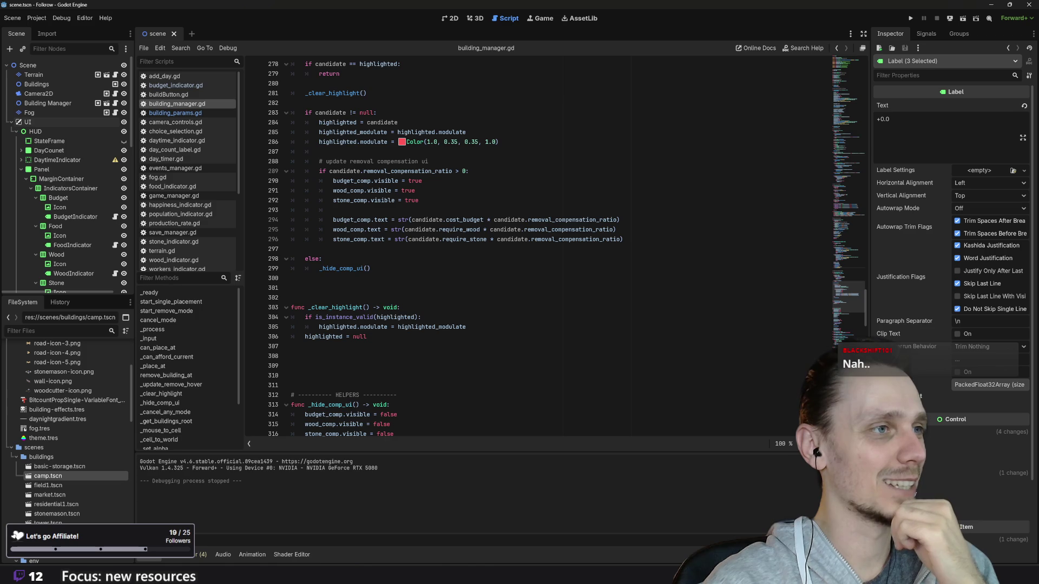
click(292, 249)
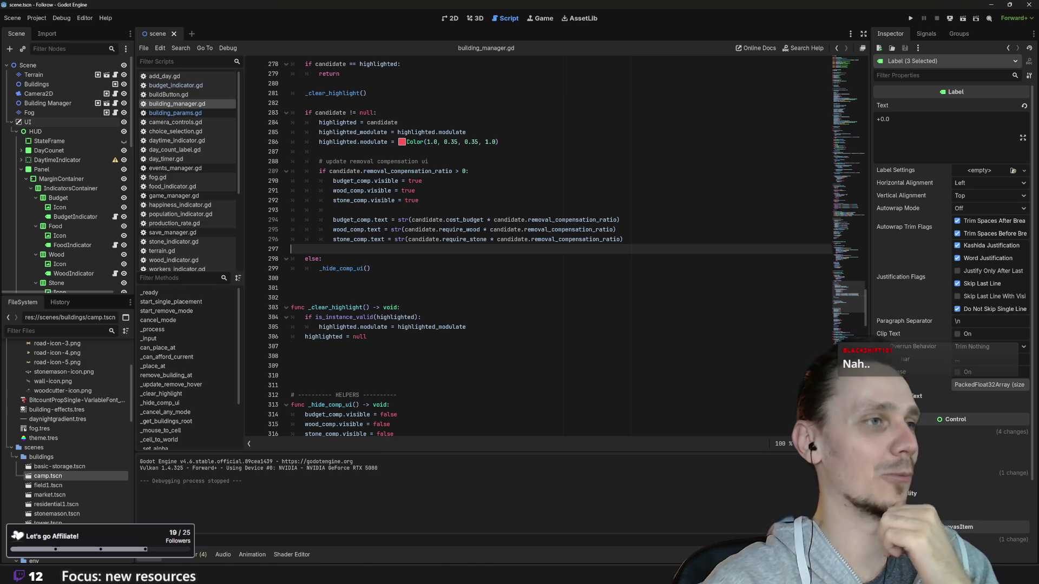
key(BackSpace)
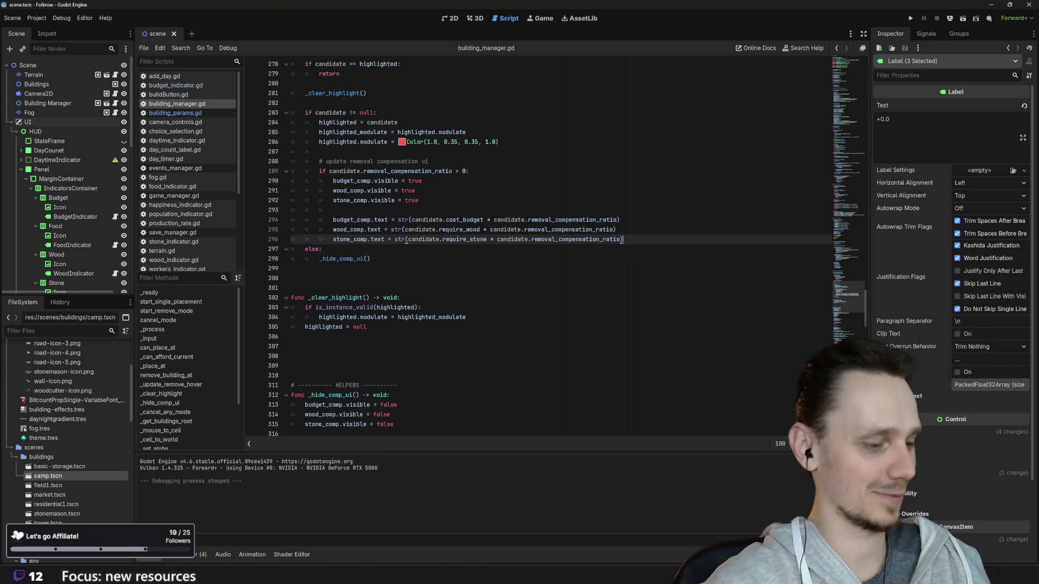
scroll(487, 243, up, 5)
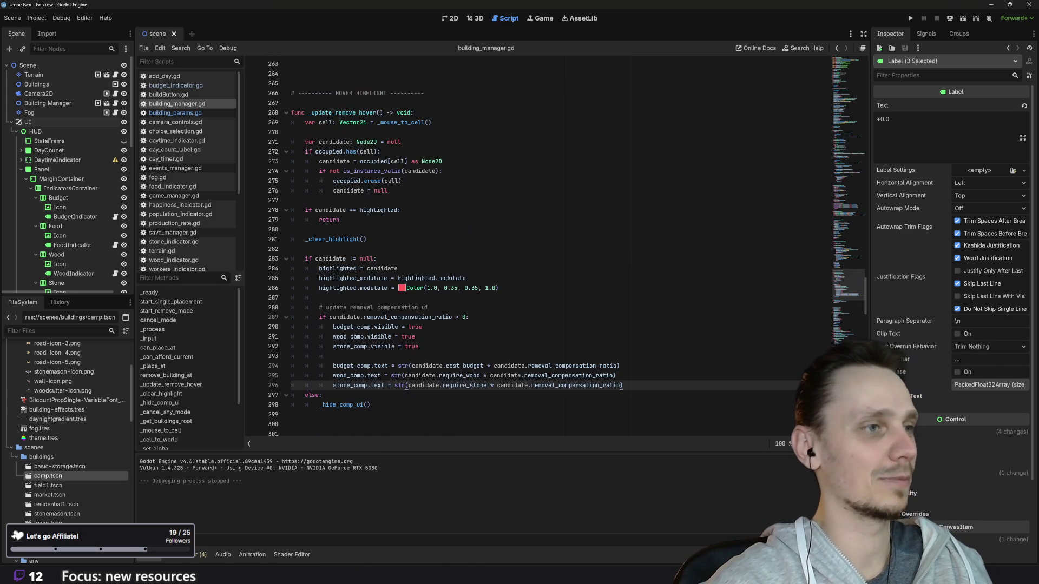
scroll(487, 243, up, 17)
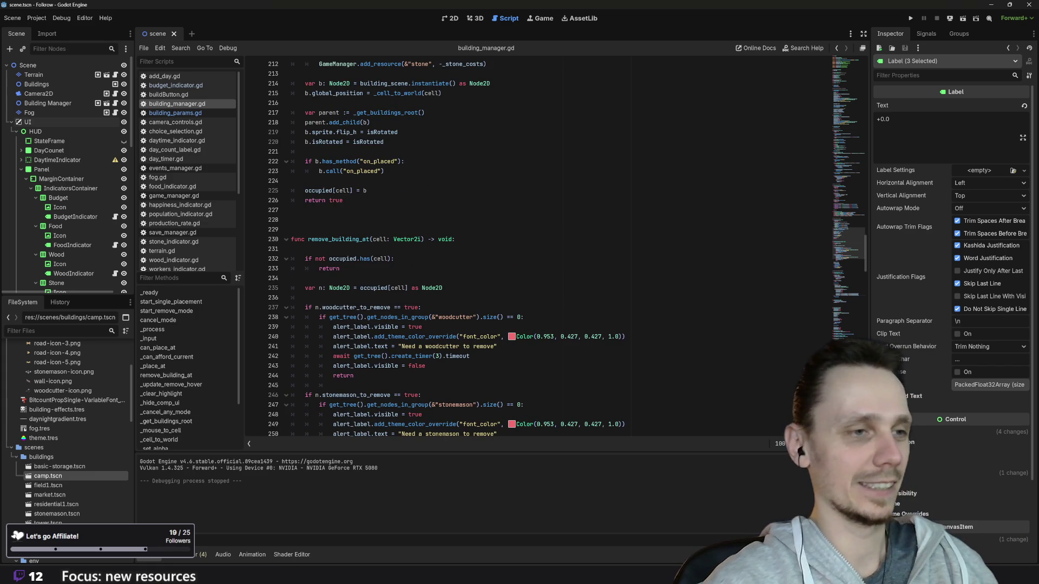
- Check the Folkrow issues board in Chrome, then show the HUD scene in Godot's 2D workspace
click(460, 555)
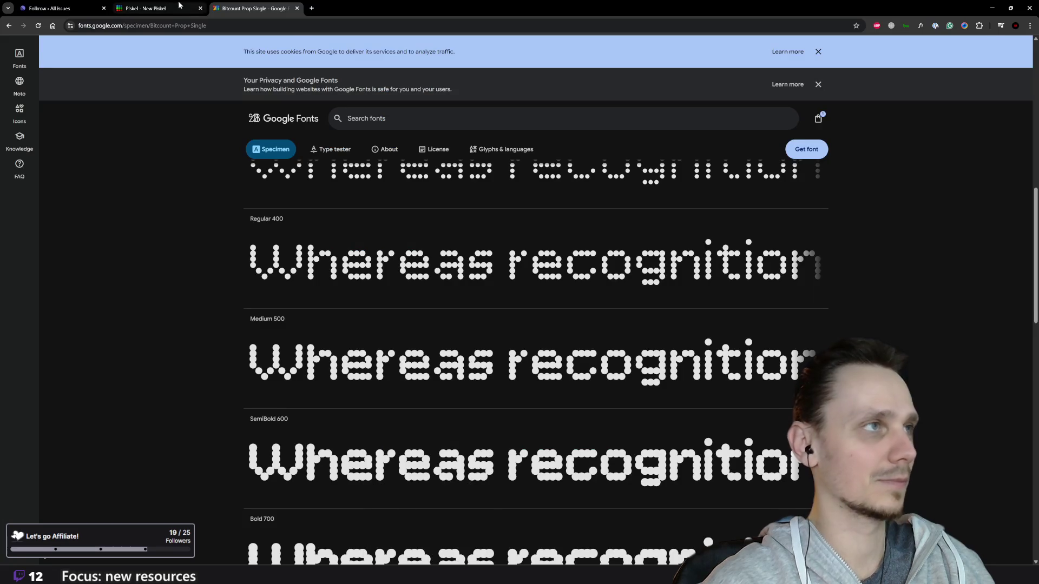
click(160, 9)
click(60, 8)
click(123, 4)
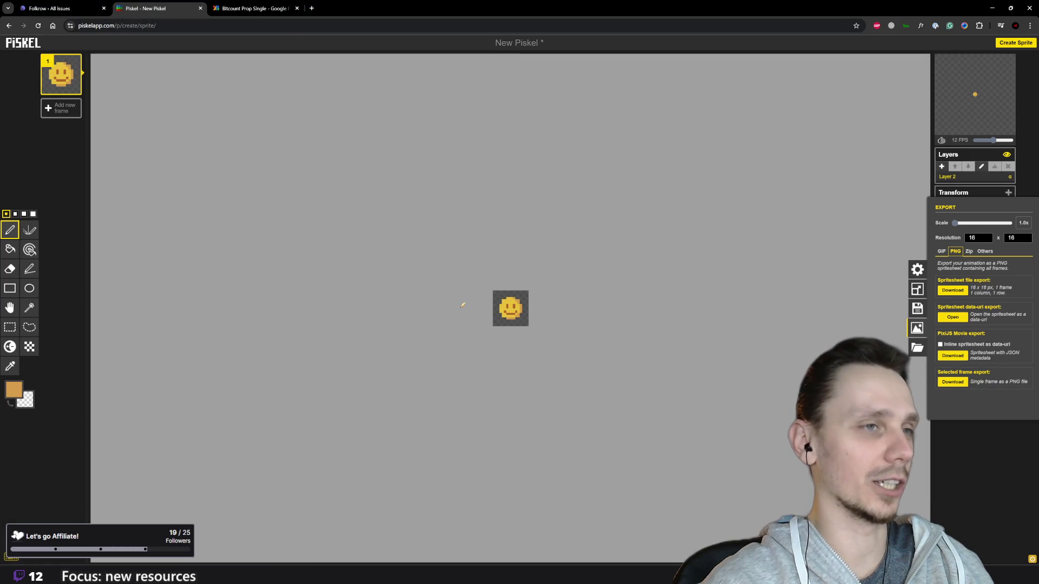
click(59, 8)
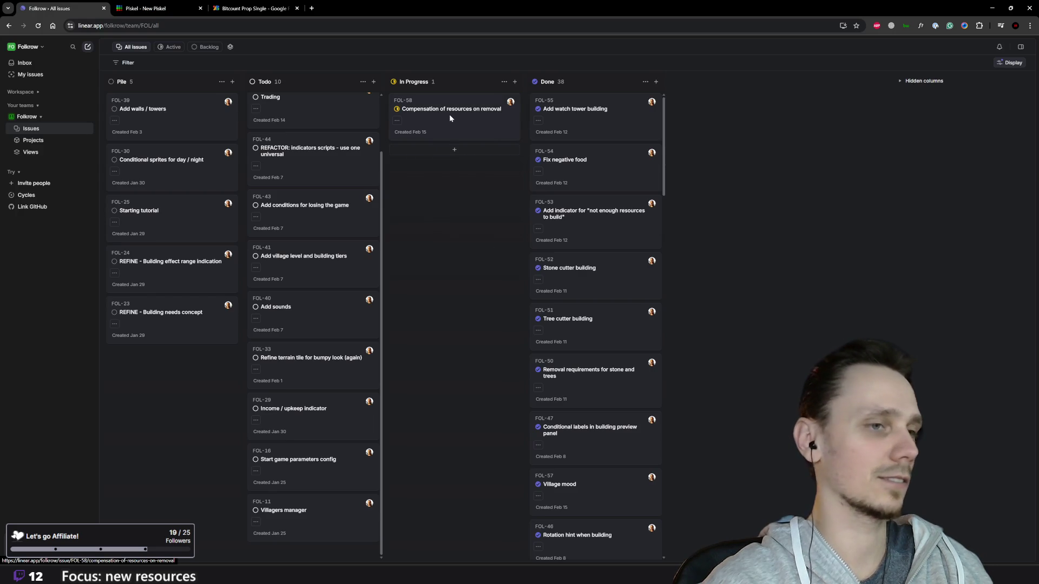
click(639, 529)
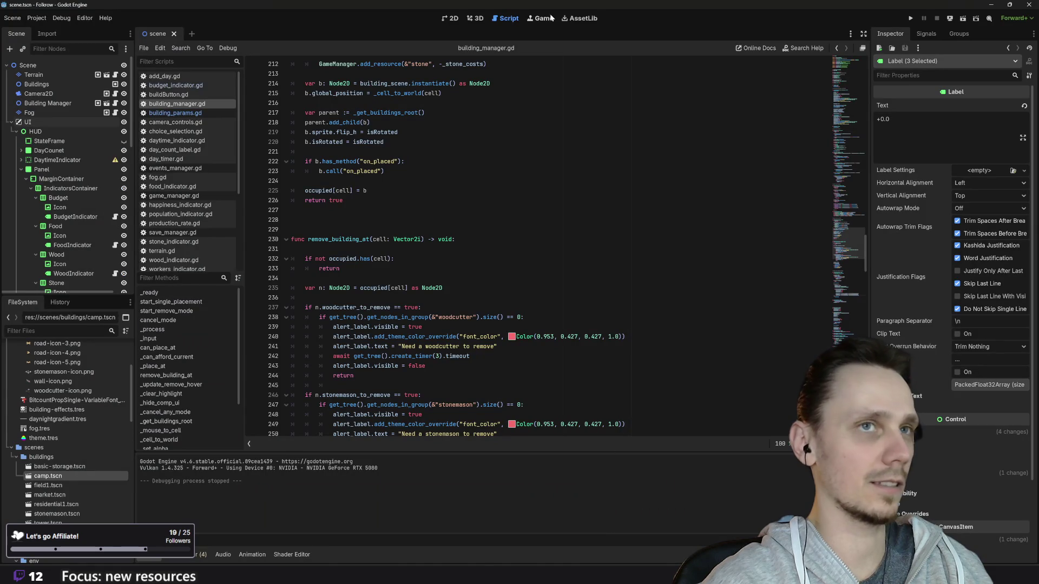
click(450, 18)
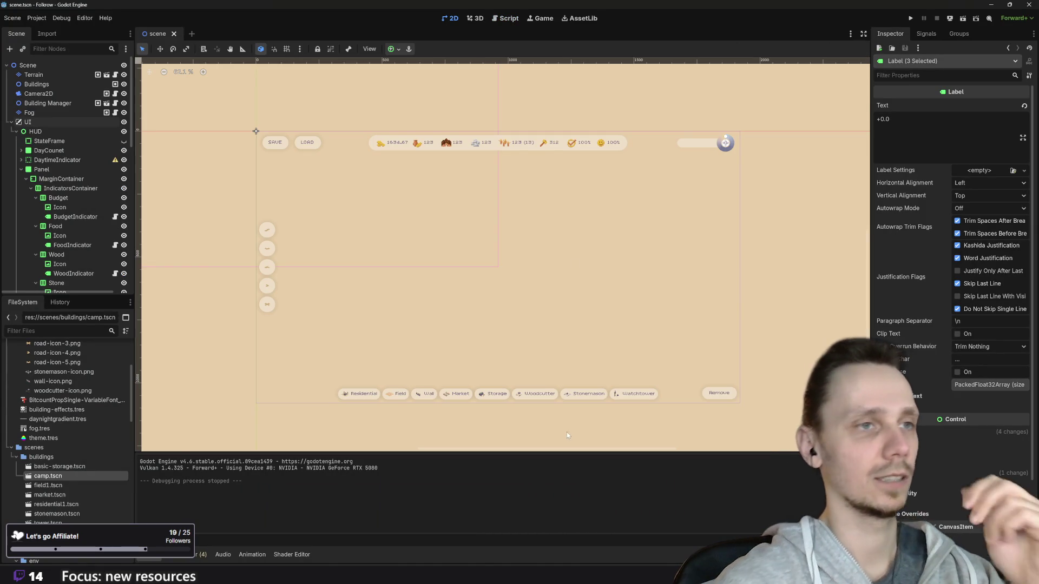
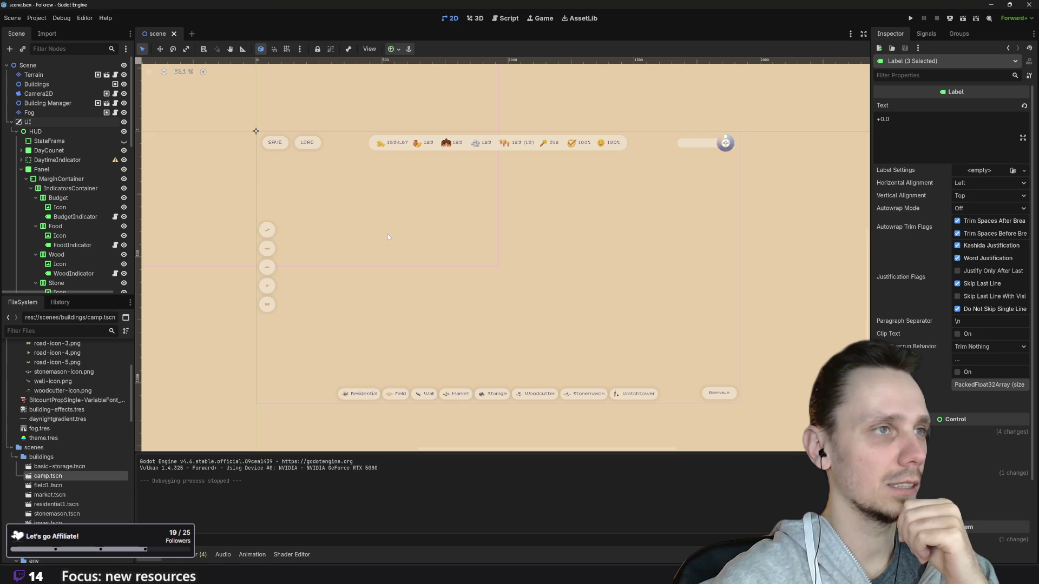
- Make the BudgetComp, WoodComp and StoneComp labels visible so +0.0 appears under budget, wood and stone
scroll(521, 237, down, 1)
scroll(522, 237, up, 1)
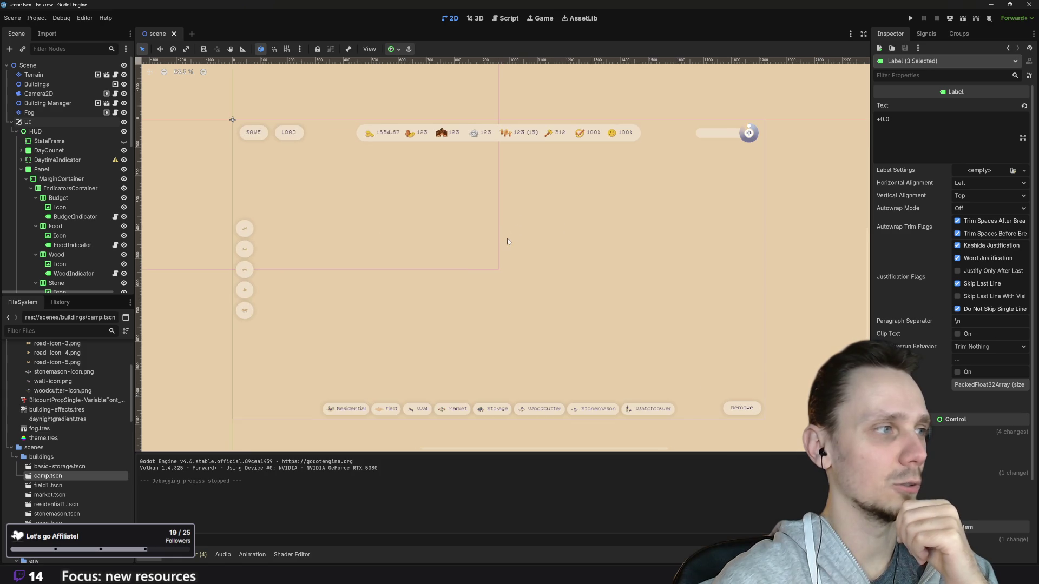
scroll(81, 245, down, 5)
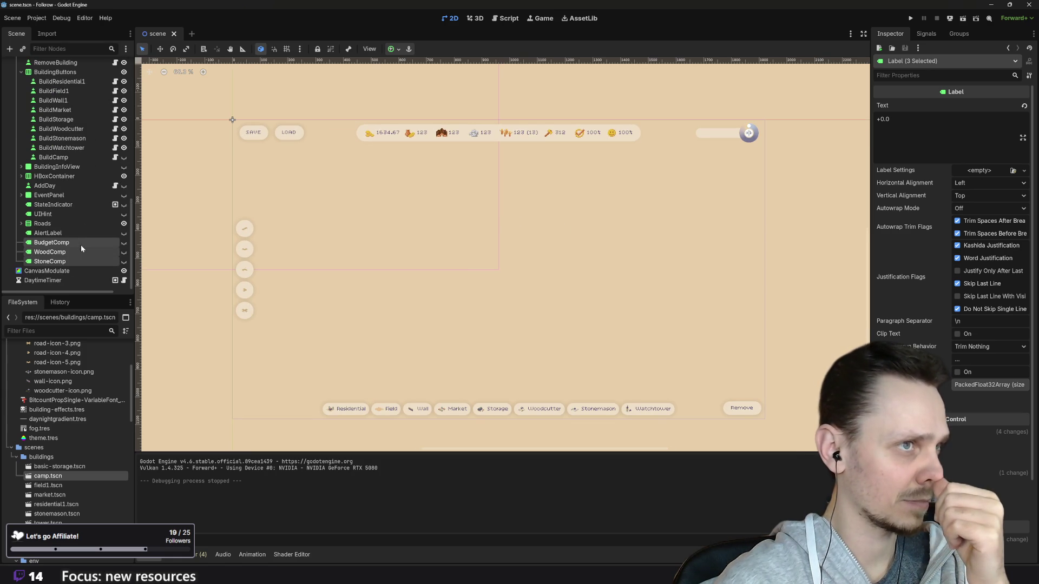
click(124, 252)
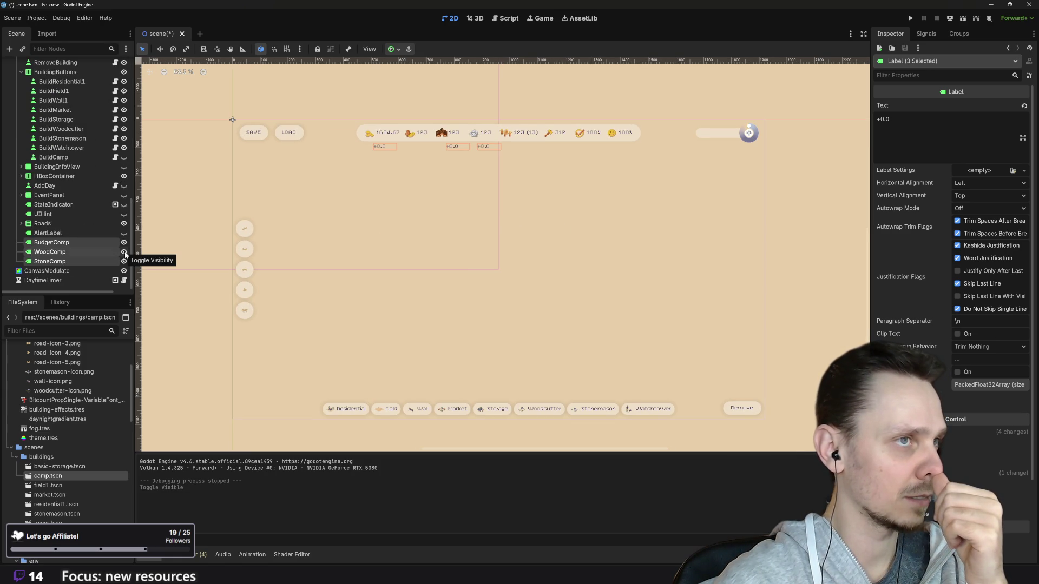
scroll(395, 114, up, 3)
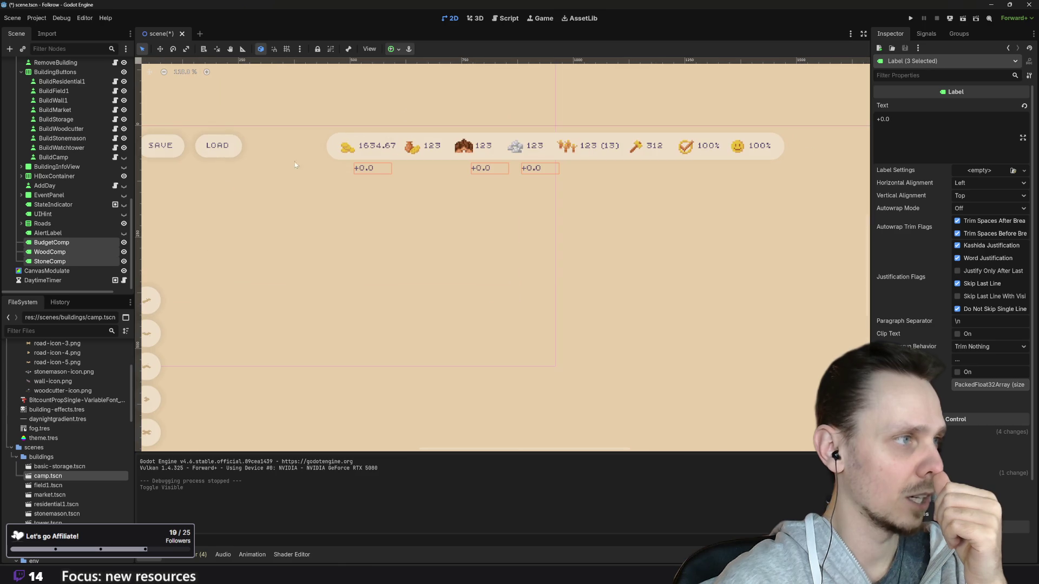
click(124, 245)
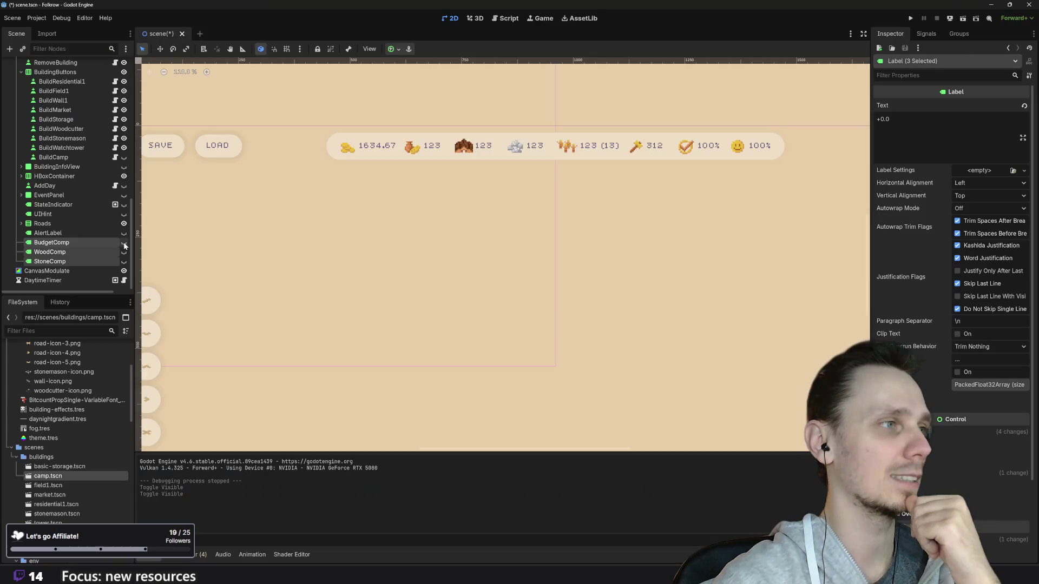
click(124, 244)
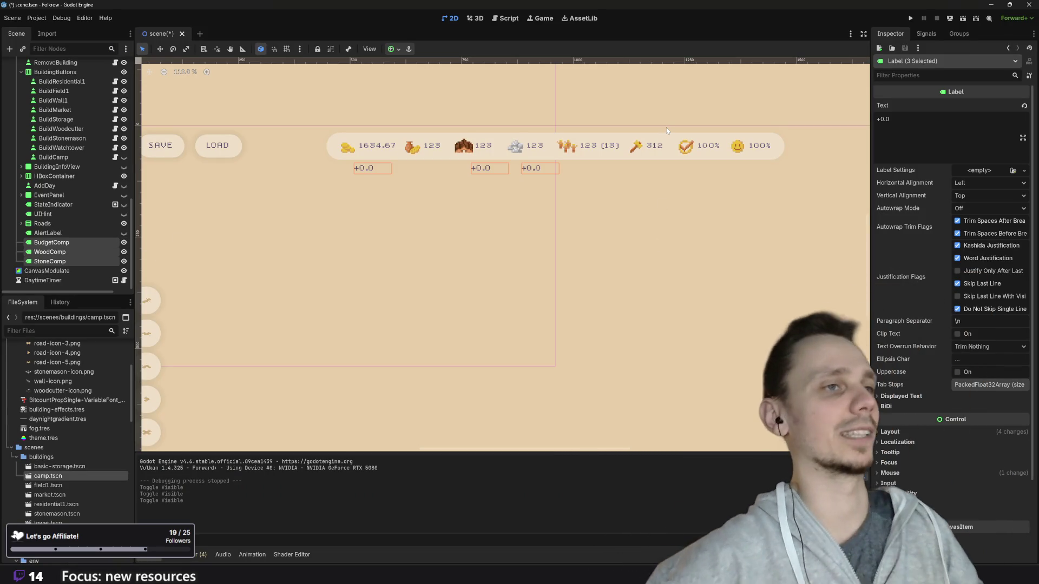
scroll(540, 296, down, 4)
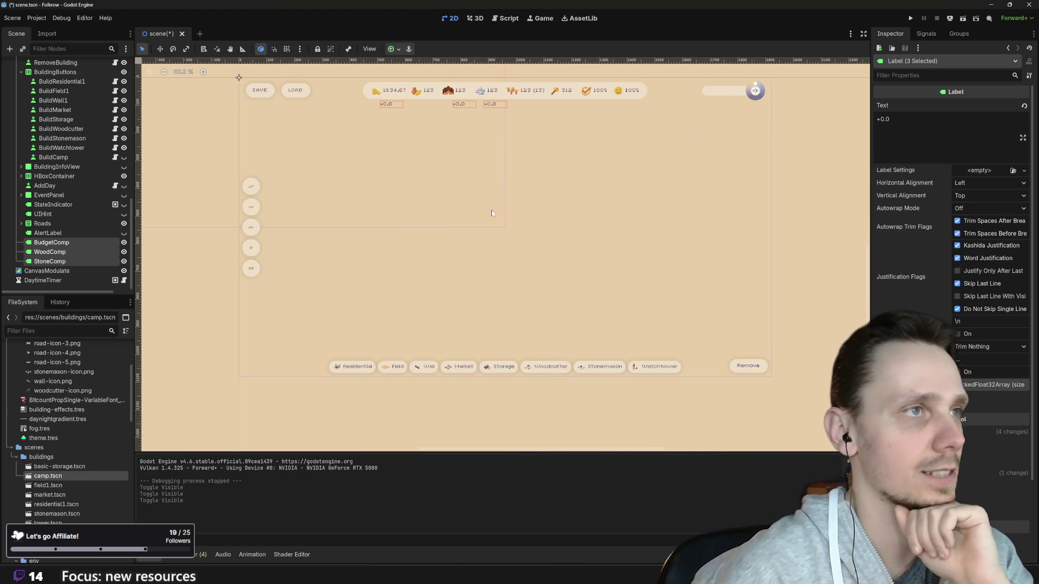
scroll(501, 197, up, 3)
scroll(501, 195, up, 3)
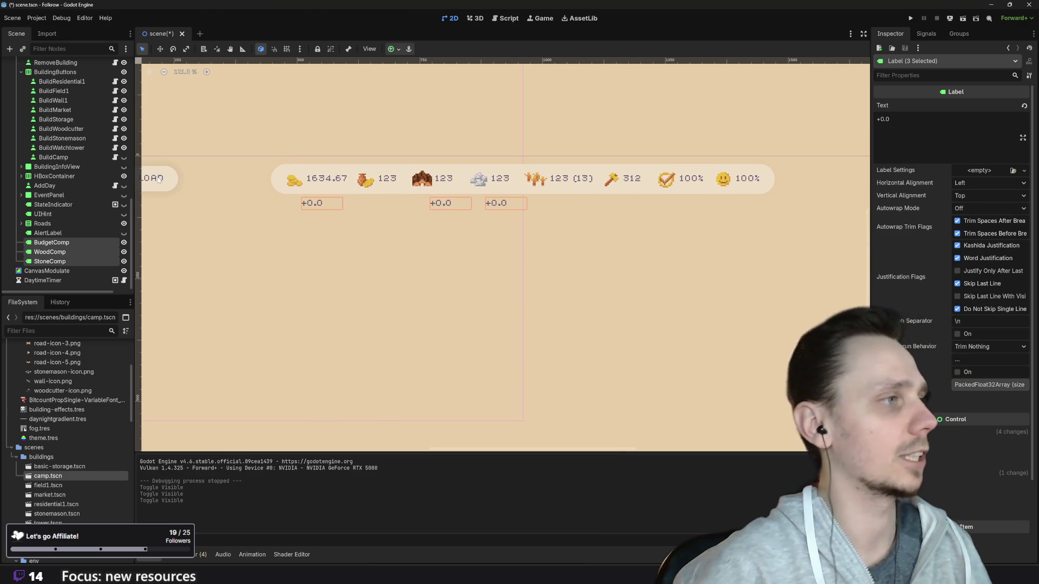
click(55, 253)
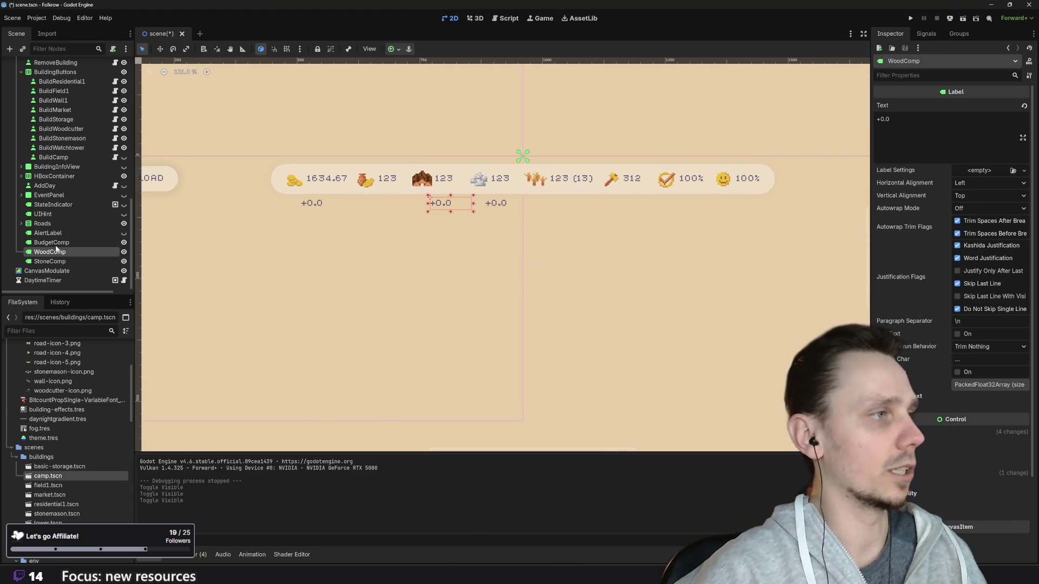
click(56, 244)
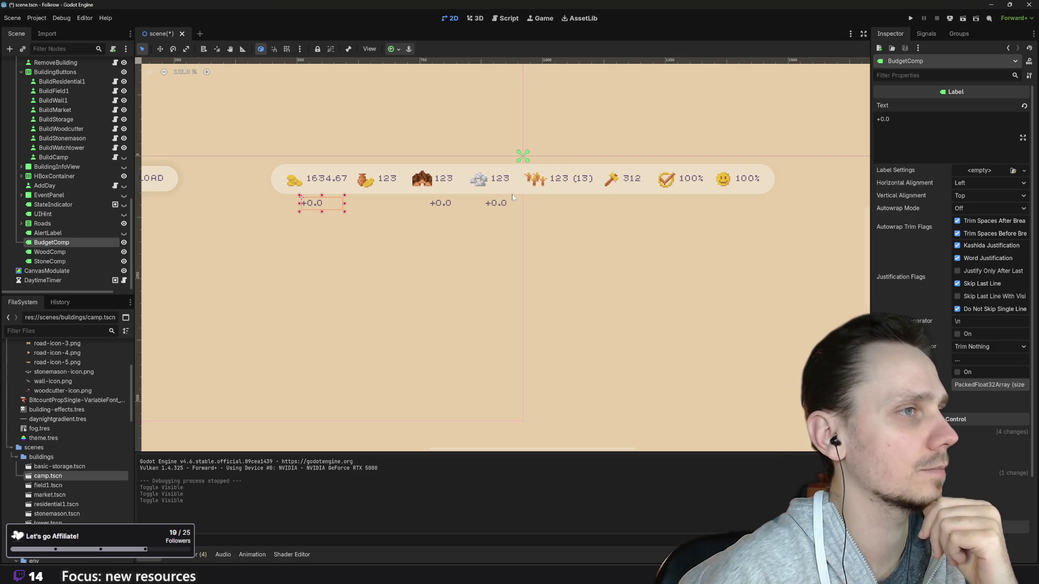
click(366, 184)
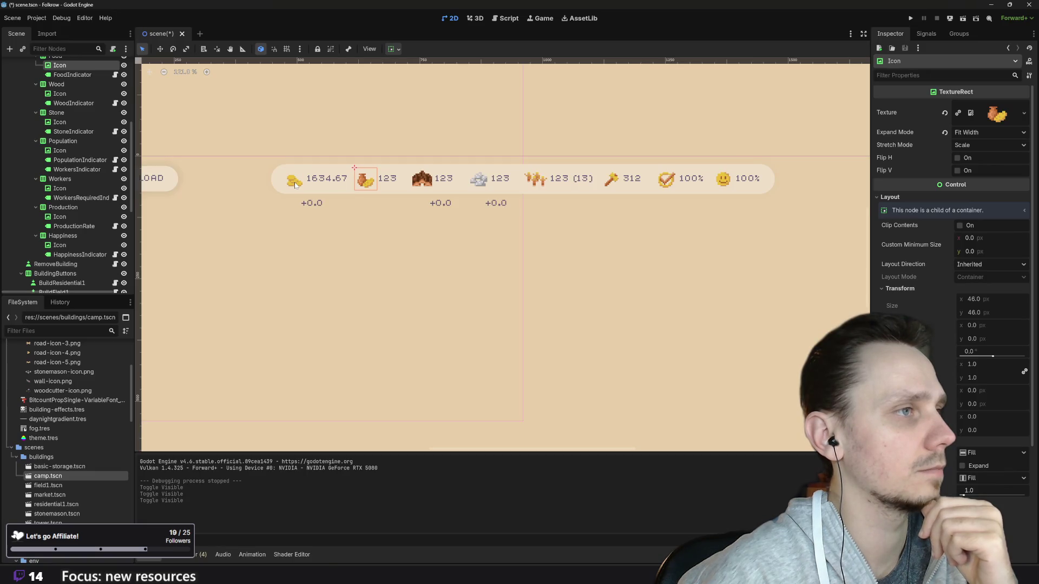
click(293, 184)
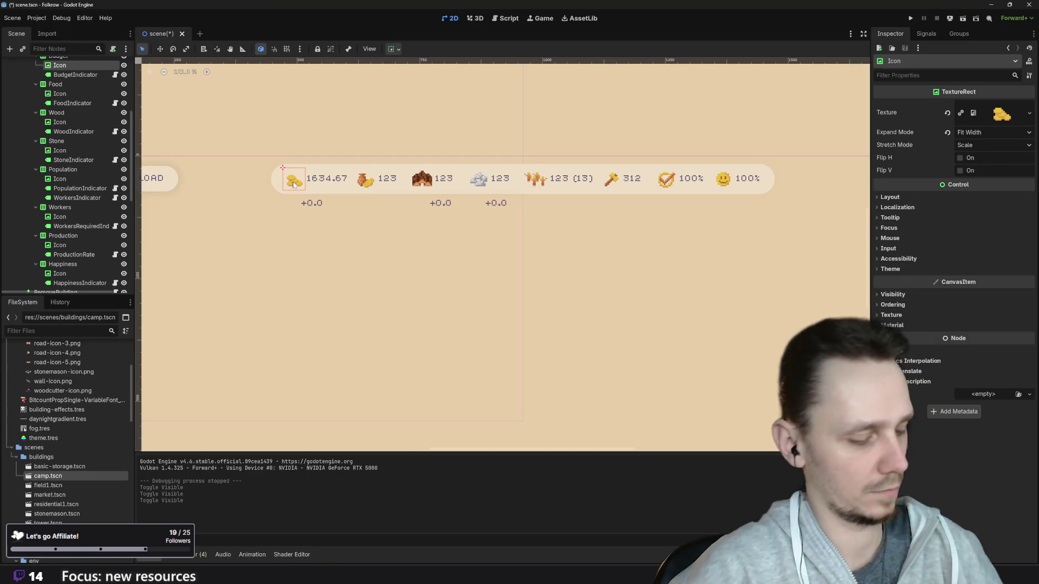
scroll(82, 226, down, 5)
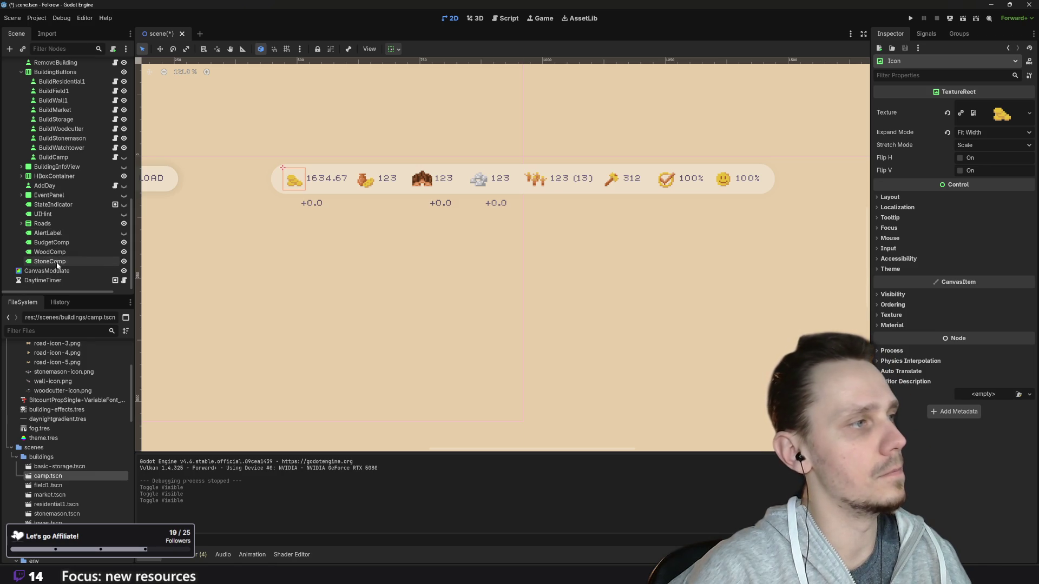
click(57, 244)
key(ctrl+v)
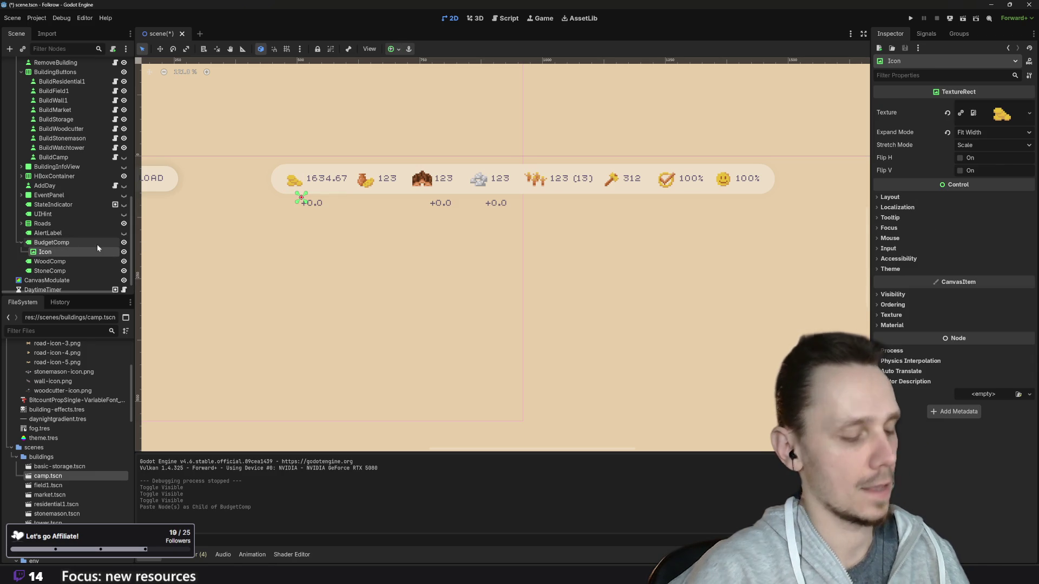
key(ctrl+z)
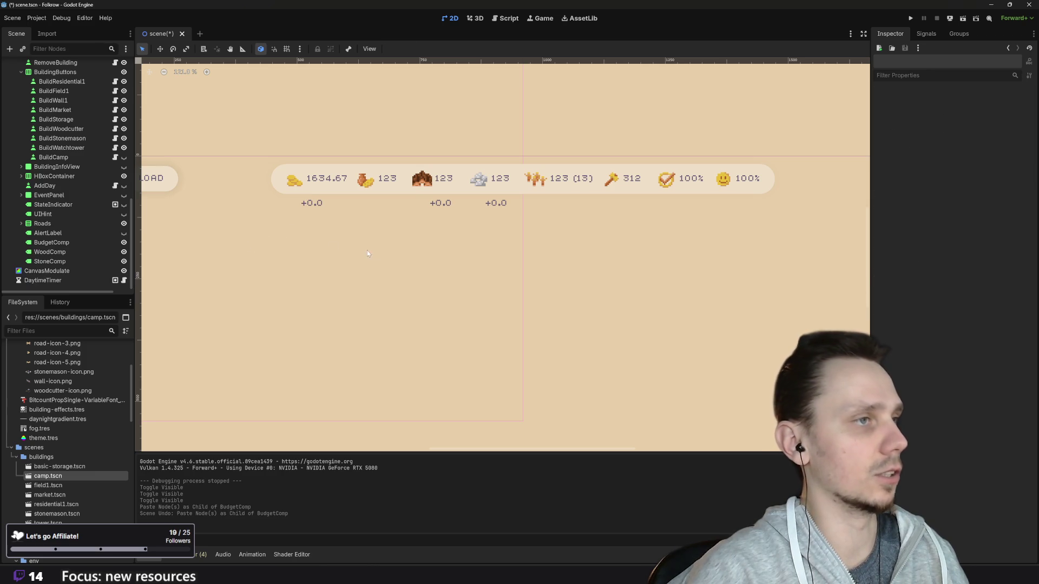
scroll(332, 245, left, 3)
scroll(106, 120, up, 10)
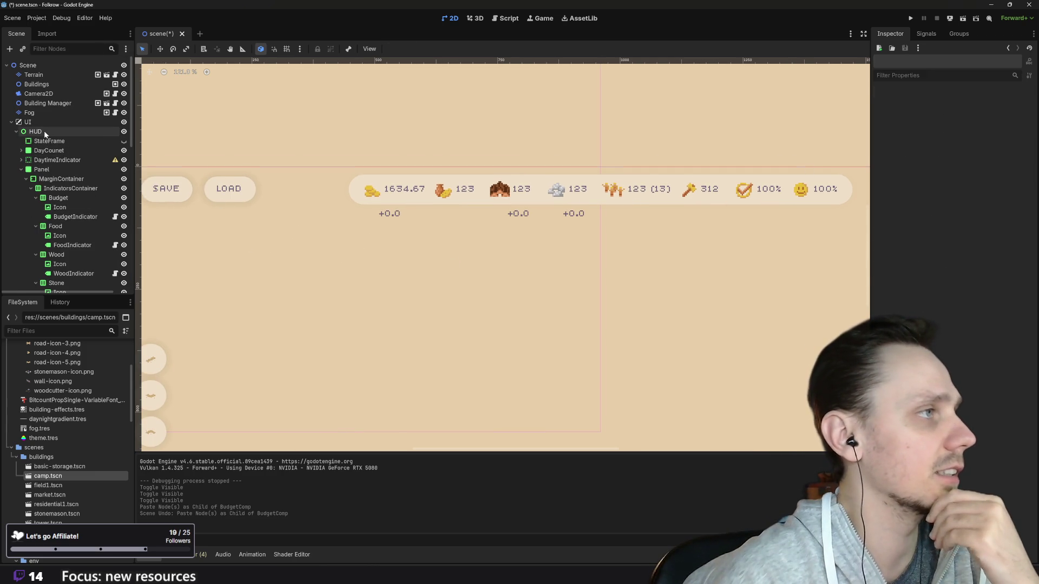
right_click(45, 131)
- Add an HBoxContainer child under HUD from Control > Container > BoxContainer
click(91, 140)
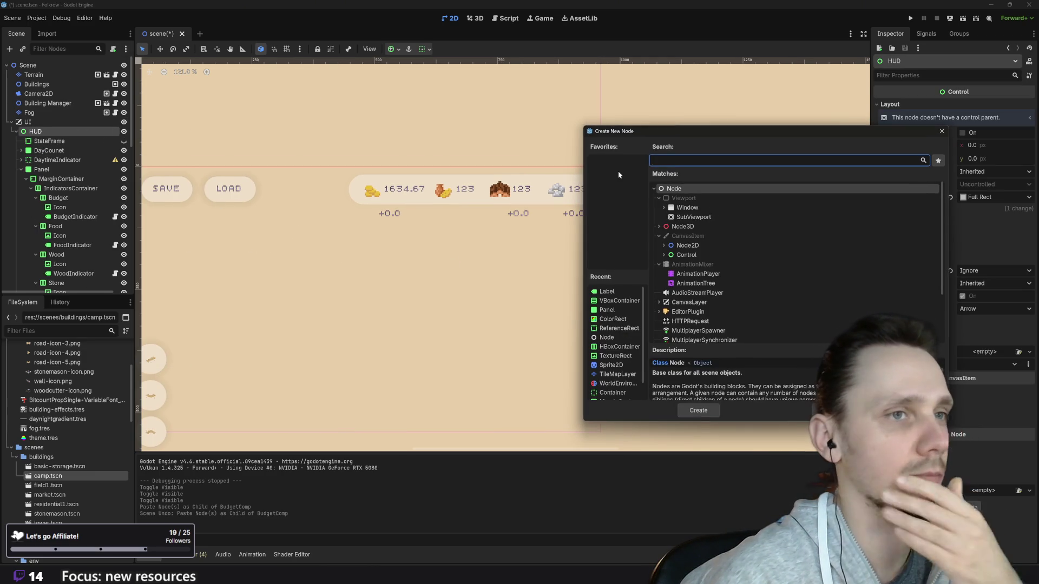
click(664, 254)
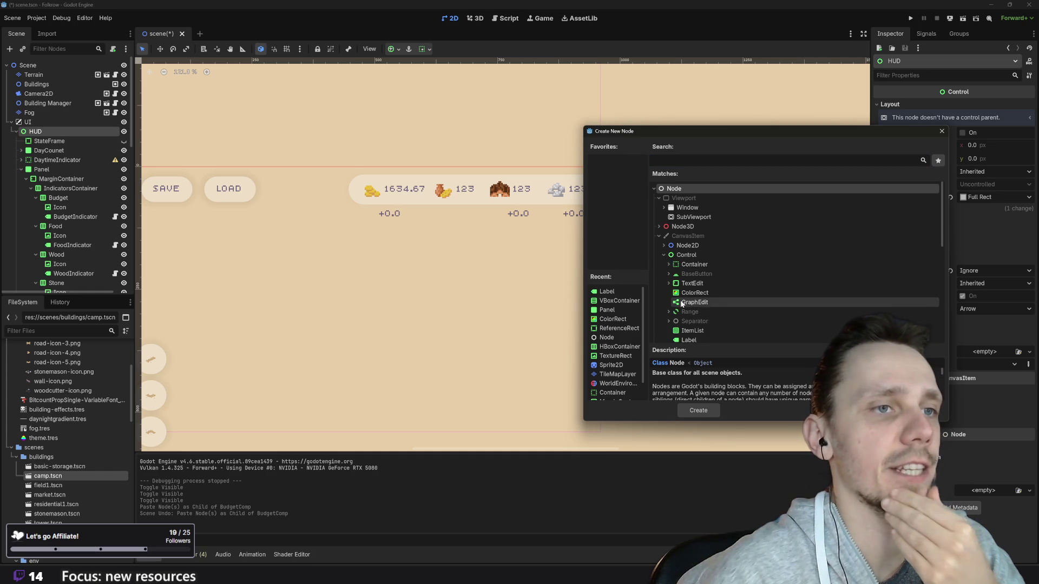
click(669, 262)
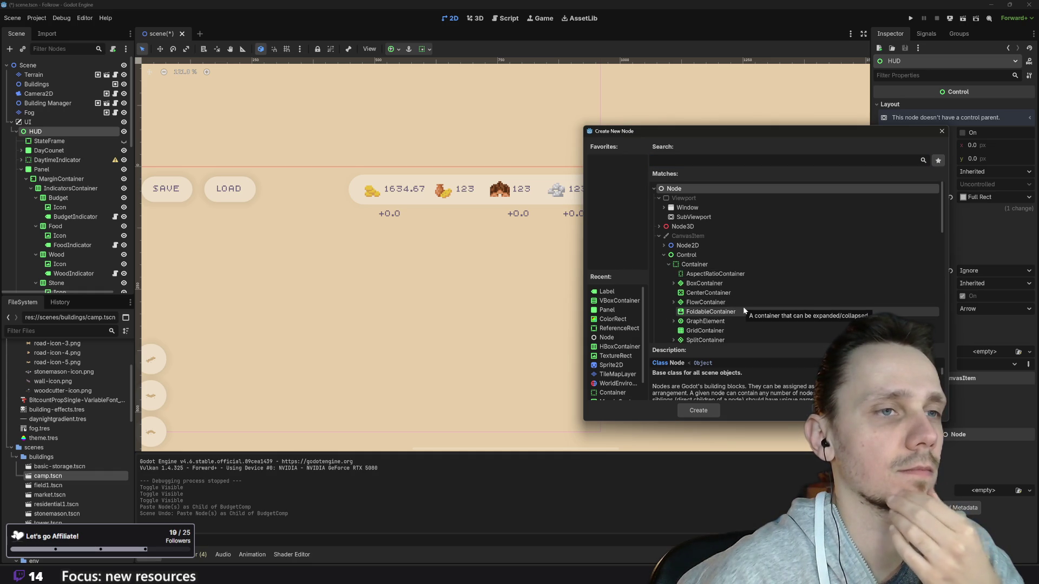
scroll(739, 306, down, 1)
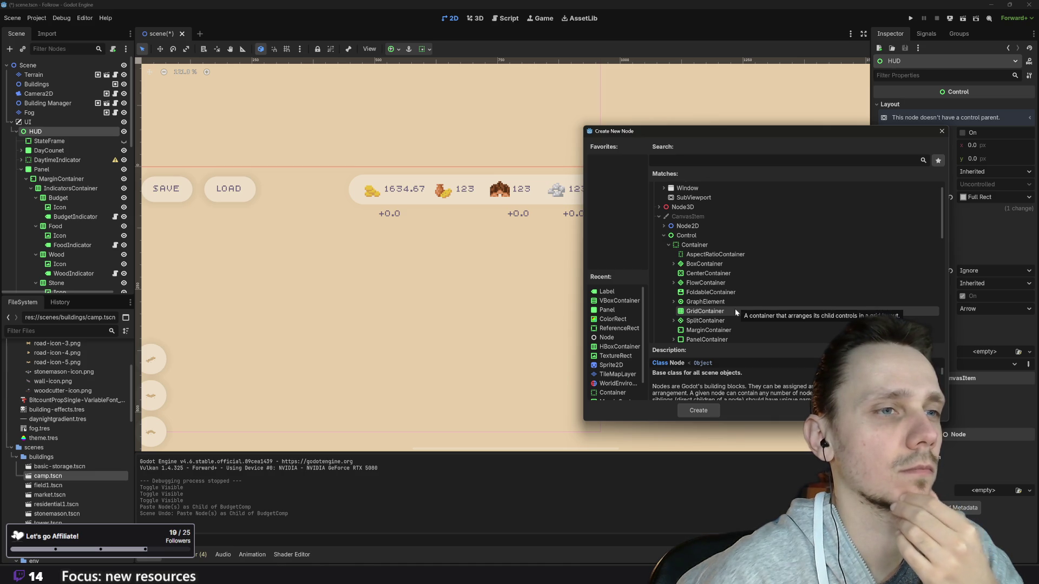
scroll(735, 308, down, 1)
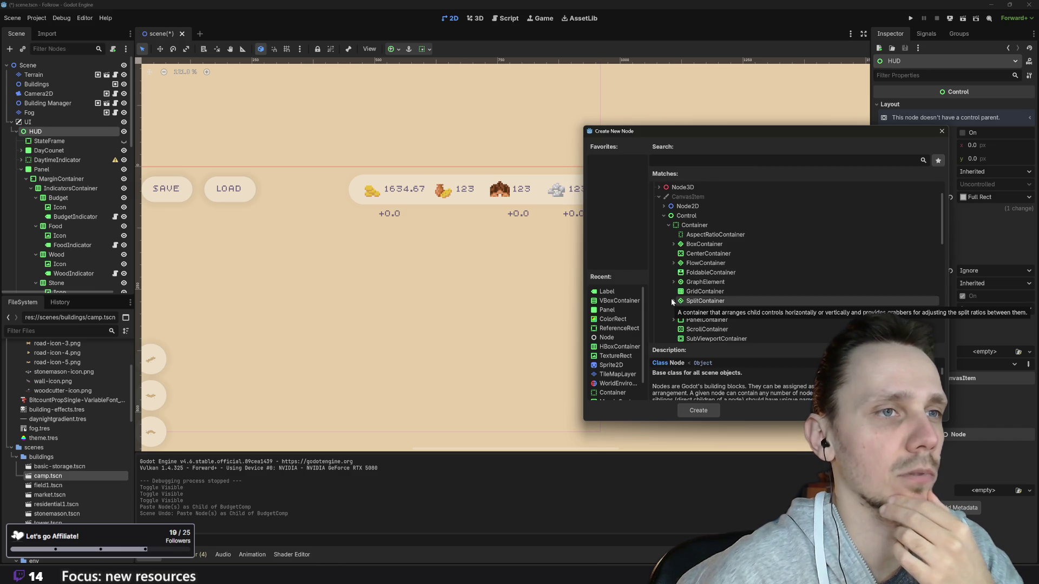
click(673, 244)
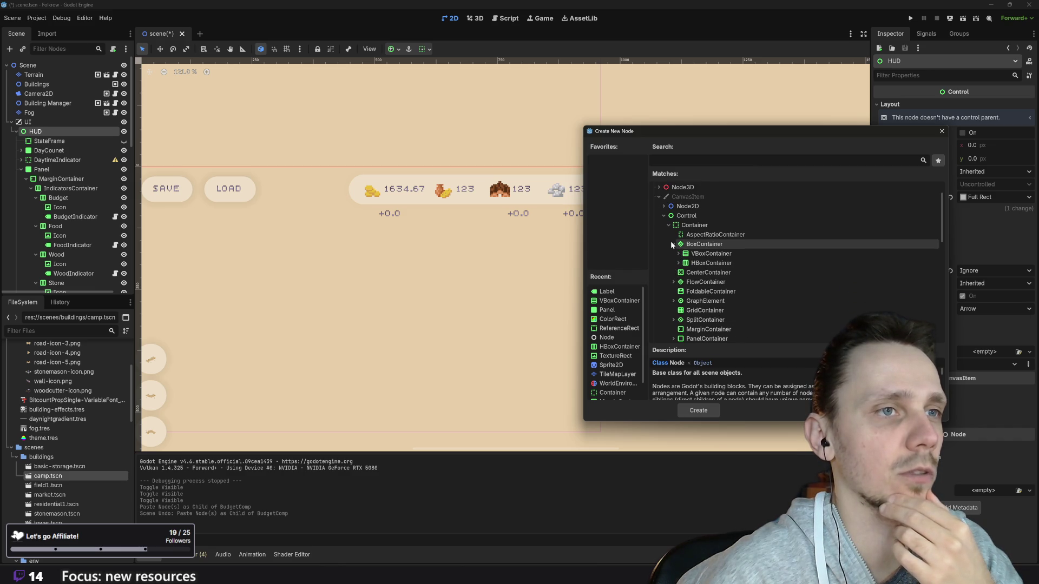
click(698, 263)
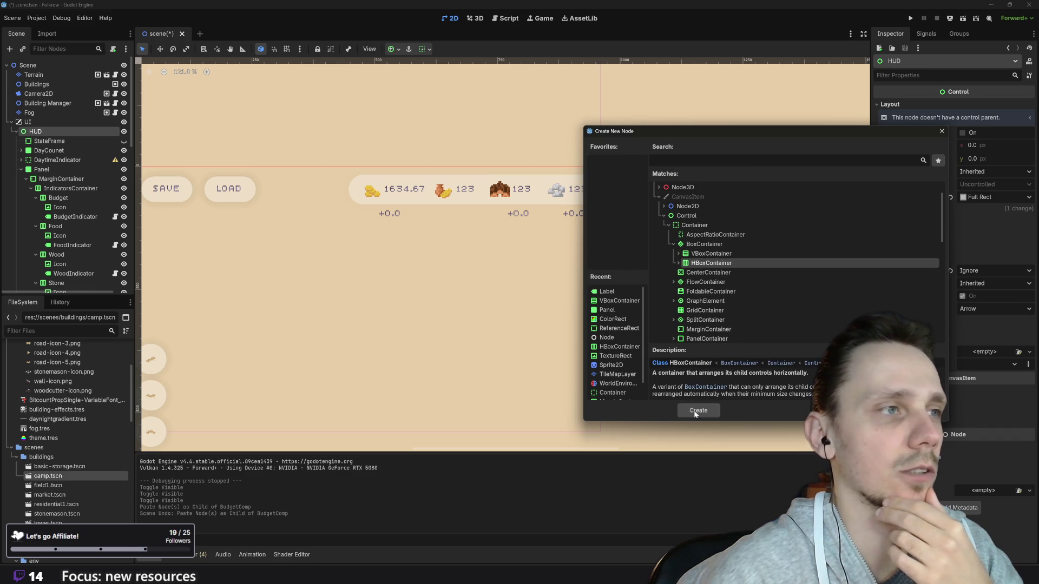
click(697, 412)
scroll(90, 256, down, 1)
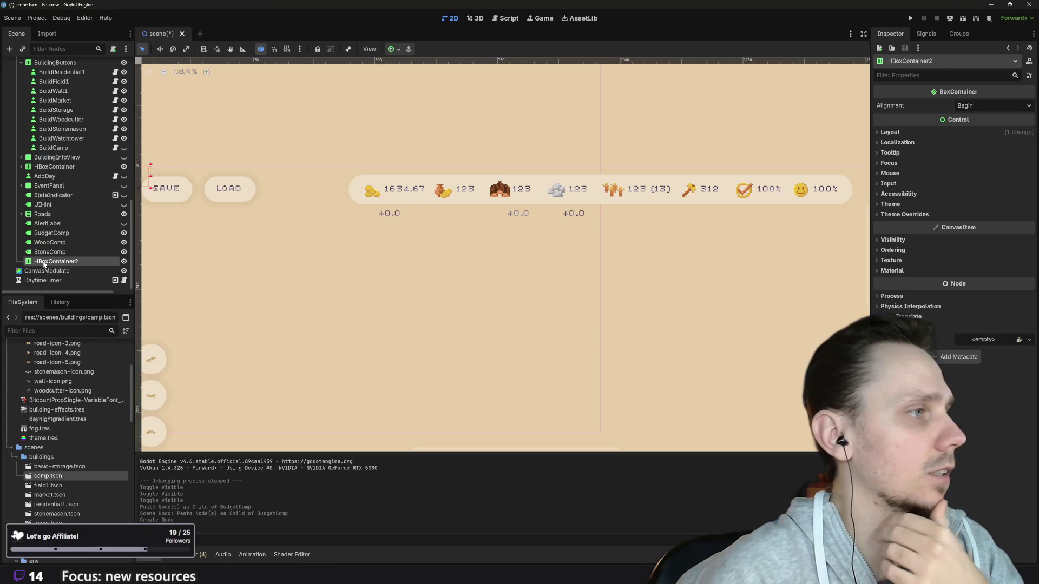
double_click(43, 262)
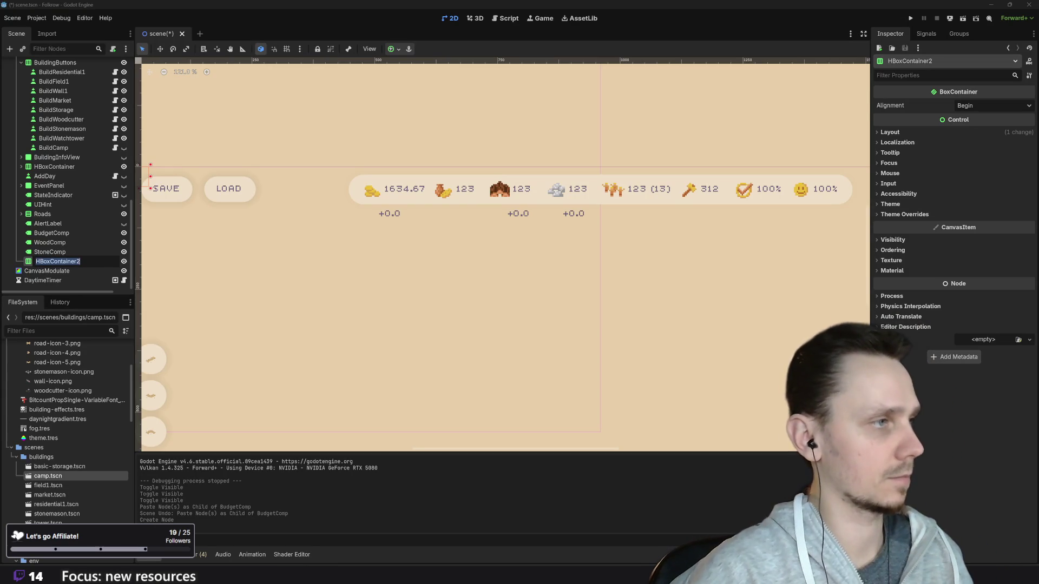
- Rename the new container to CompensationIndicators
text(CompensationIndic)
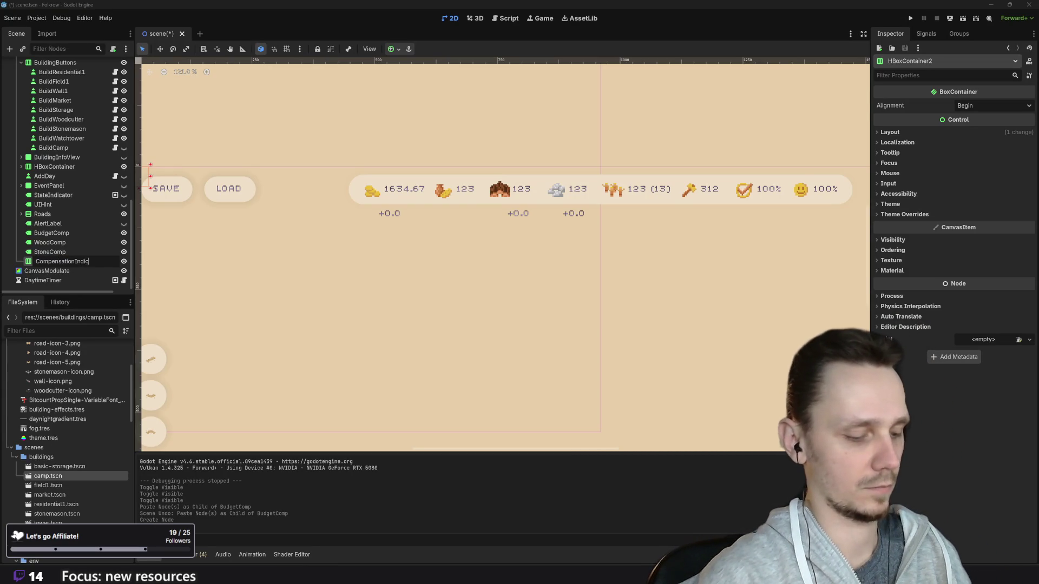
text(ators)
key(Return)
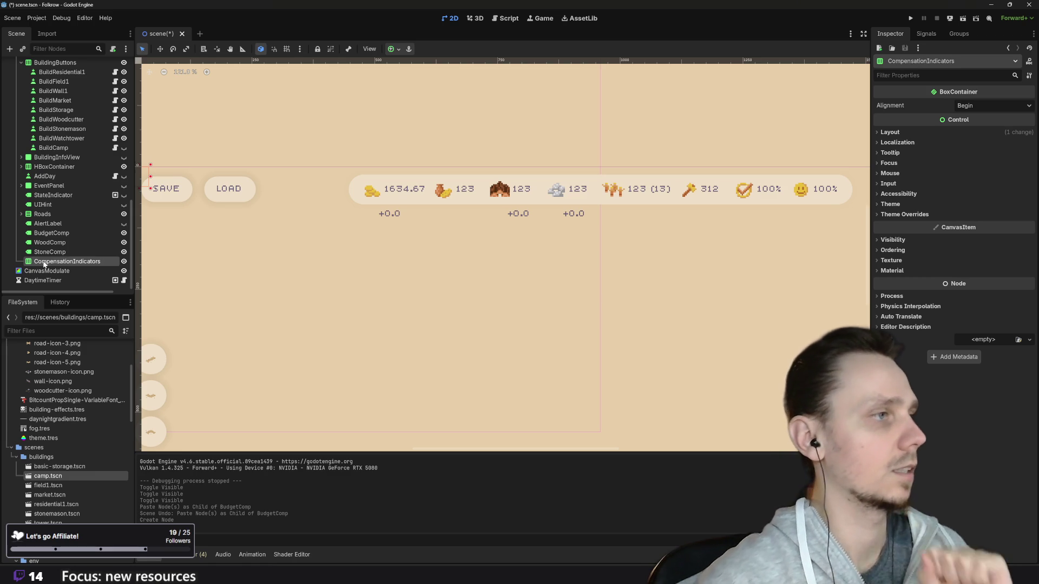
scroll(574, 238, down, 3)
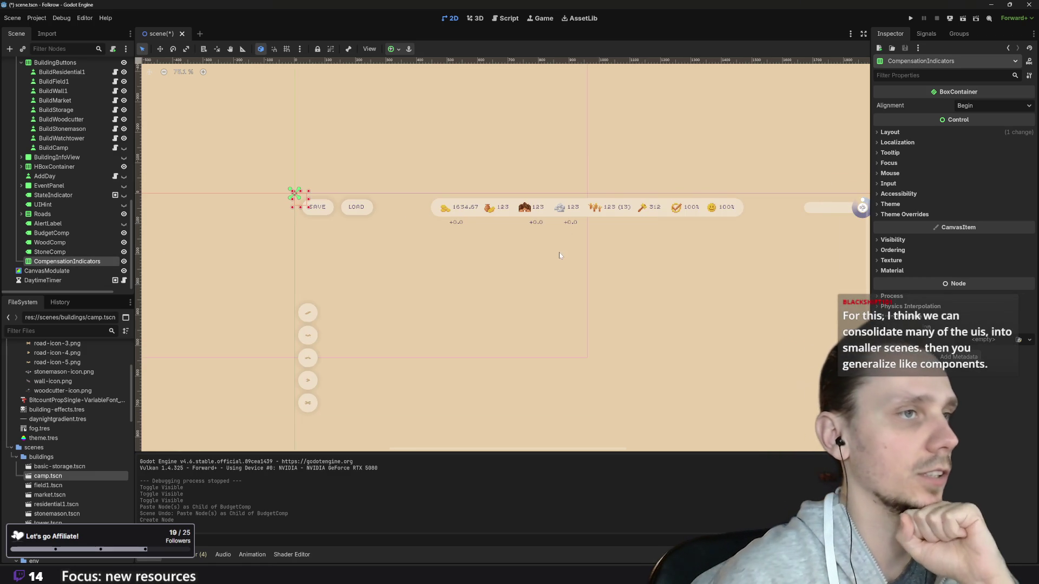
- Anchor CompensationIndicators to top centre and nudge it down below the resource bar
click(398, 51)
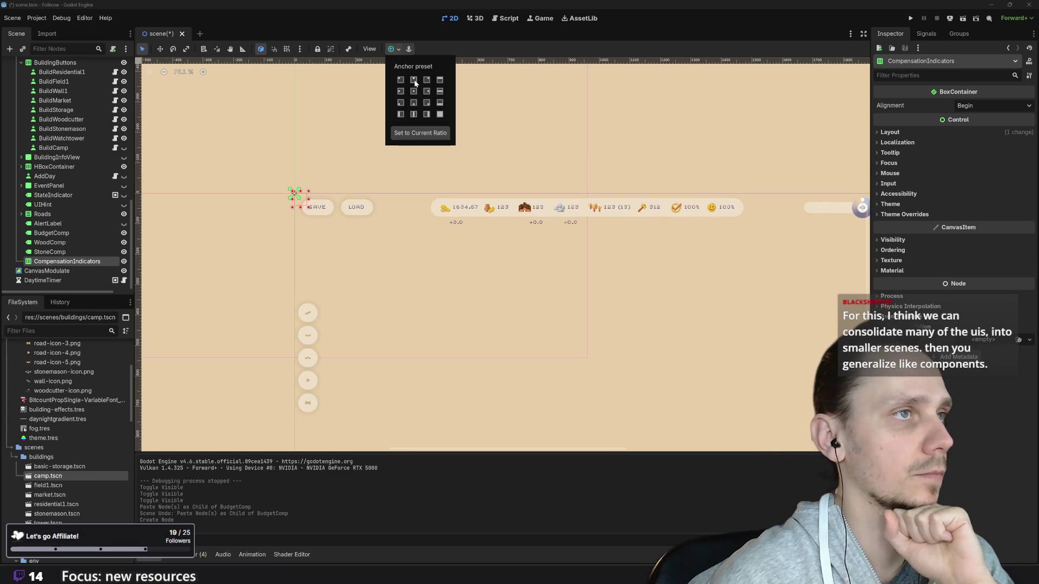
click(414, 82)
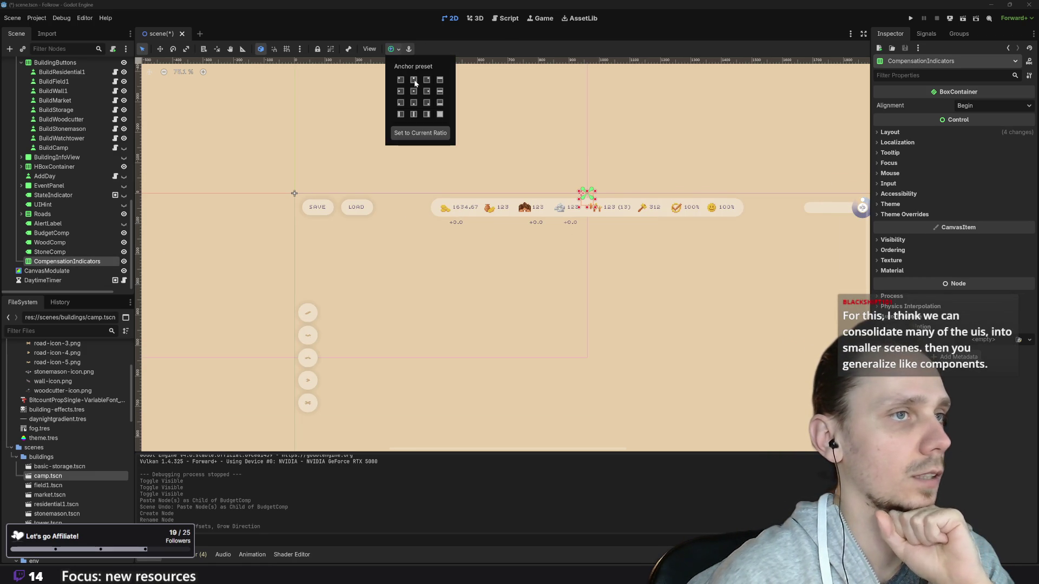
click(398, 51)
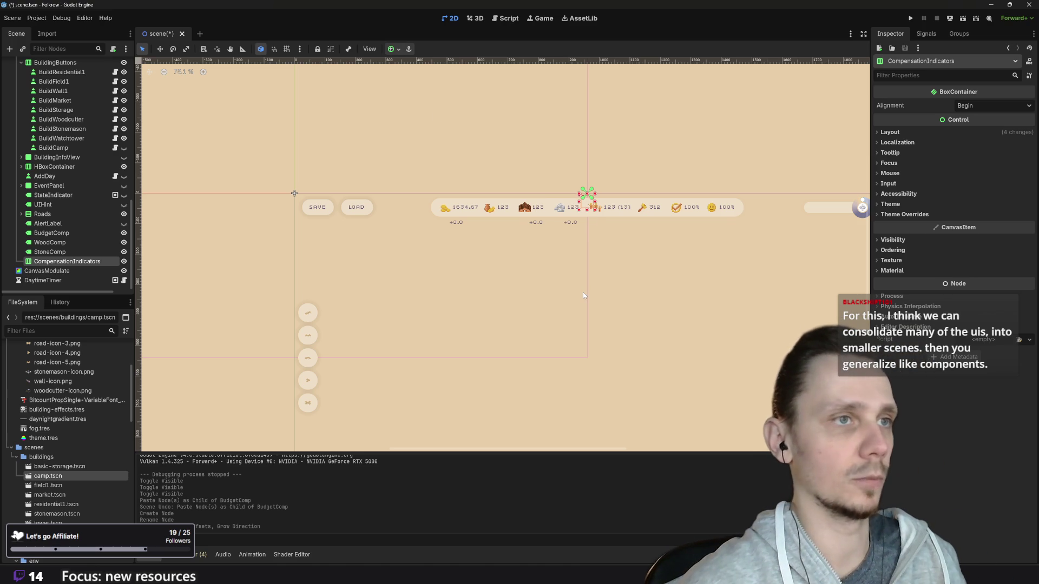
key(shift+Down)
scroll(583, 292, up, 5)
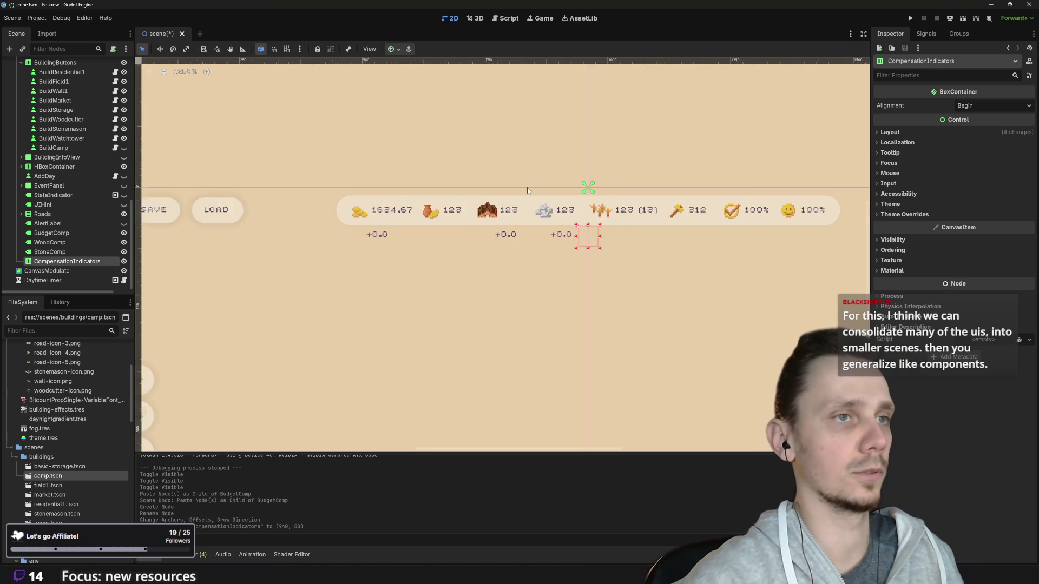
click(54, 233)
- Move BudgetComp, WoodComp and StoneComp into CompensationIndicators as one row of +0.0 labels
shift+click(63, 252)
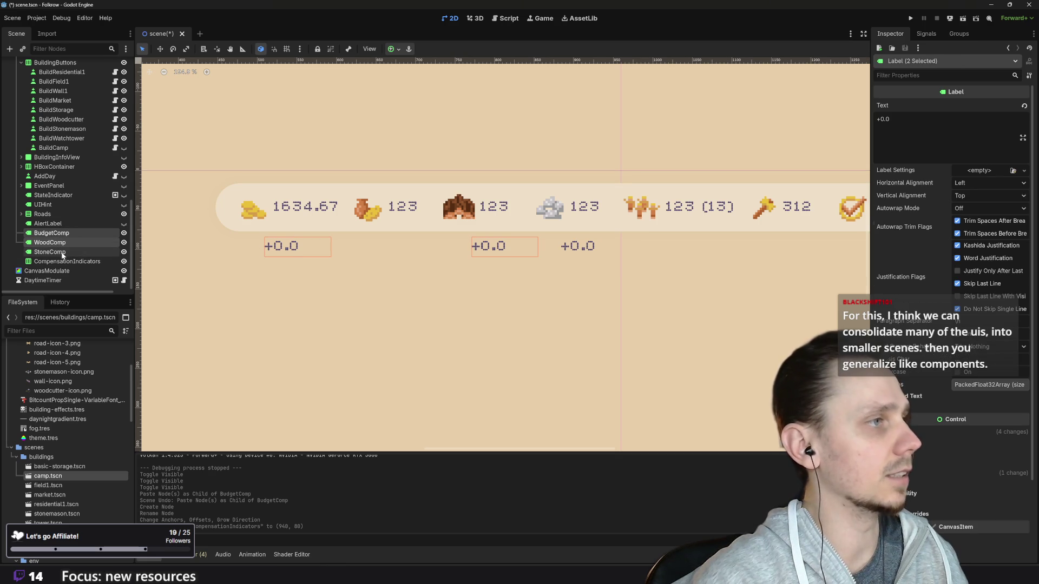
drag(56, 235, 55, 264)
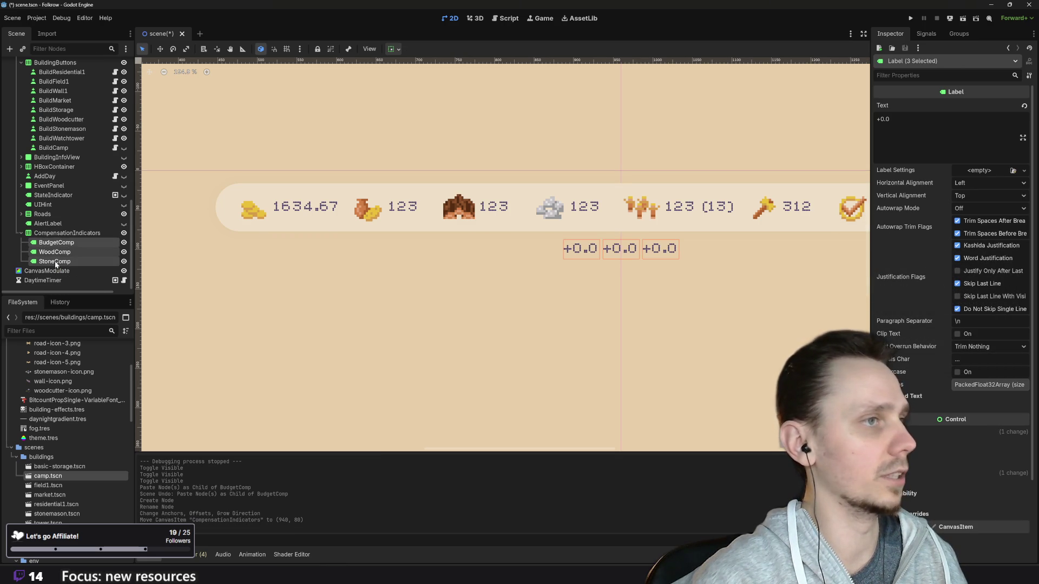
click(90, 235)
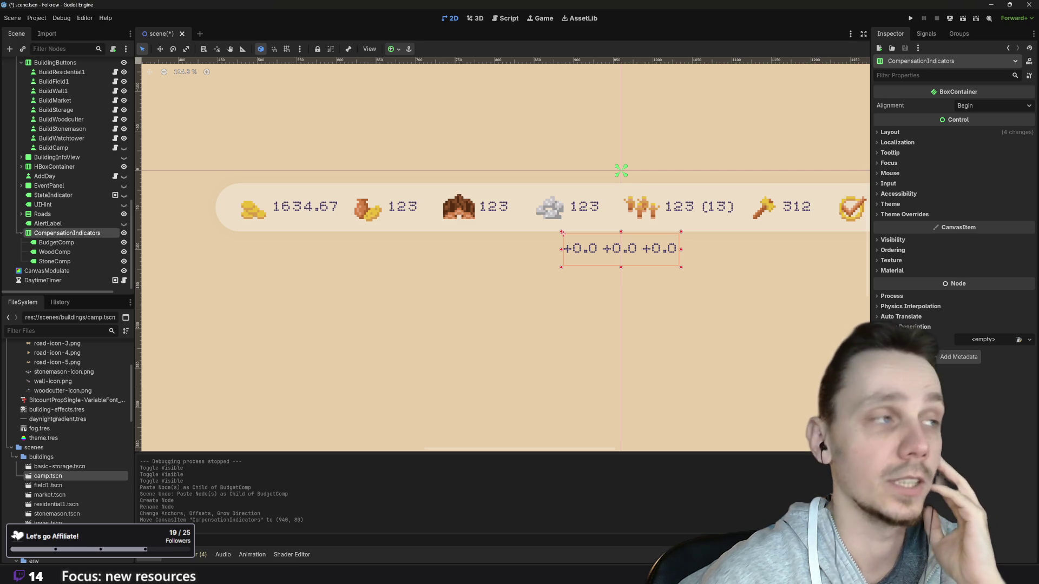
mouse_move(98, 294)
mouse_down()
mouse_move(97, 487)
mouse_move(96, 415)
mouse_up()
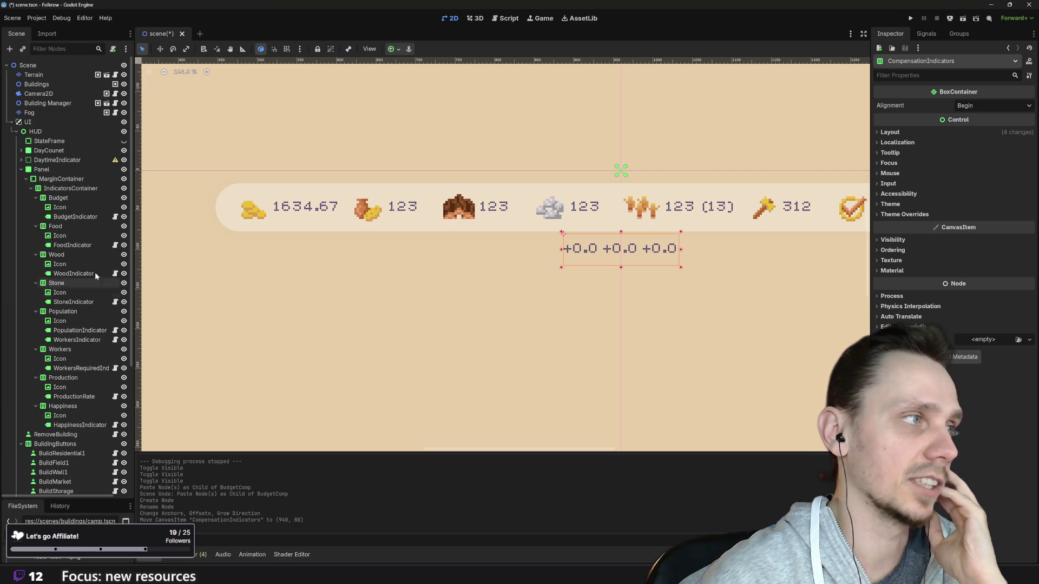
- Collapse the Panel, BuildingButtons, BuildingInfoView, HBoxContainer and EventPanel branches in the Scene dock
scroll(96, 245, down, 5)
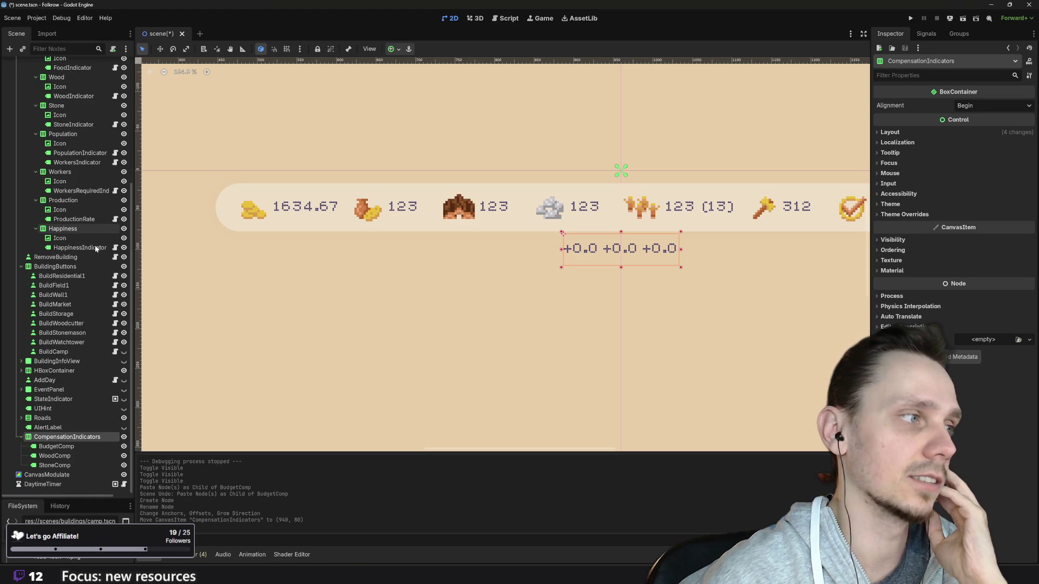
click(21, 390)
scroll(75, 379, down, 3)
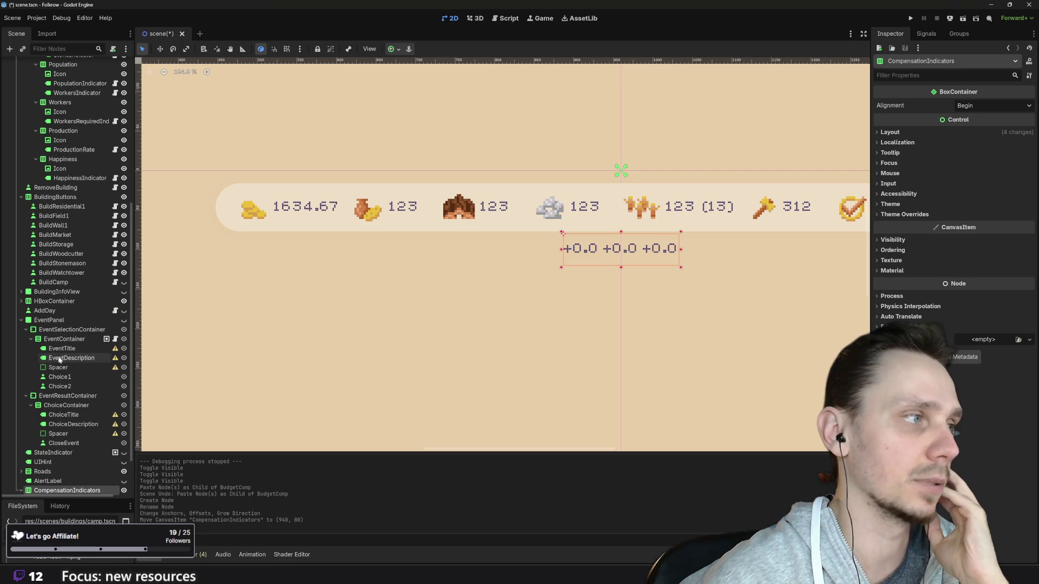
click(20, 301)
click(21, 292)
scroll(77, 389, down, 2)
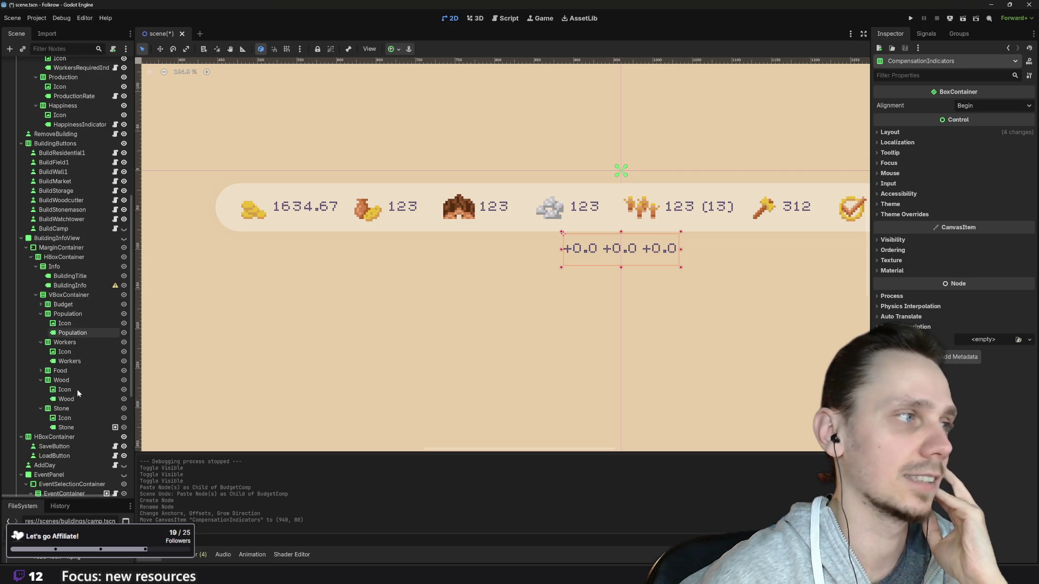
scroll(76, 389, up, 5)
scroll(73, 356, up, 8)
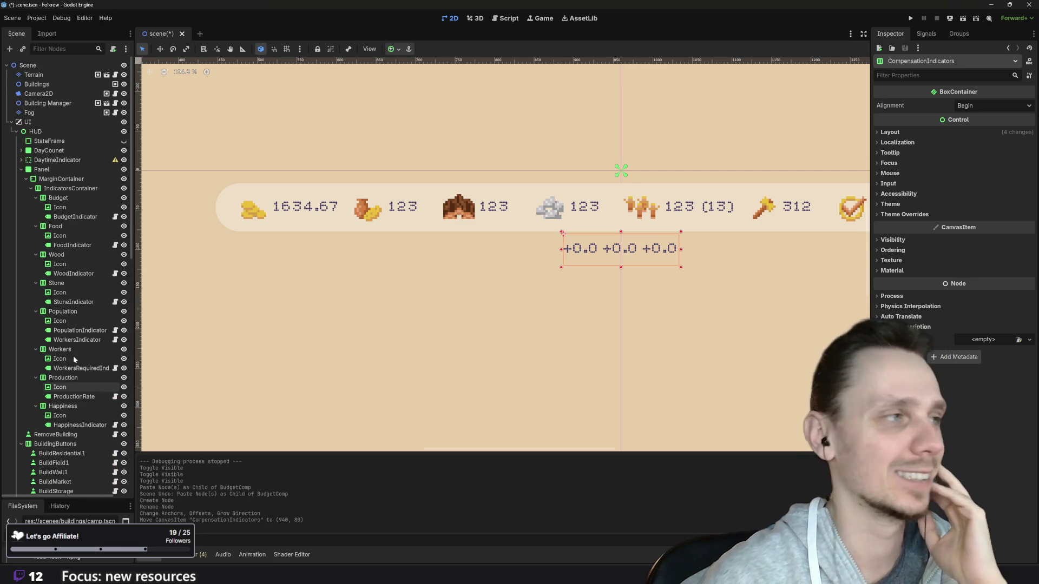
click(21, 169)
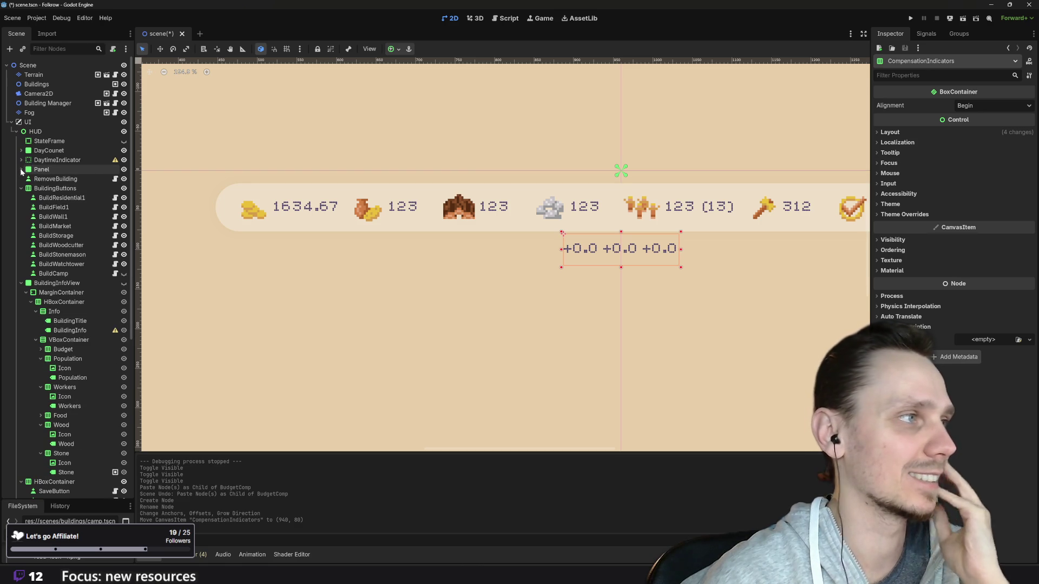
click(20, 188)
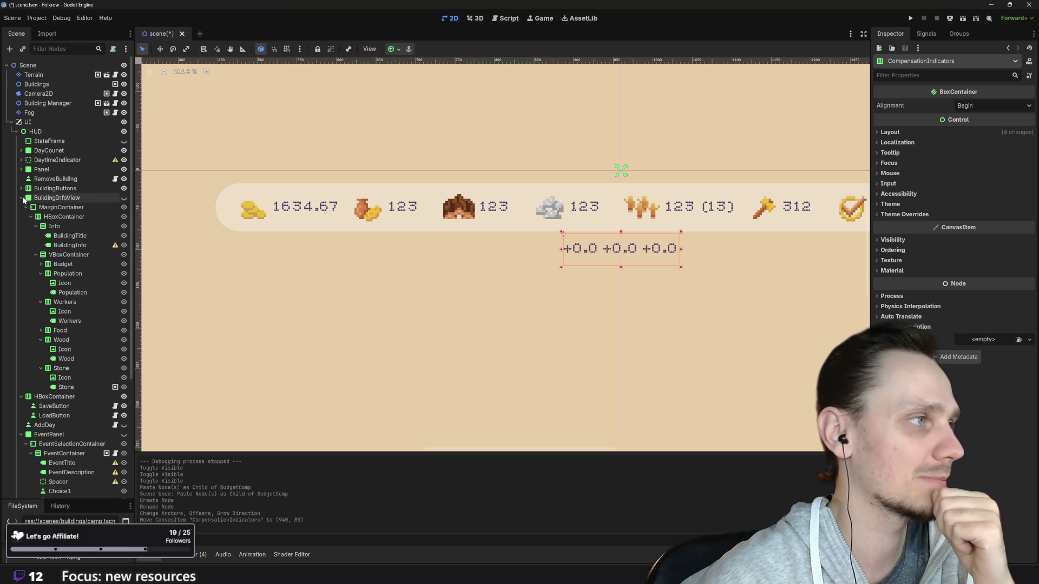
click(21, 198)
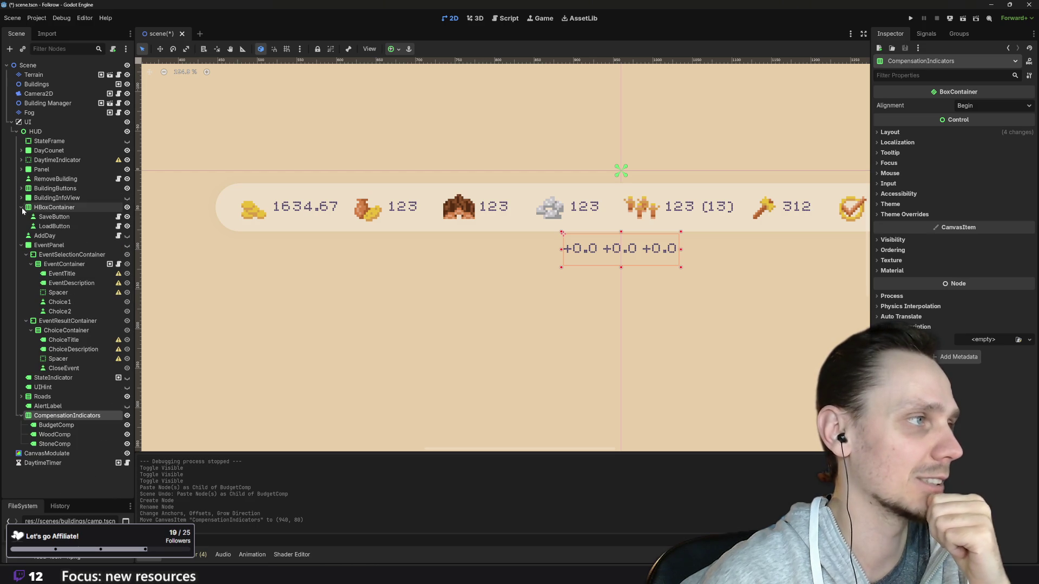
click(21, 207)
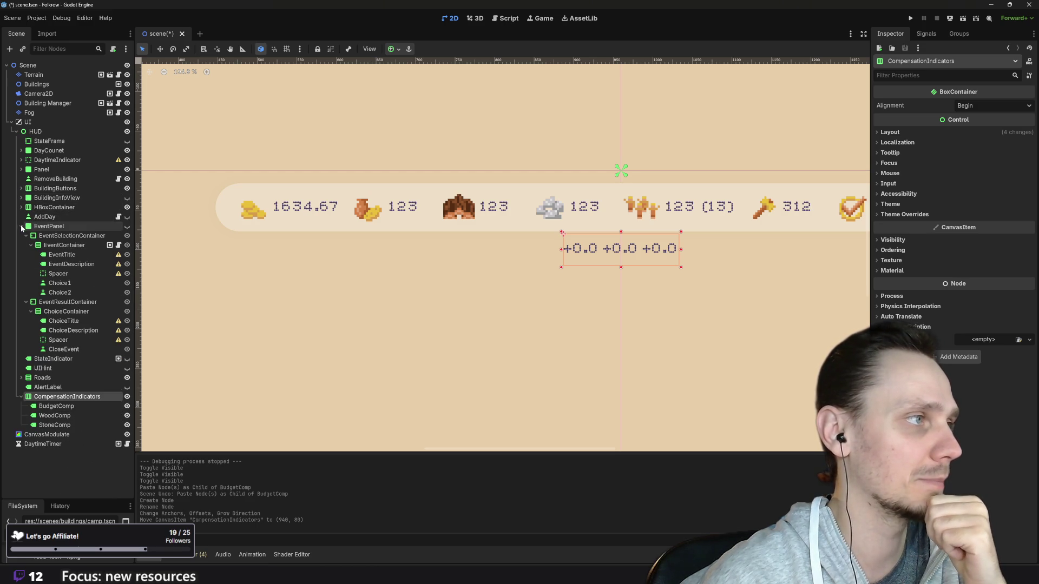
click(21, 227)
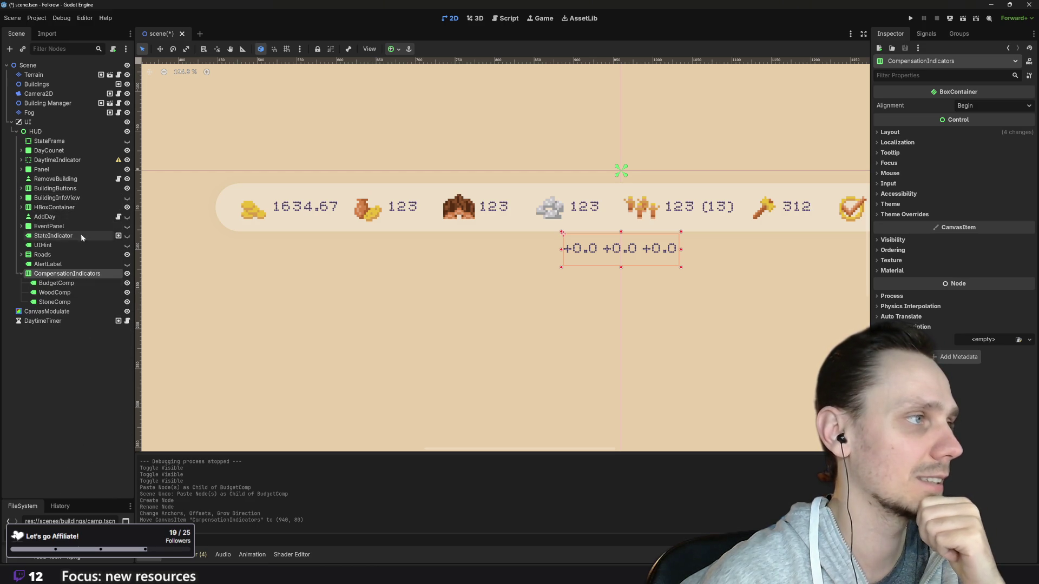
- Delete the AddDay node
click(78, 216)
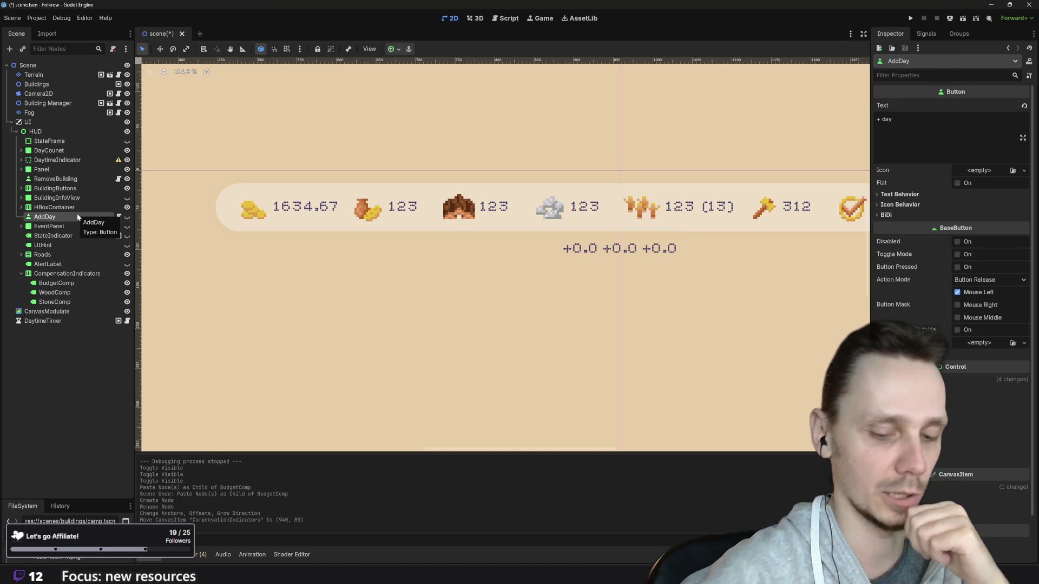
key(Delete)
key(Return)
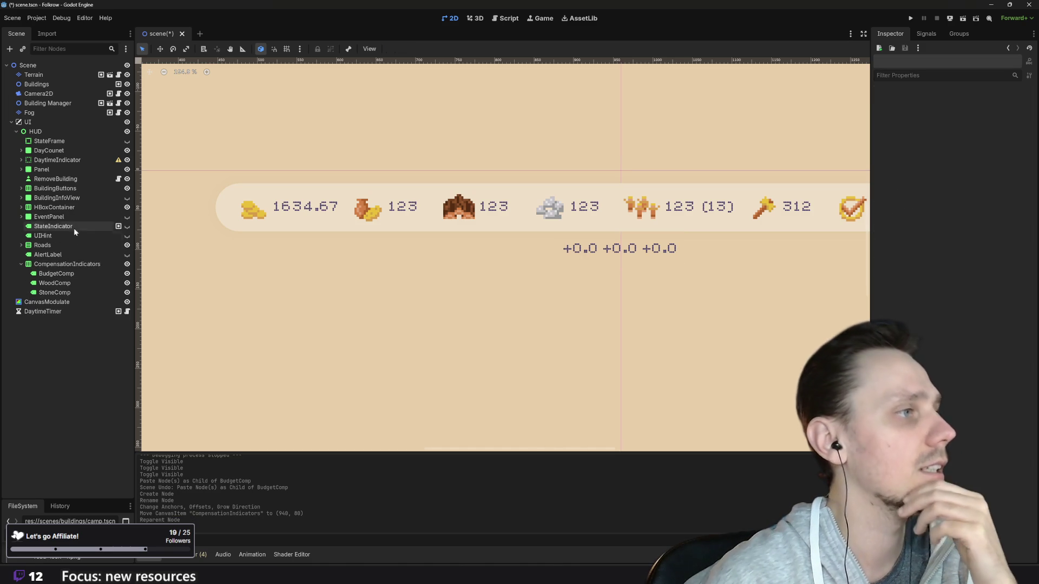
- Set the CompensationIndicators Separation theme constant override to 16
click(637, 253)
click(640, 252)
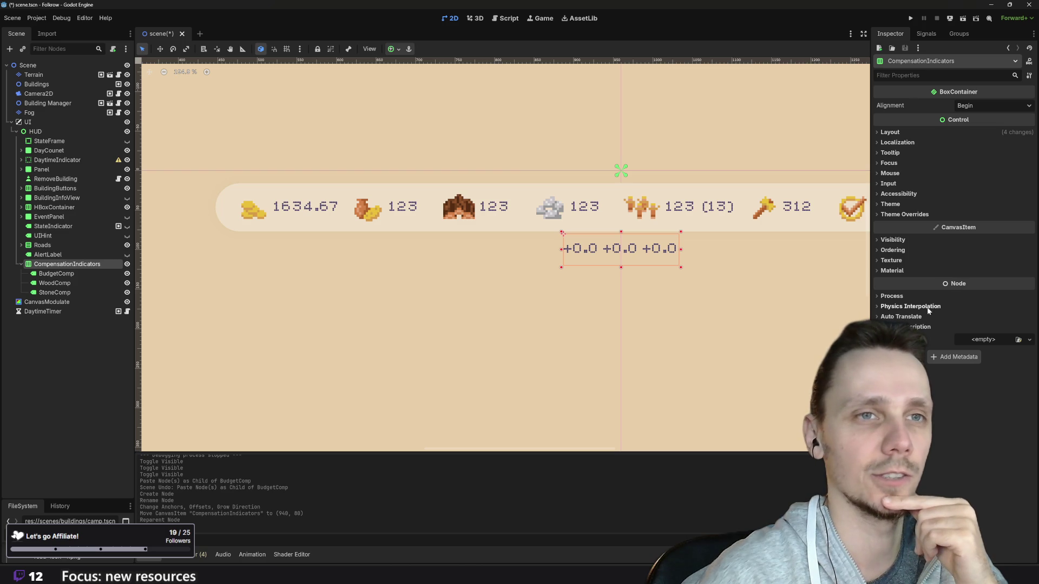
click(904, 214)
click(908, 225)
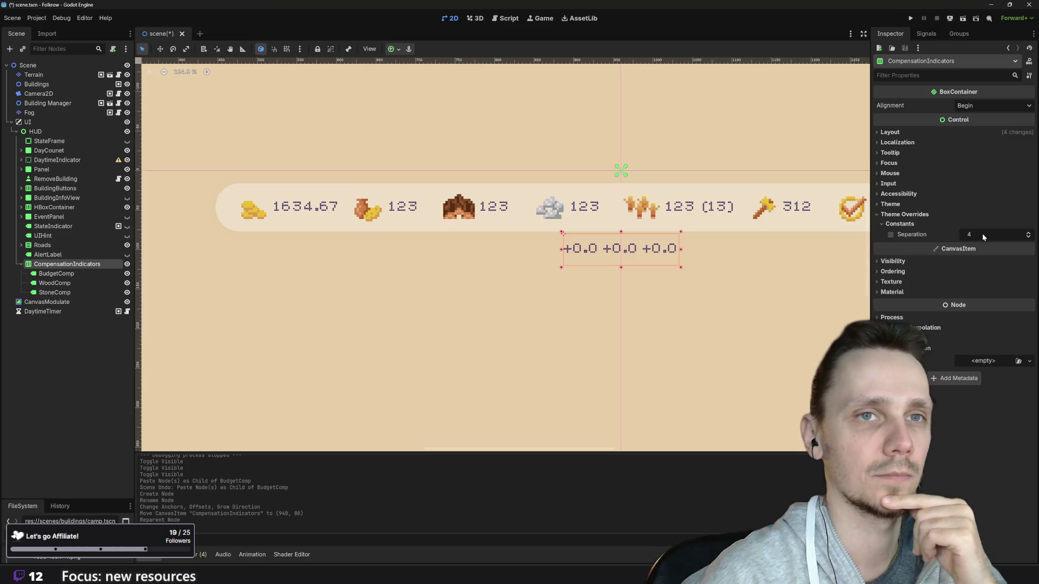
click(982, 233)
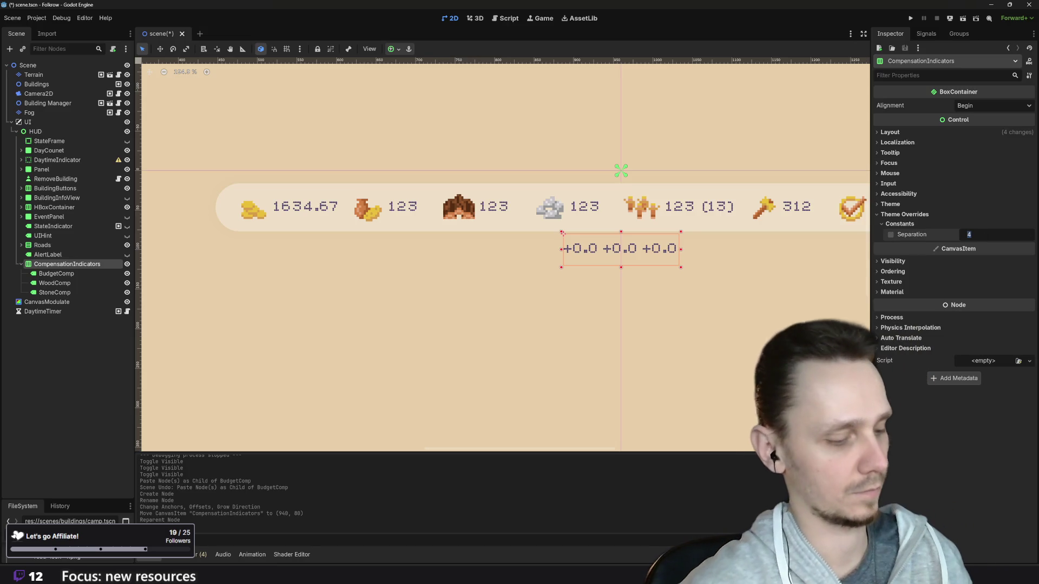
text(16)
key(Return)
- Pan the view, enlarge the FileSystem panel and bring up CompensationIndicators' context menu
drag(577, 313, 472, 333)
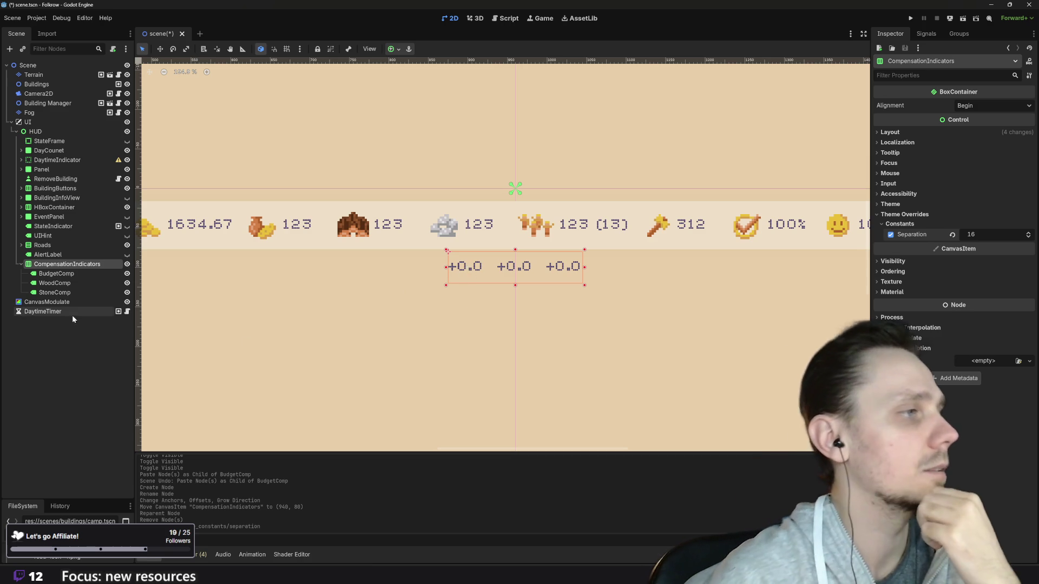
click(56, 273)
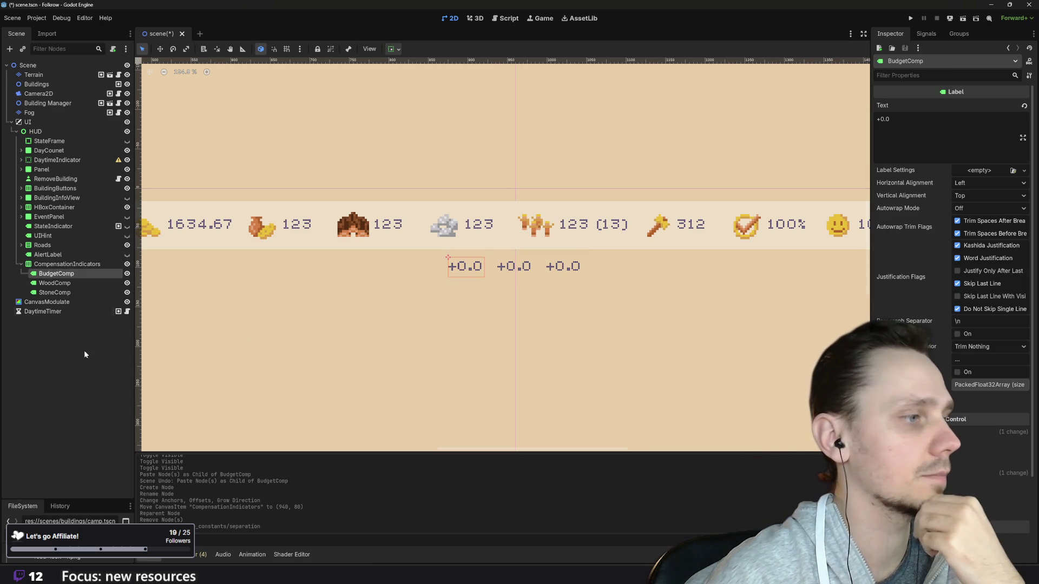
drag(76, 499, 81, 329)
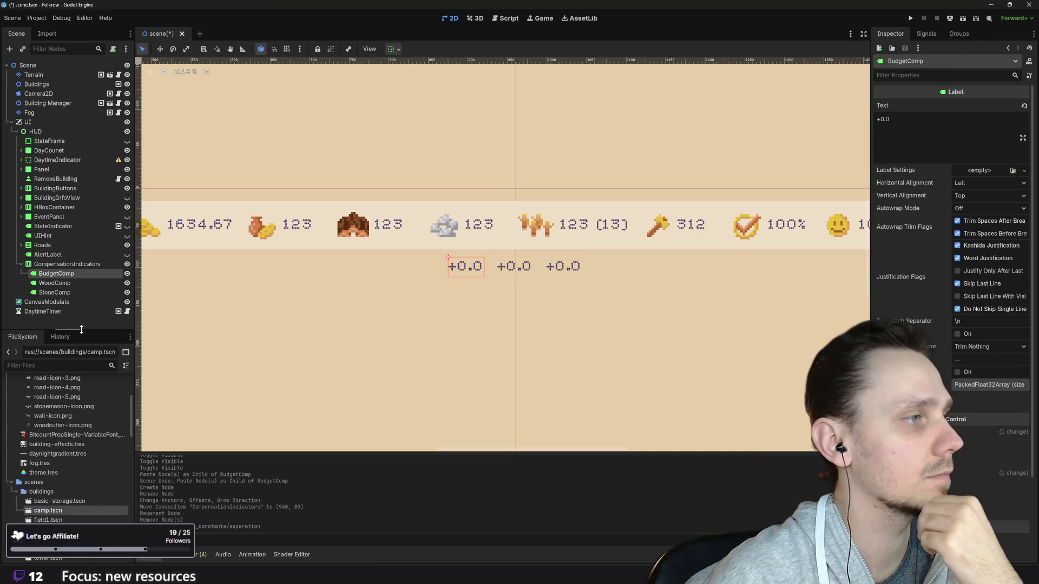
click(53, 264)
right_click(52, 264)
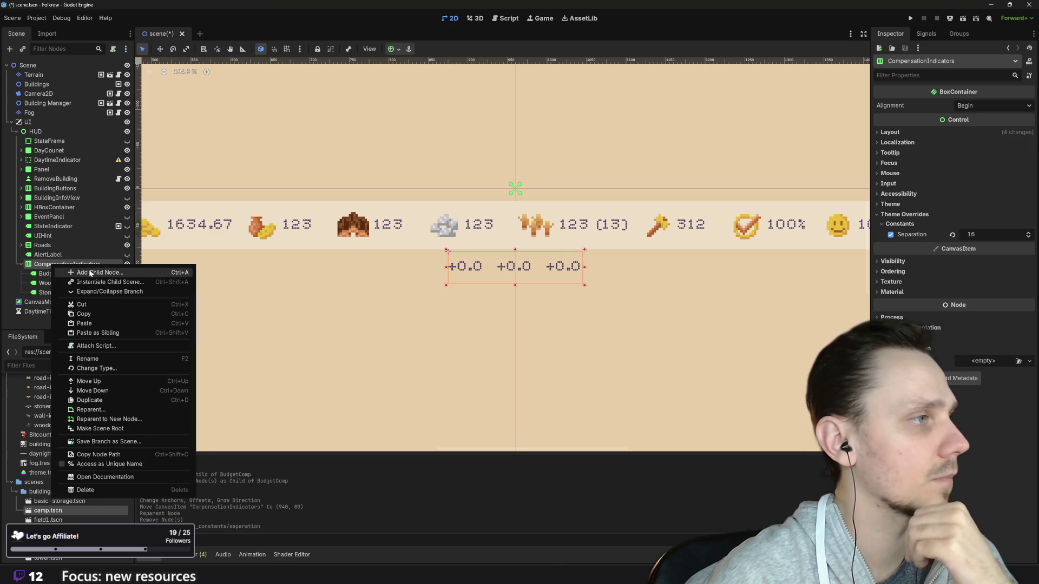
- Add a TextureRect node as a child of CompensationIndicators
click(90, 274)
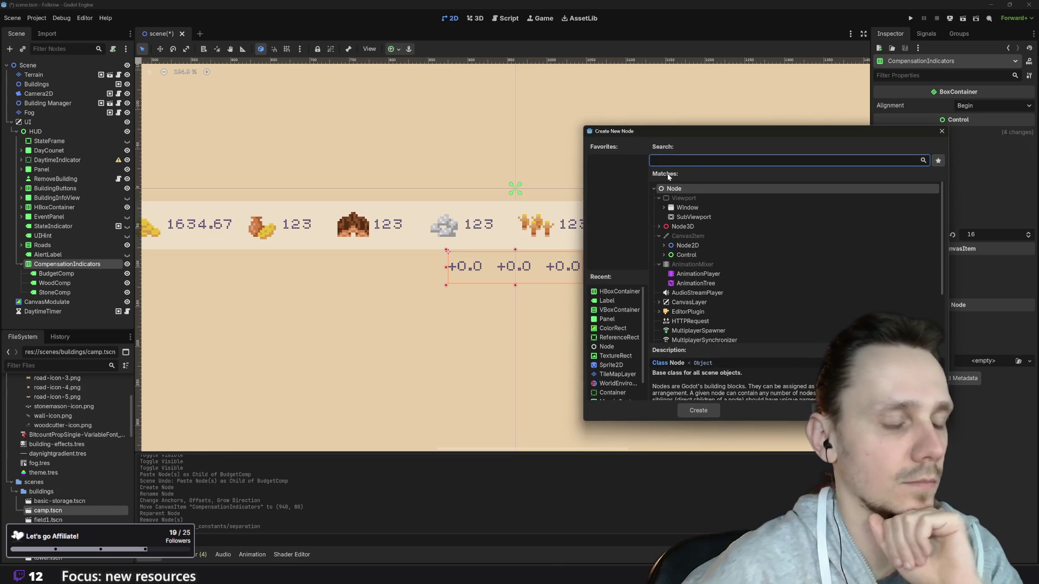
text(spr)
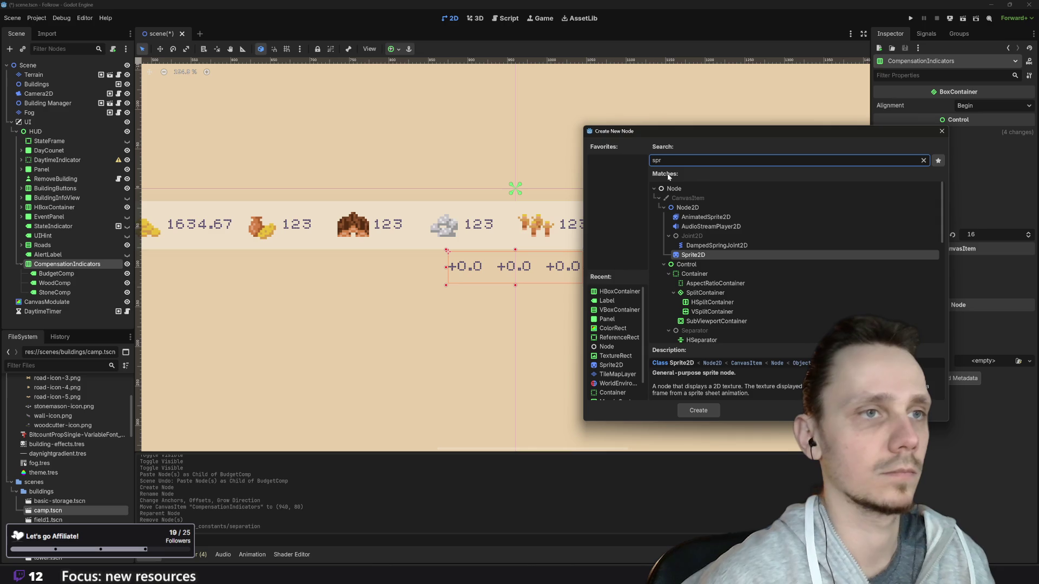
key(BackSpace)
key(BackSpace)
key(BackSpace)
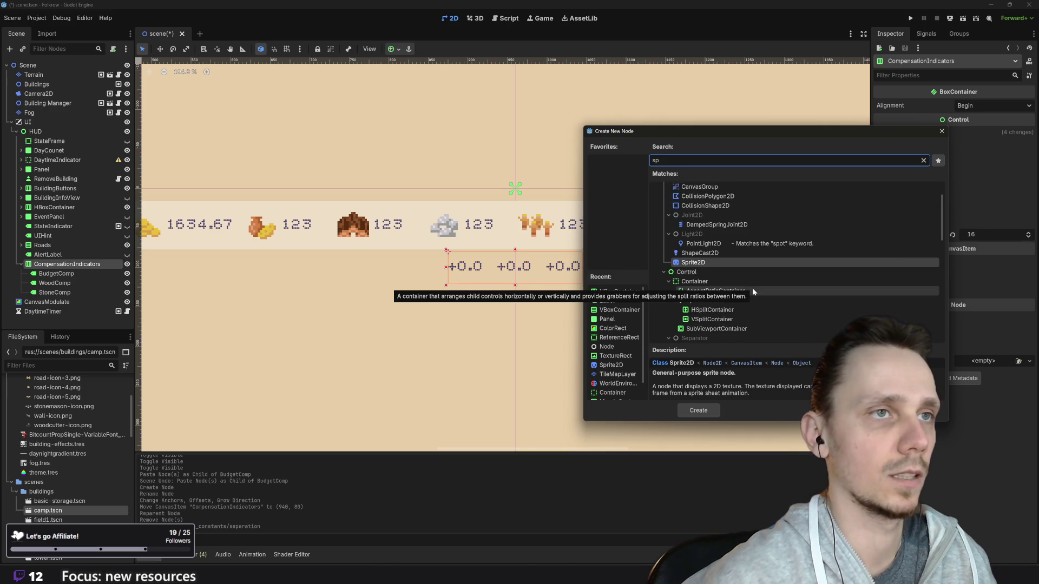
text(rect)
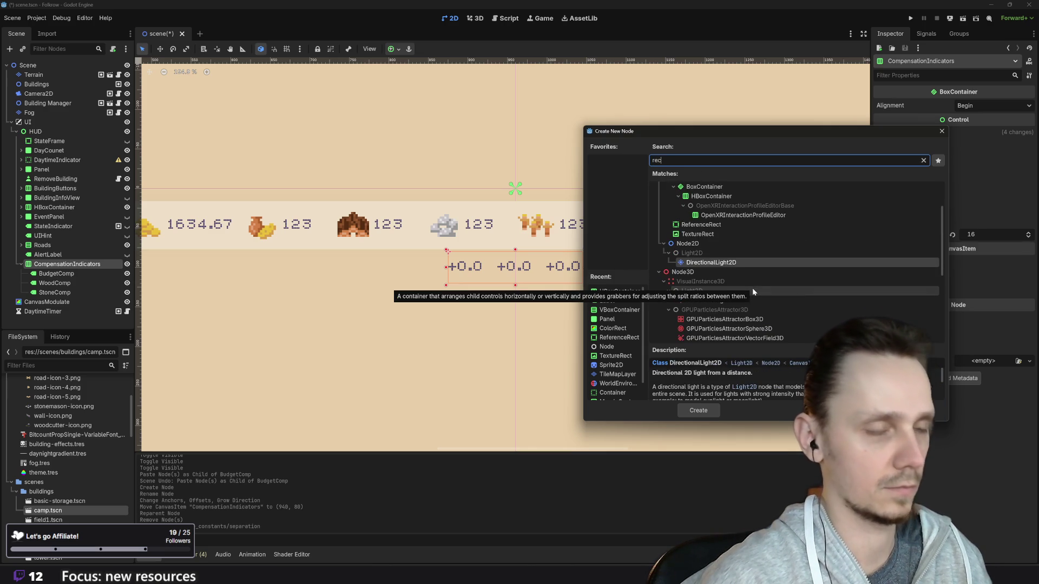
scroll(742, 309, up, 2)
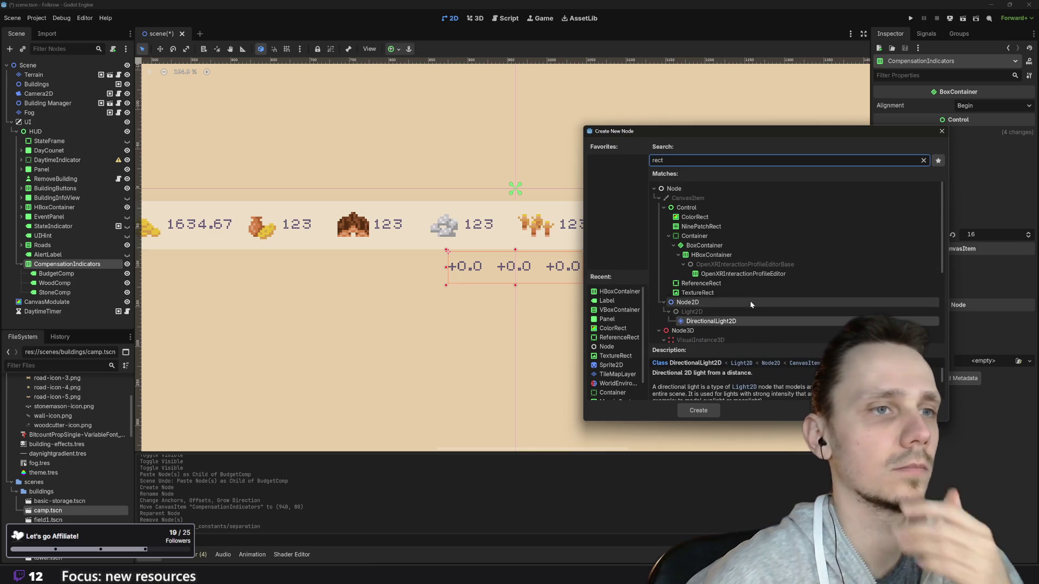
scroll(745, 288, down, 5)
scroll(746, 293, up, 6)
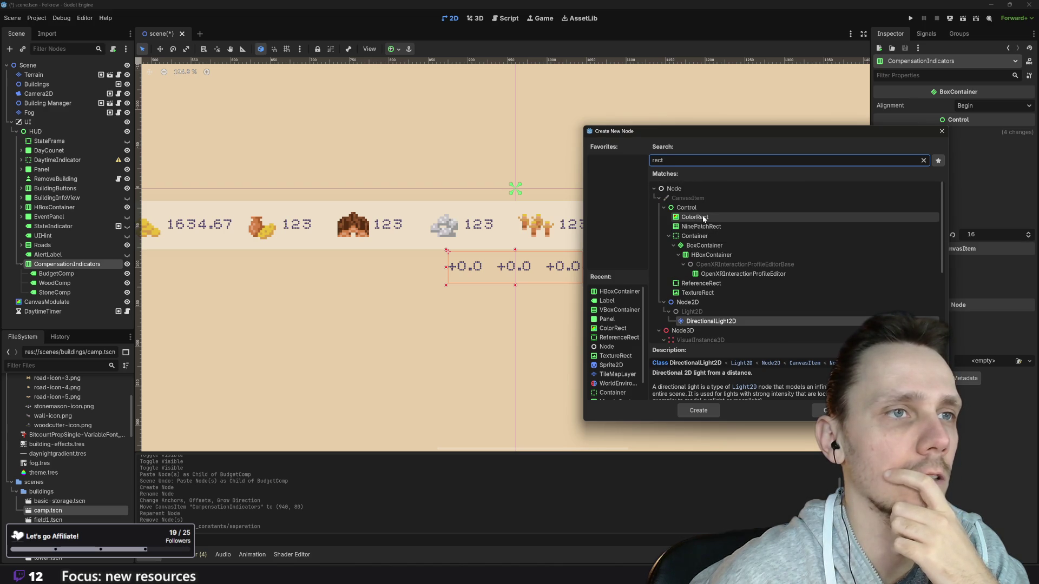
key(BackSpace)
key(BackSpace)
key(BackSpace)
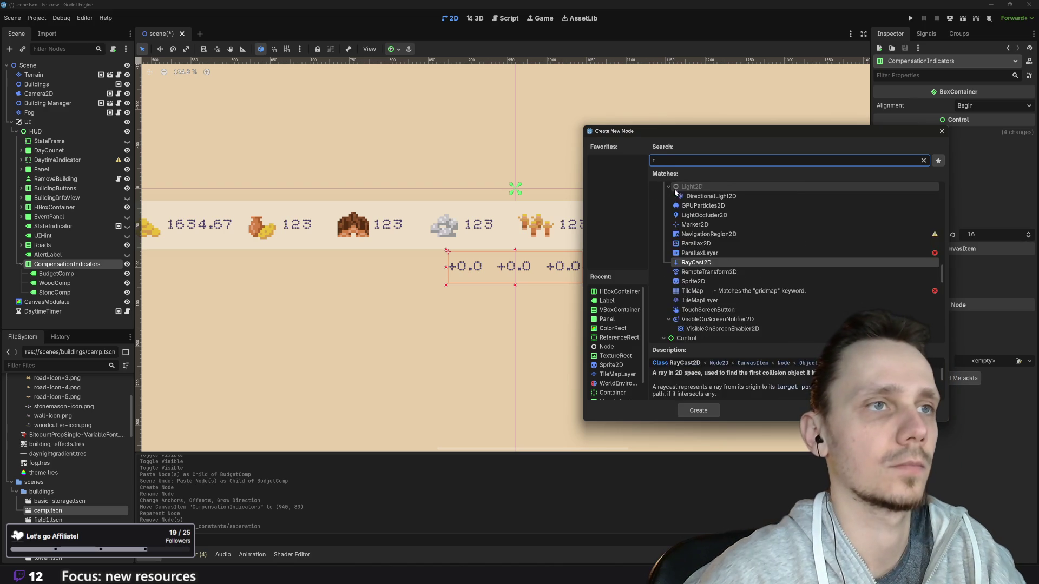
click(664, 255)
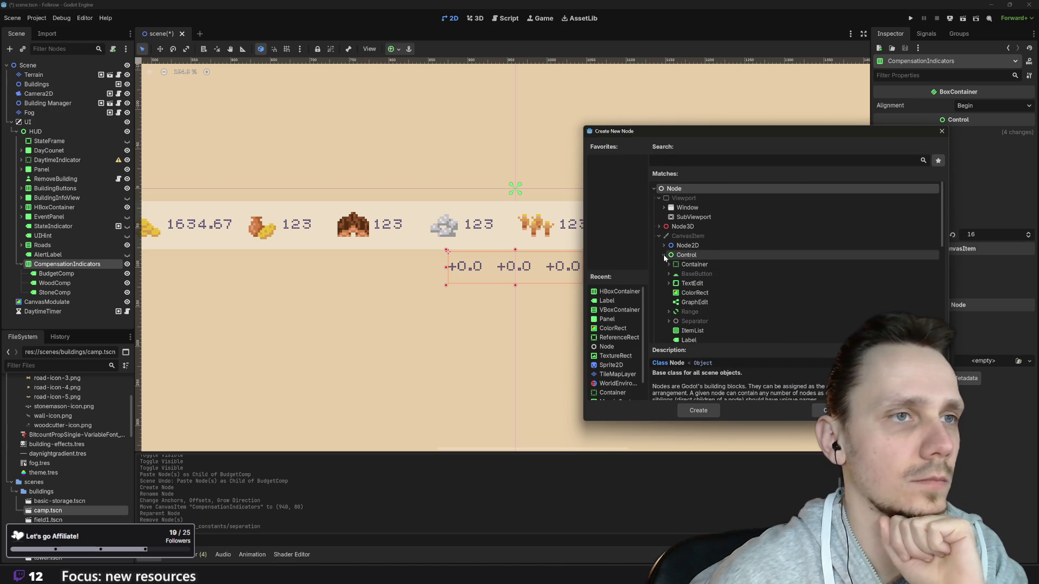
scroll(726, 296, down, 4)
click(716, 299)
click(703, 410)
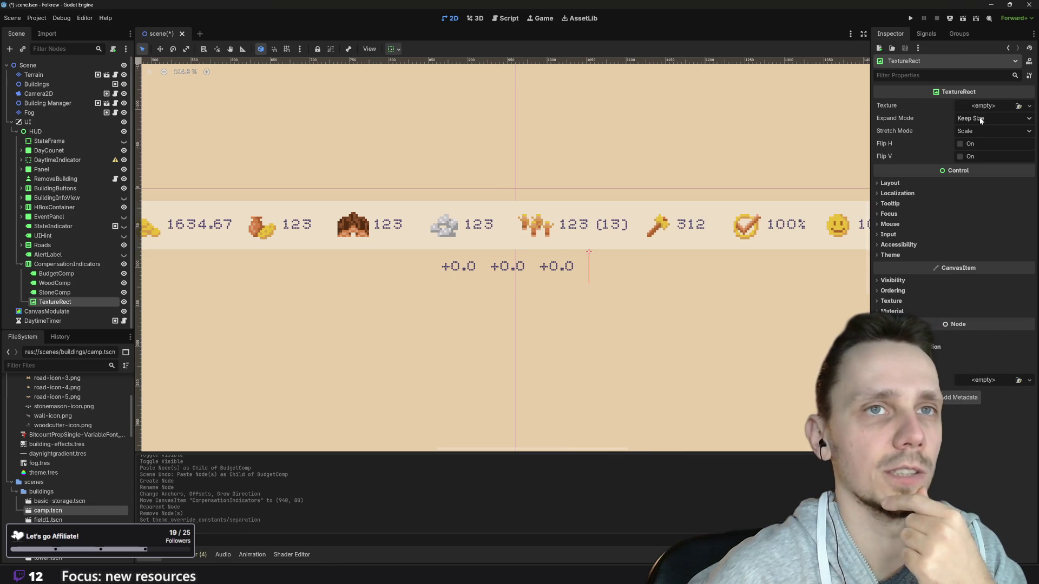
- Assign icon-budget.png as the TextureRect's texture
scroll(65, 487, down, 5)
scroll(85, 495, up, 10)
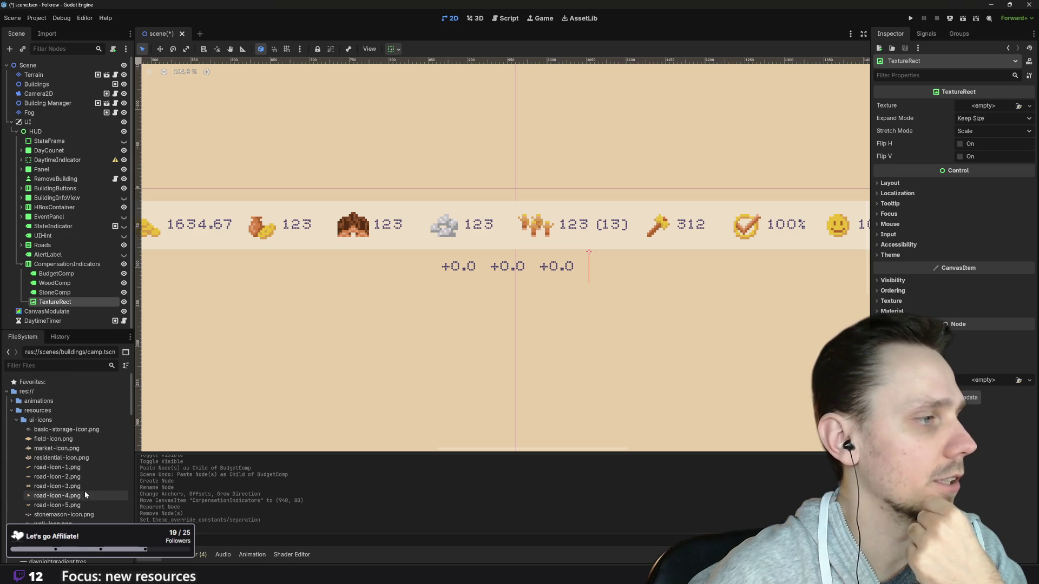
scroll(79, 483, down, 5)
scroll(79, 483, down, 10)
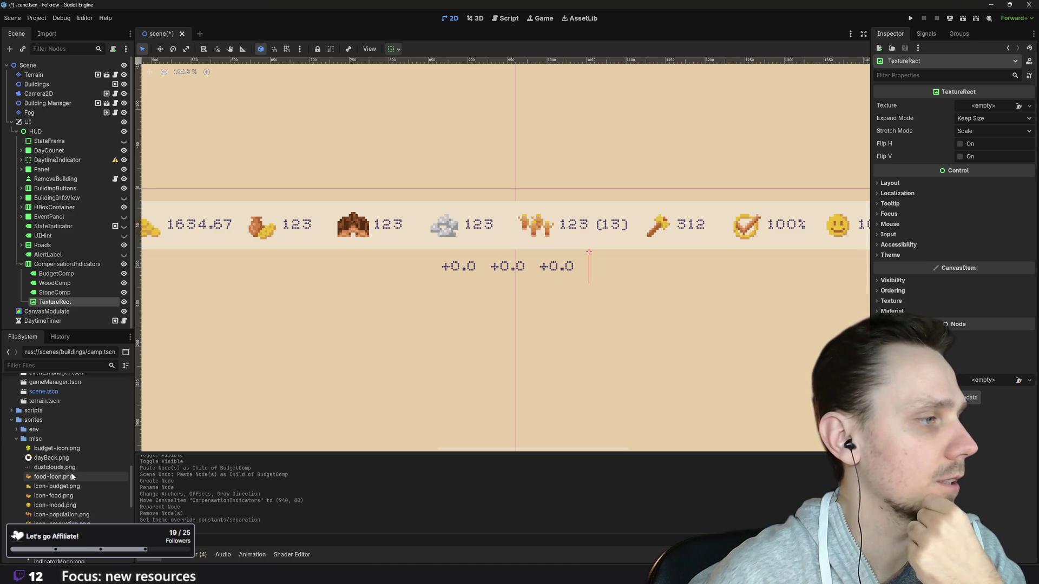
click(59, 487)
mouse_move(54, 489)
mouse_down()
mouse_move(87, 490)
mouse_move(157, 108)
mouse_move(977, 107)
mouse_up()
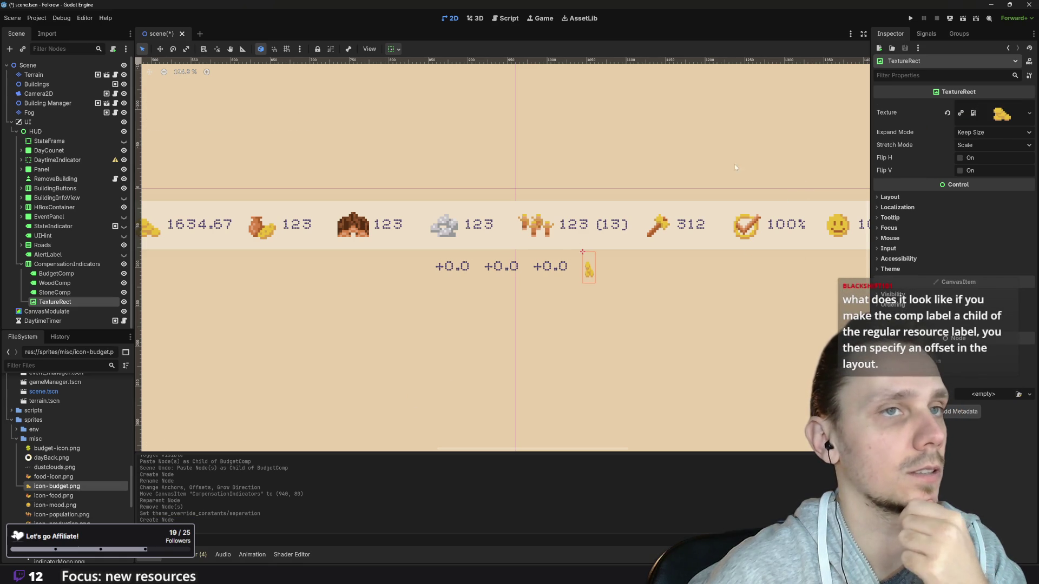
- Set the TextureRect's stretch mode to Keep Aspect Centered
click(980, 143)
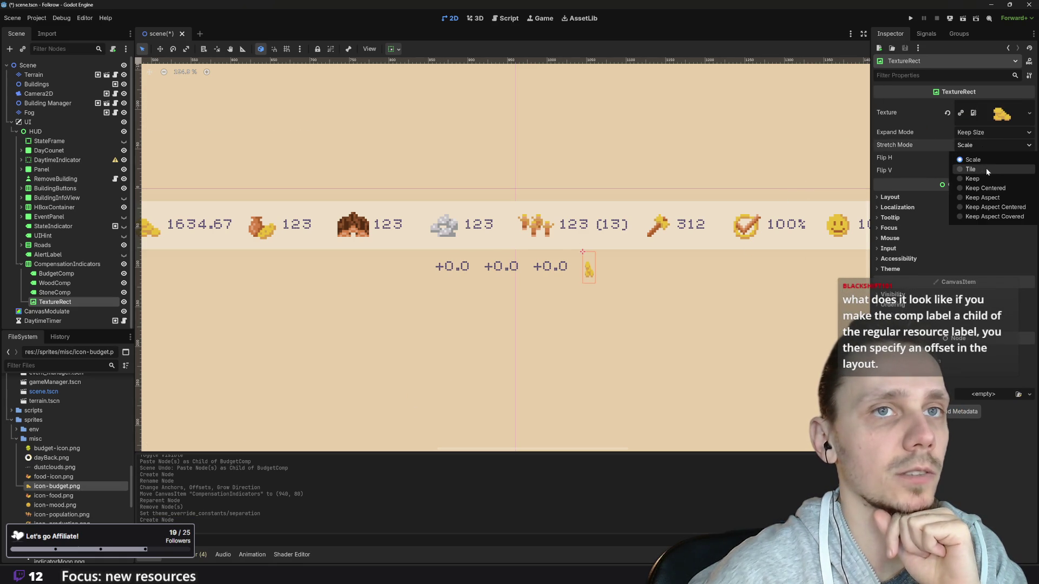
click(986, 178)
click(980, 143)
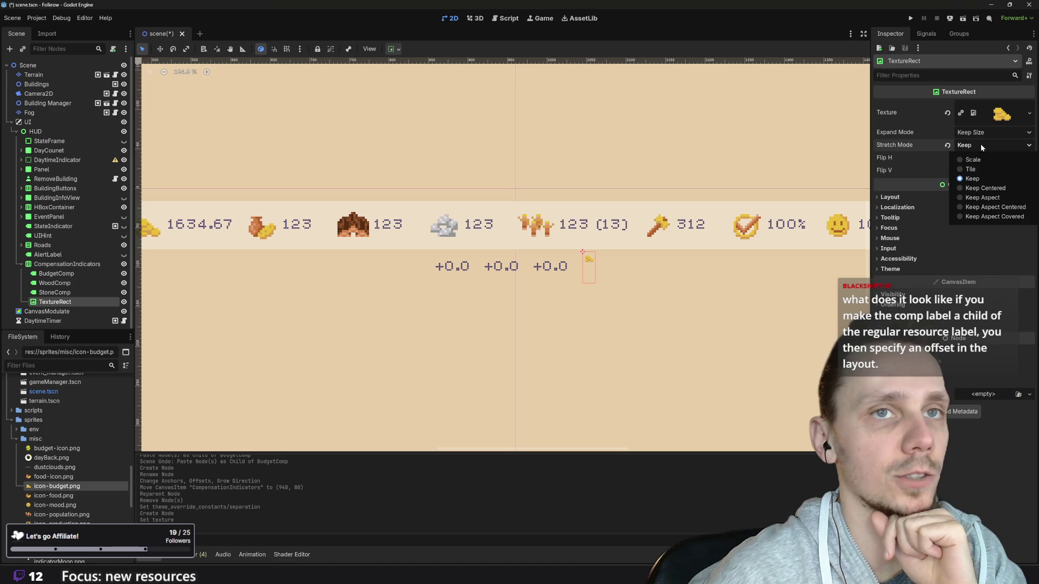
click(992, 188)
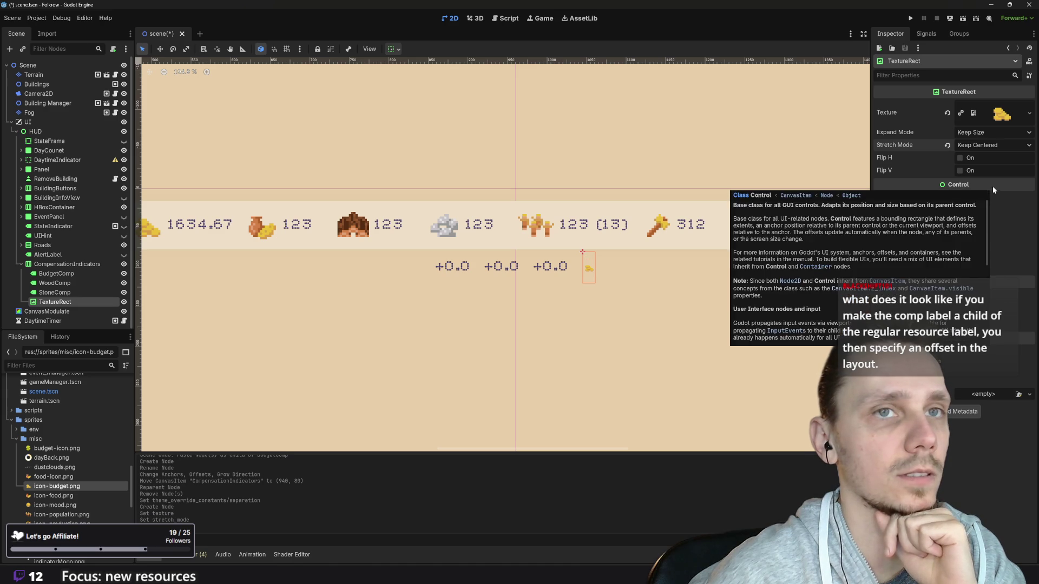
click(984, 146)
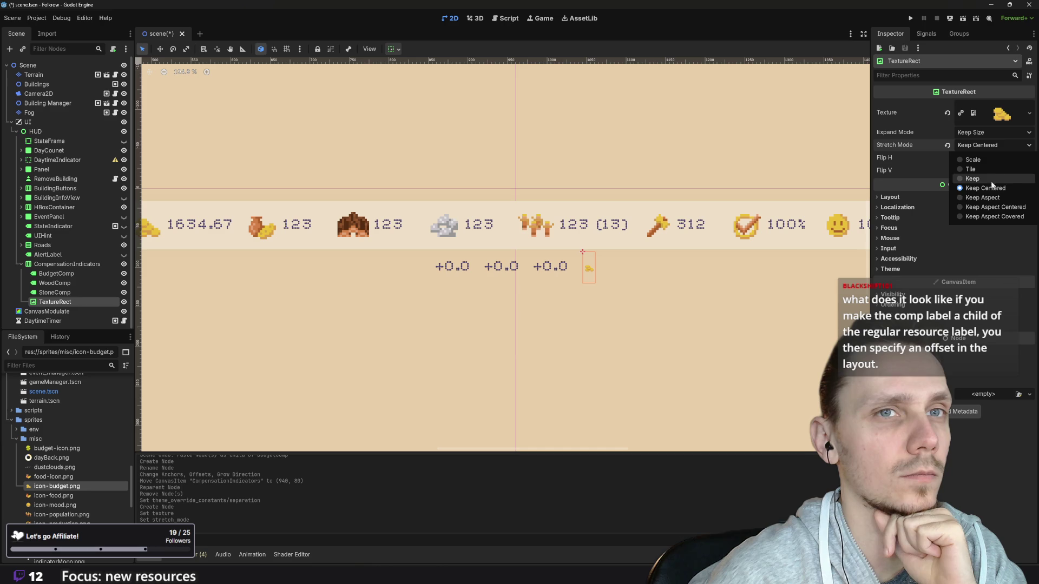
click(992, 206)
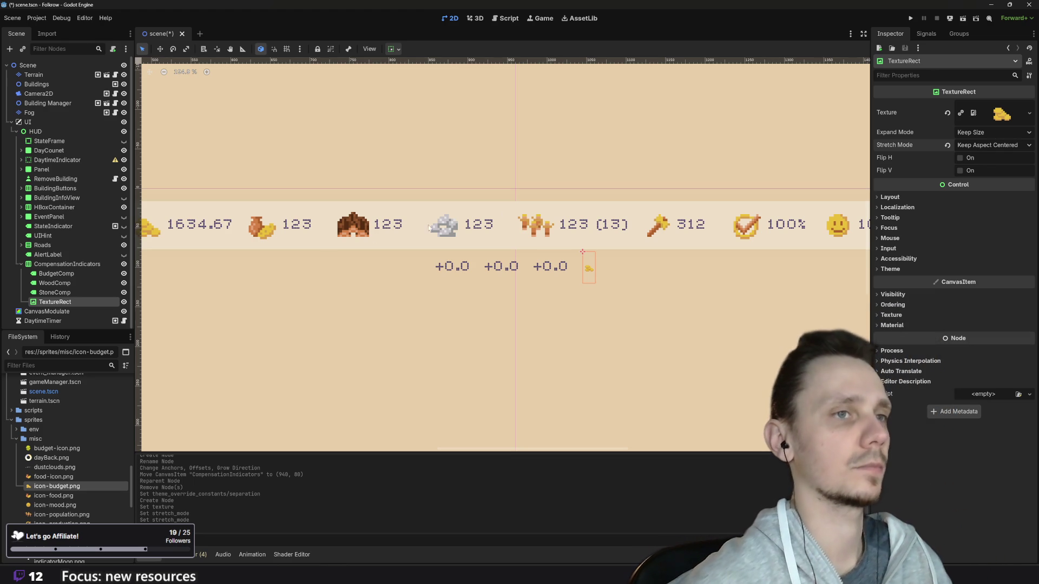
scroll(498, 213, down, 2)
drag(373, 198, 469, 231)
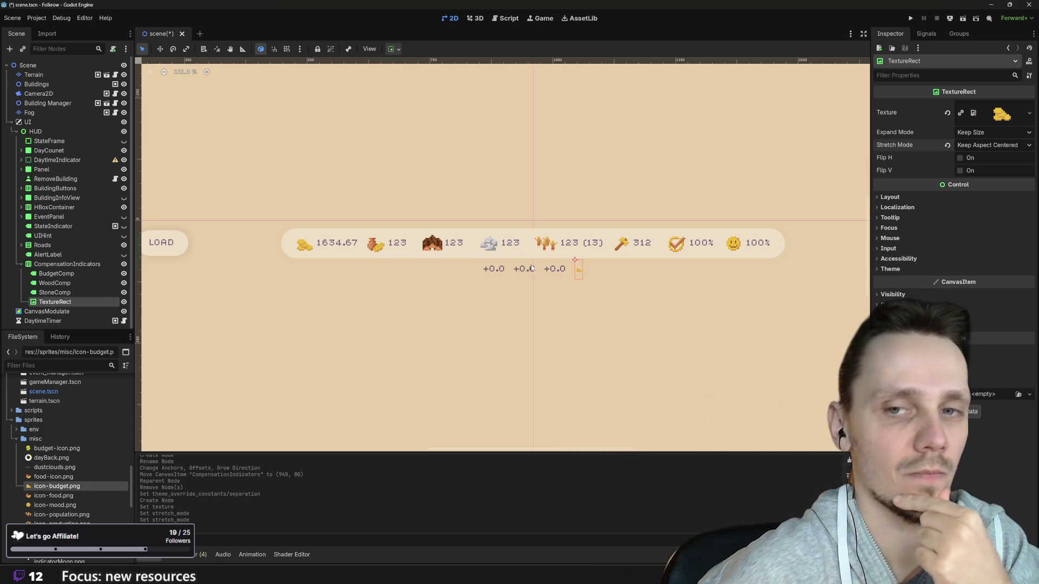
- Set the coin TextureRect's expand mode to Fit Width
scroll(529, 268, up, 1)
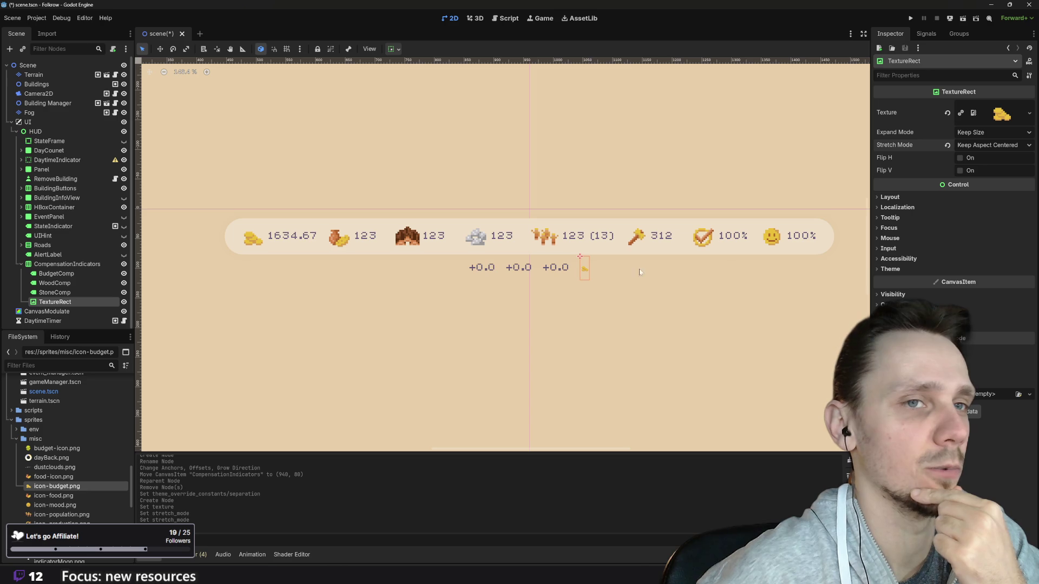
click(984, 133)
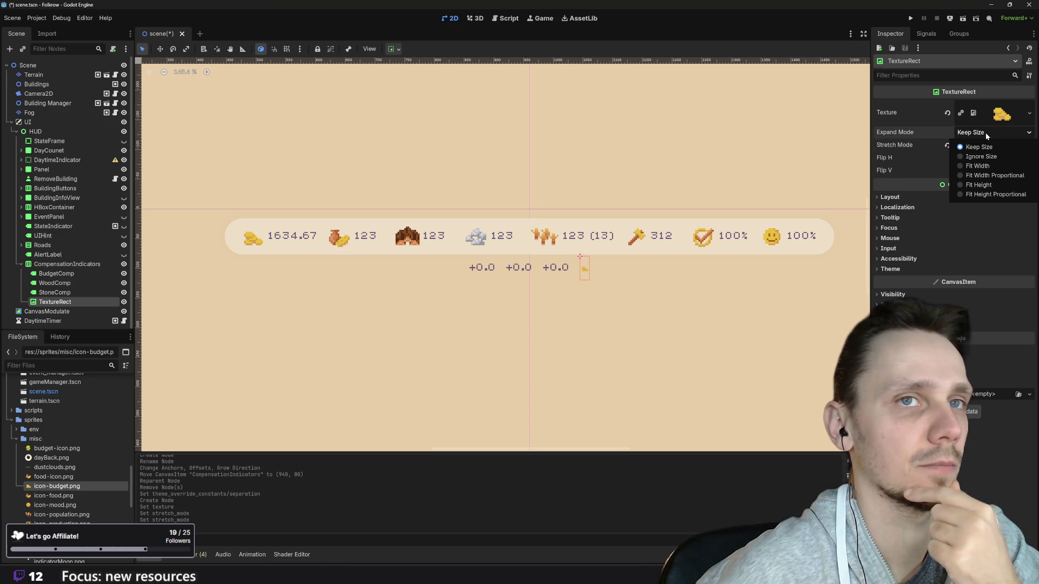
click(995, 165)
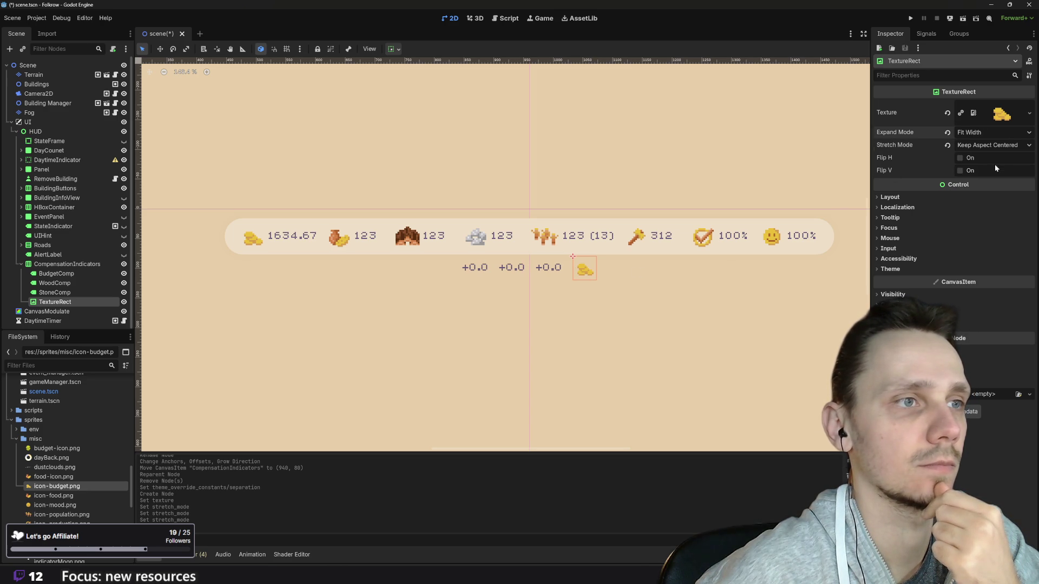
- Try Tile, Keep and Keep Centered stretch modes, settling on Scale for the coin
click(981, 147)
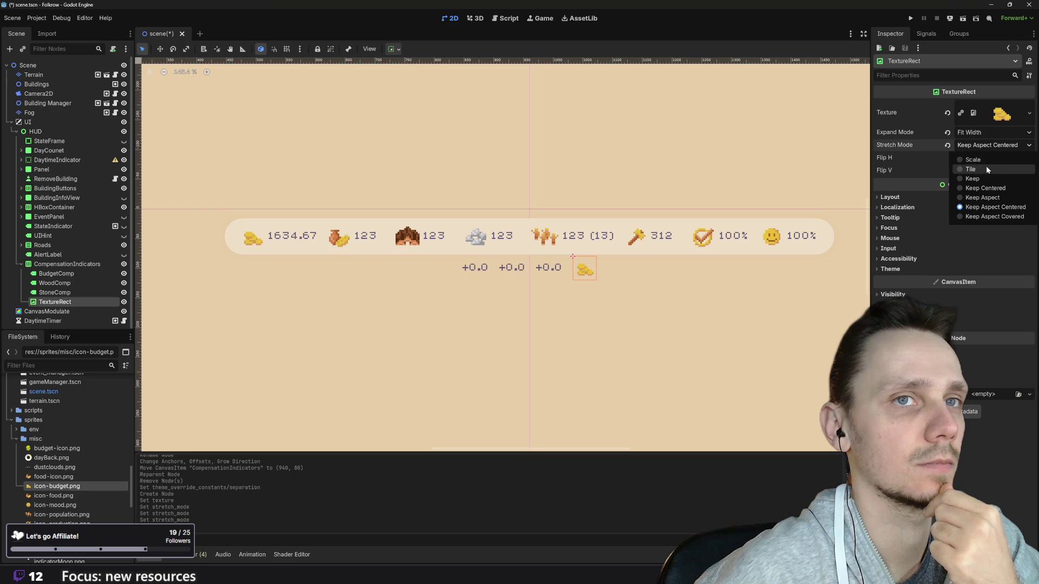
click(986, 168)
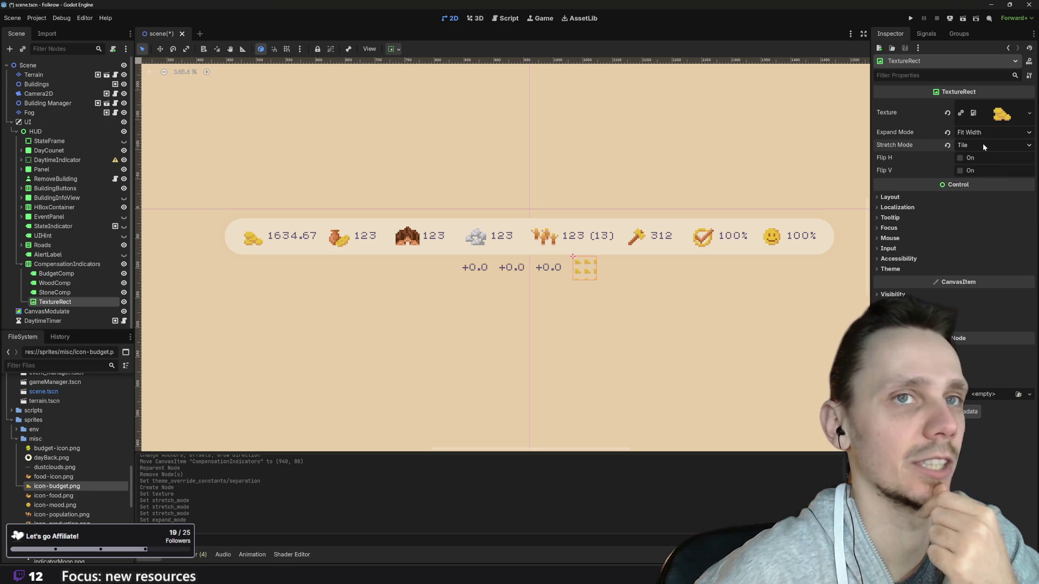
click(983, 145)
click(987, 155)
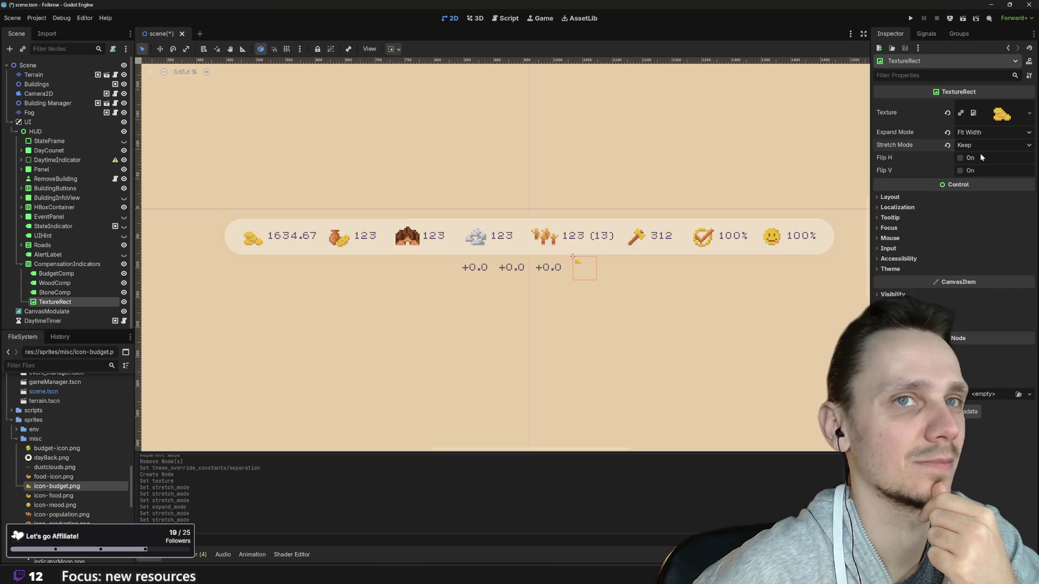
click(979, 144)
click(987, 188)
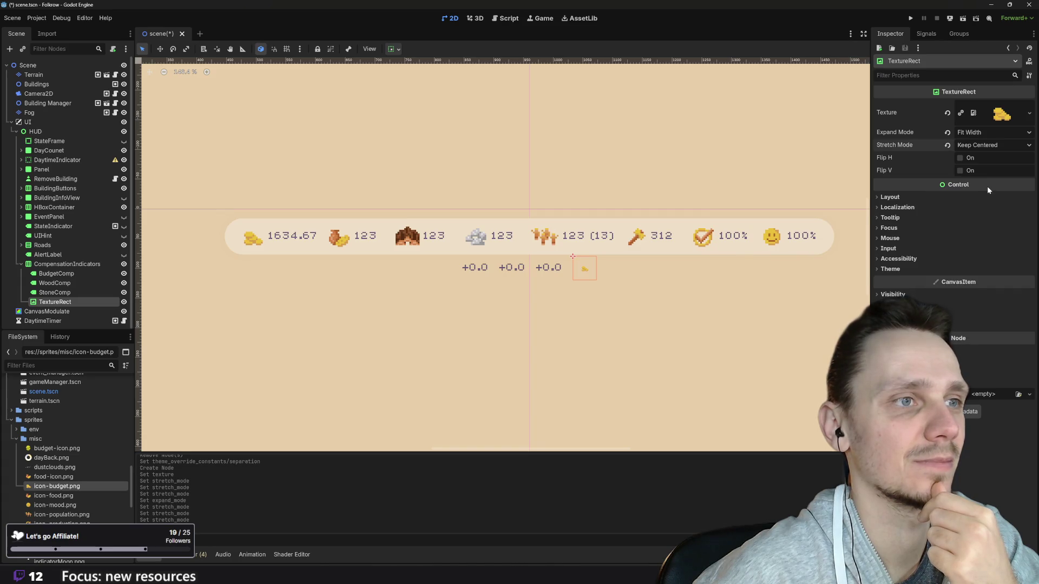
click(969, 145)
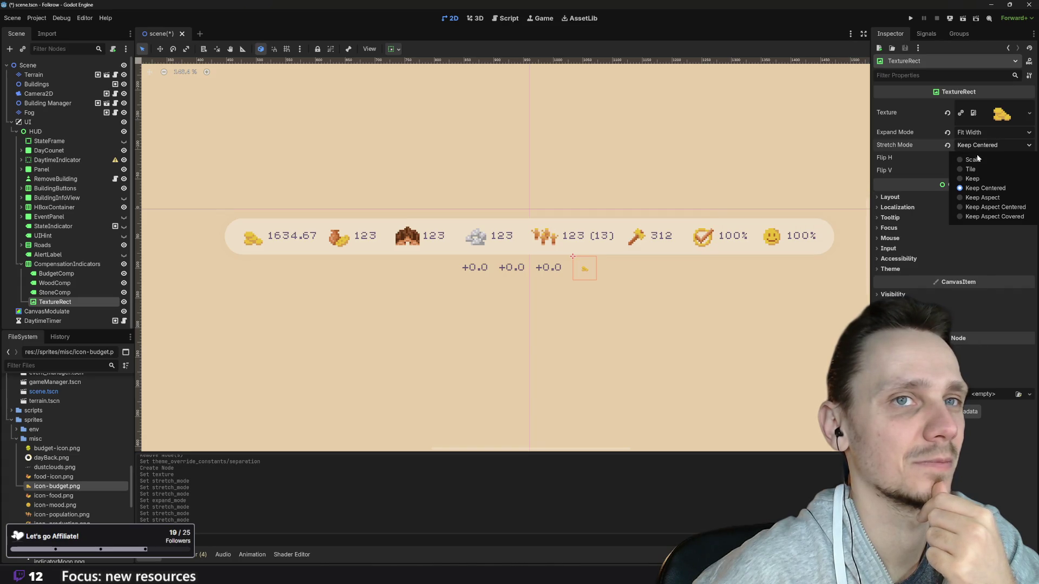
click(982, 169)
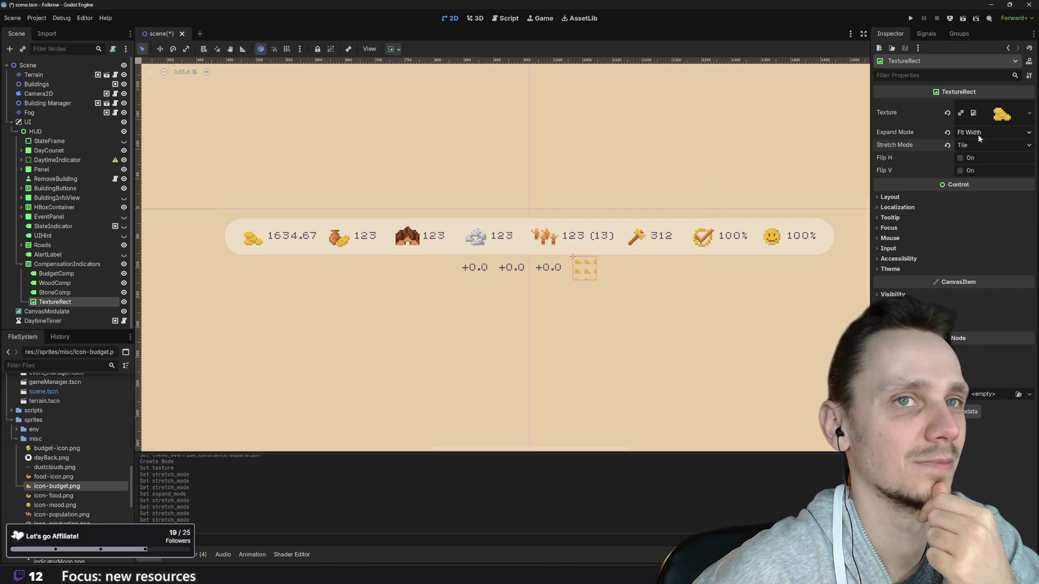
click(979, 143)
click(979, 178)
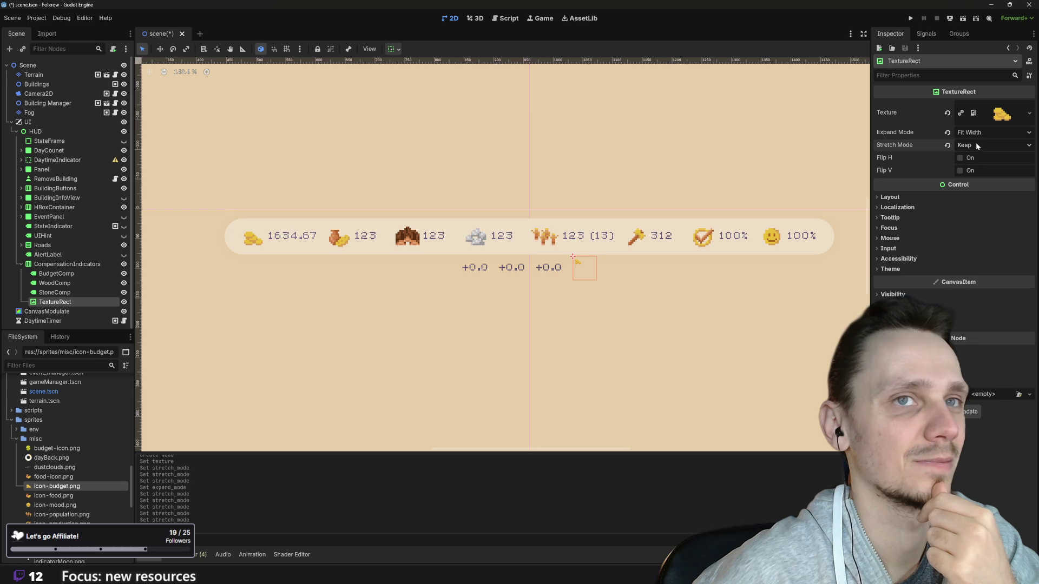
click(976, 144)
click(979, 158)
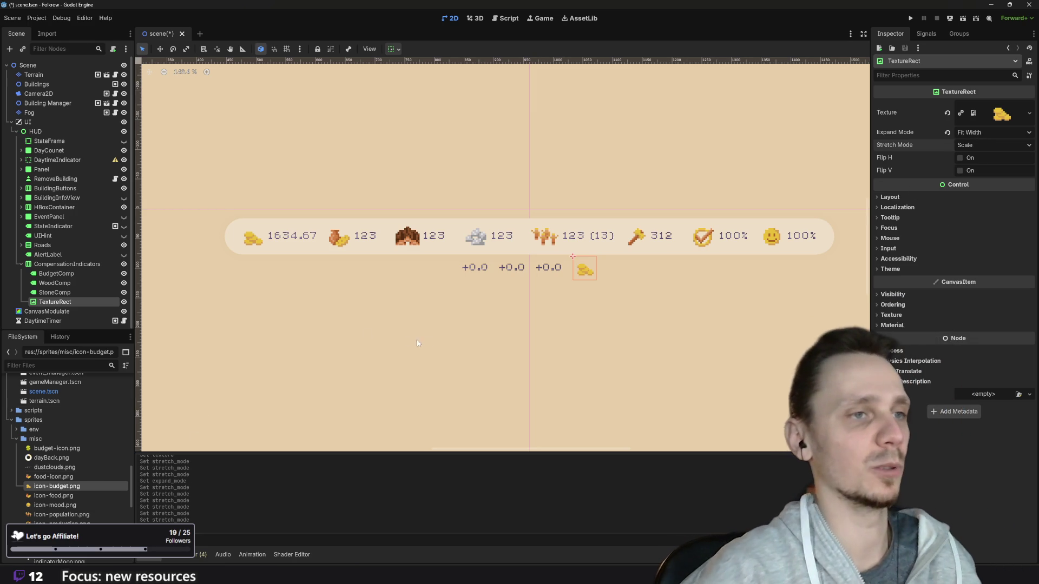
- Move the coin icon before the budget label in CompensationIndicators
click(563, 270)
click(582, 273)
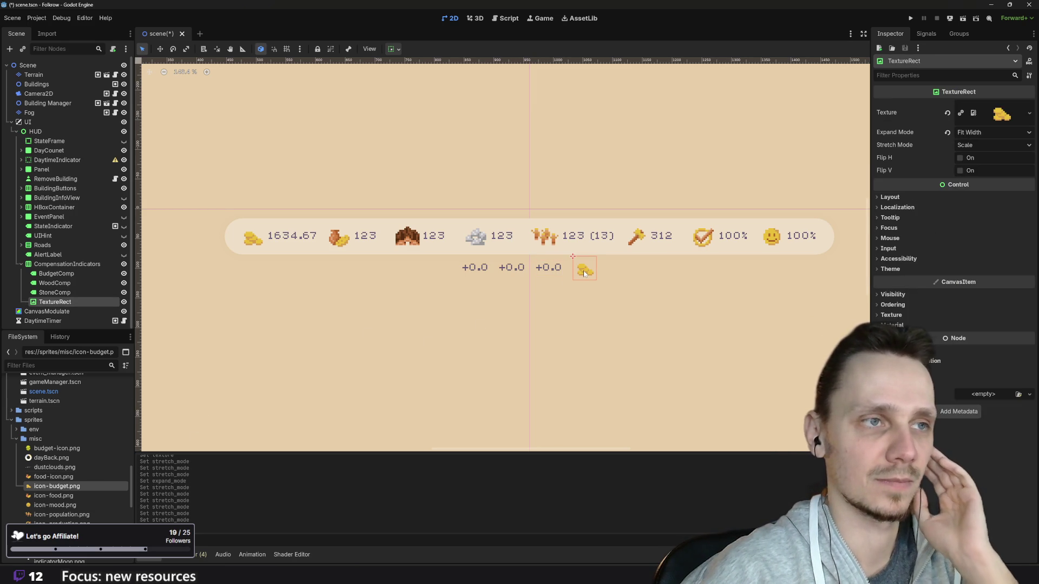
drag(54, 302, 50, 273)
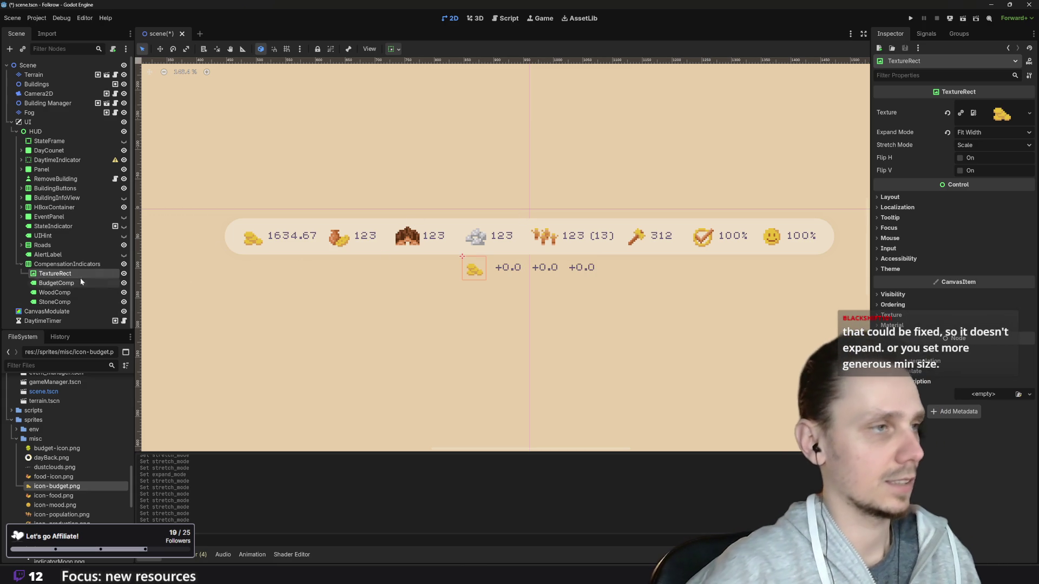
- Duplicate the coin icon twice, placing copies before the wood and stone labels
key(ctrl+d)
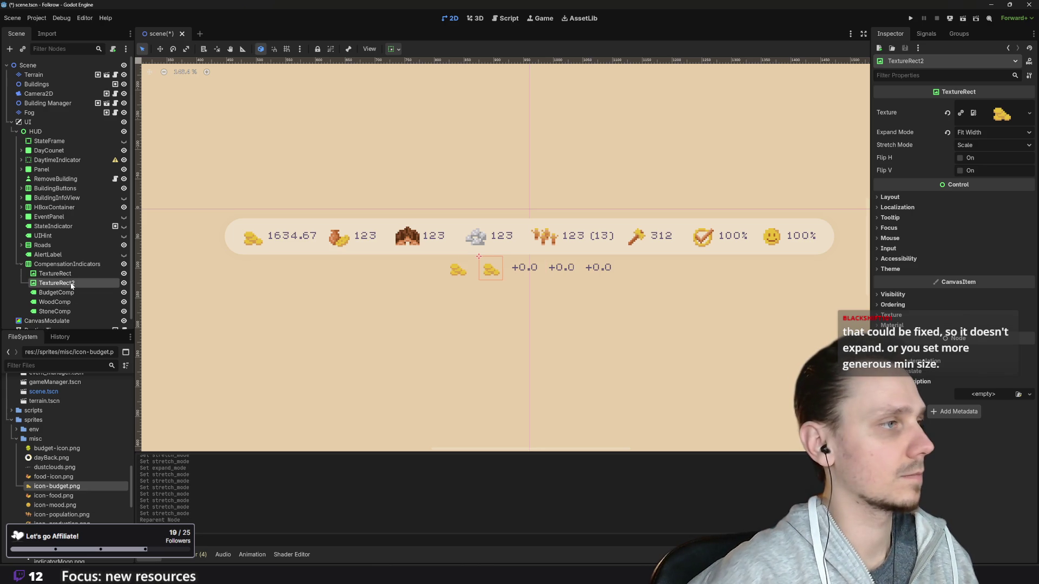
drag(54, 283, 35, 298)
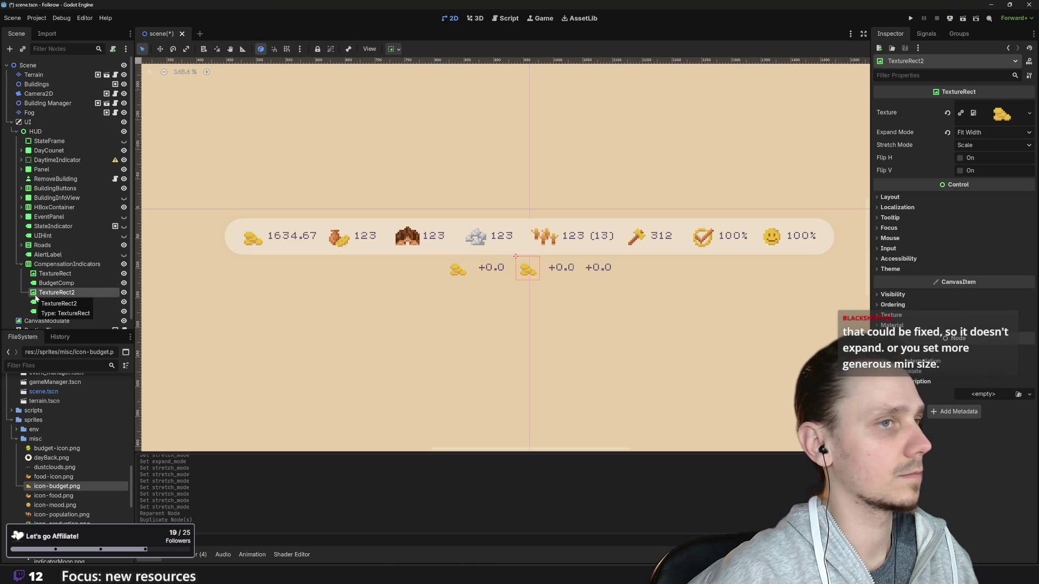
key(ctrl+d)
scroll(87, 298, down, 1)
drag(54, 288, 43, 302)
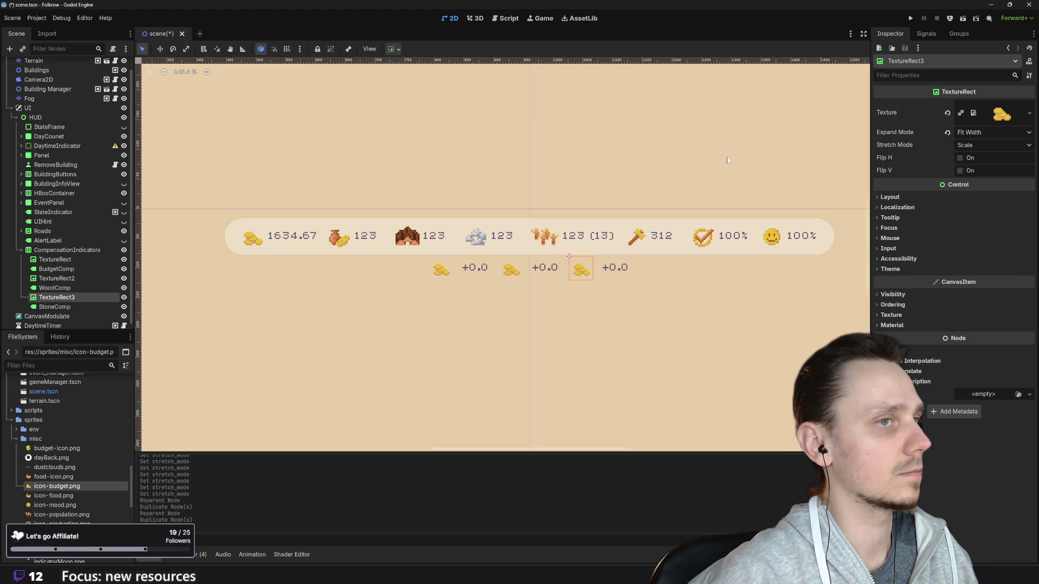
scroll(851, 165, down, 6)
drag(670, 294, 565, 338)
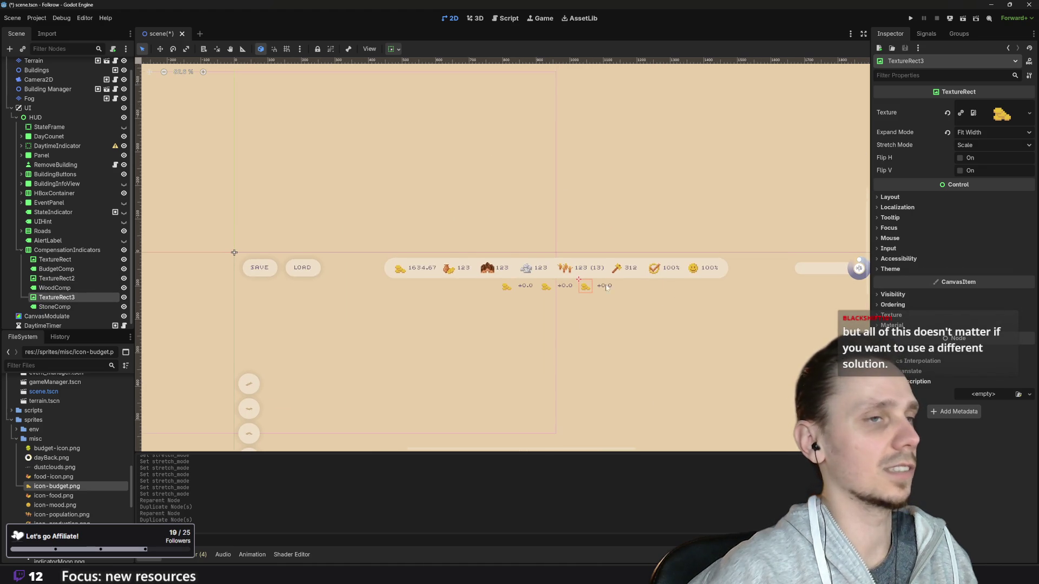
scroll(598, 350, up, 6)
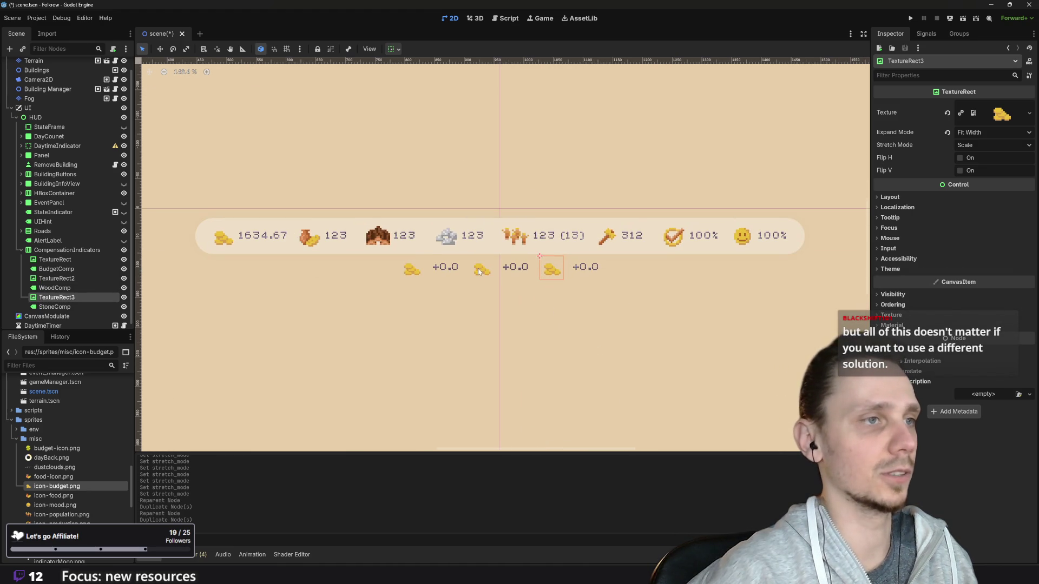
- Move the BudgetComp +0.0 label into the Budget group
click(455, 273)
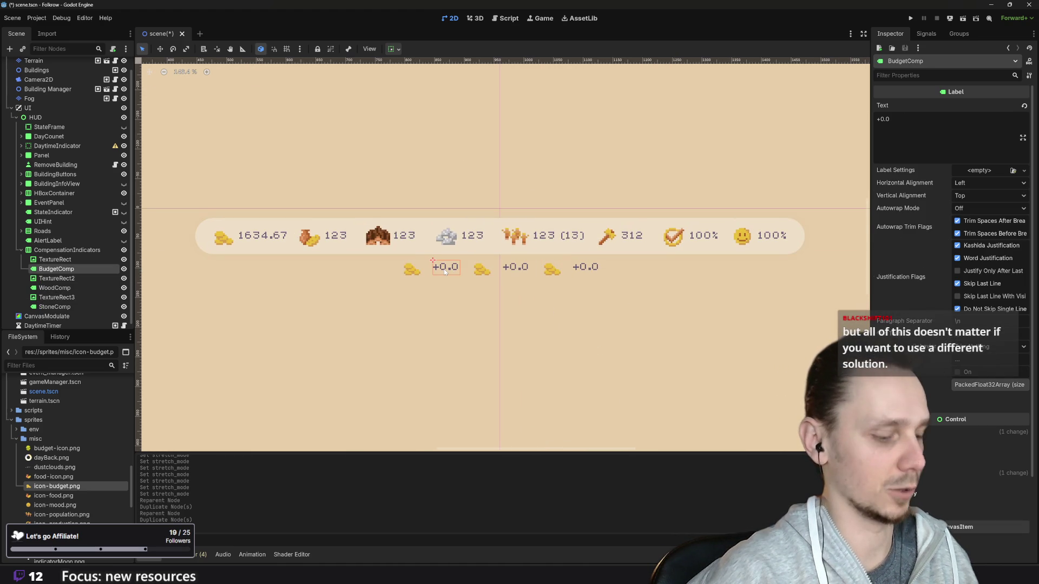
key(ctrl+z)
click(276, 237)
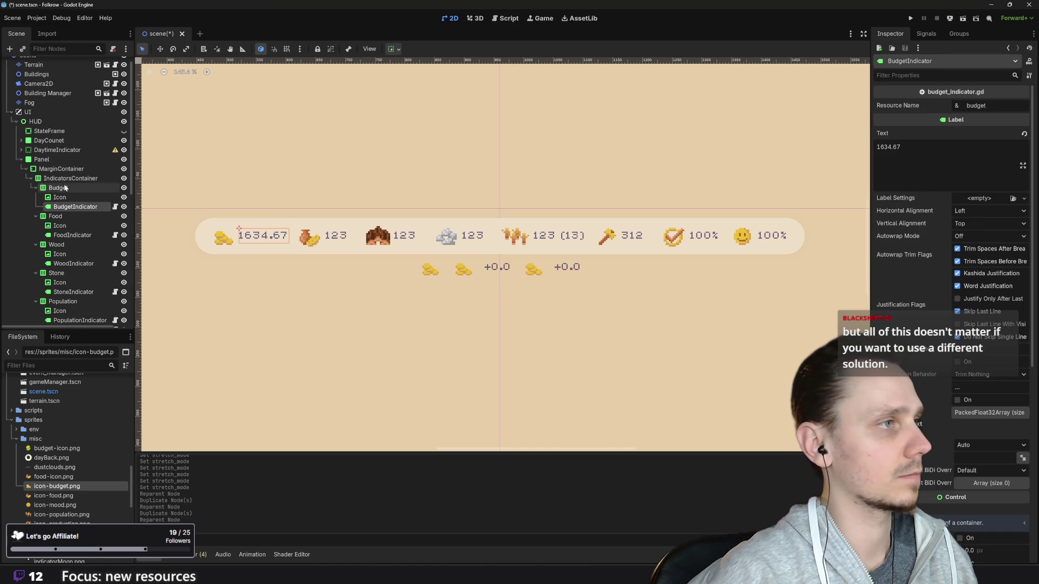
click(94, 189)
key(ctrl+v)
scroll(436, 346, down, 1)
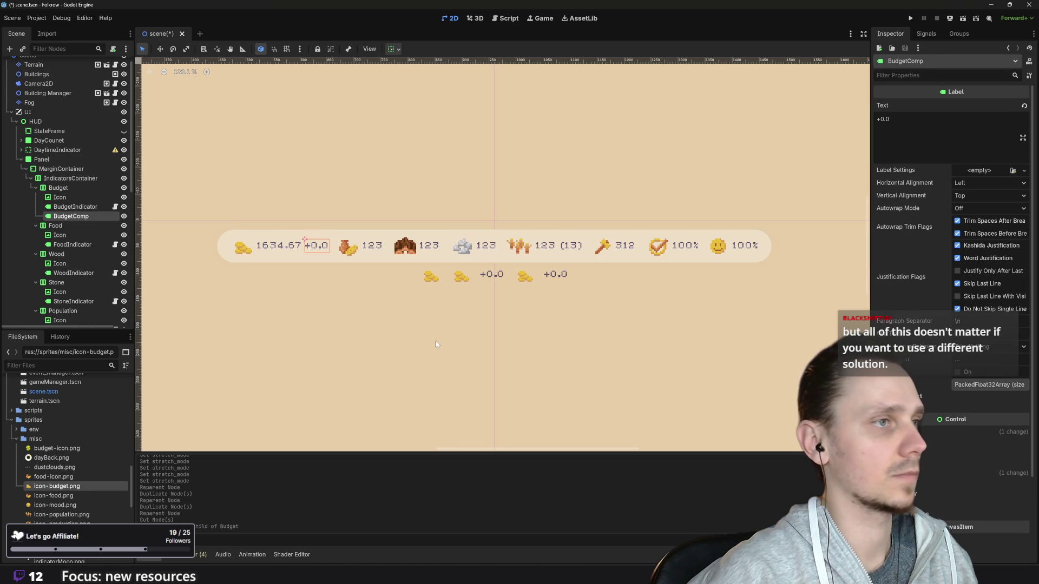
click(386, 359)
scroll(377, 363, down, 1)
scroll(381, 340, up, 1)
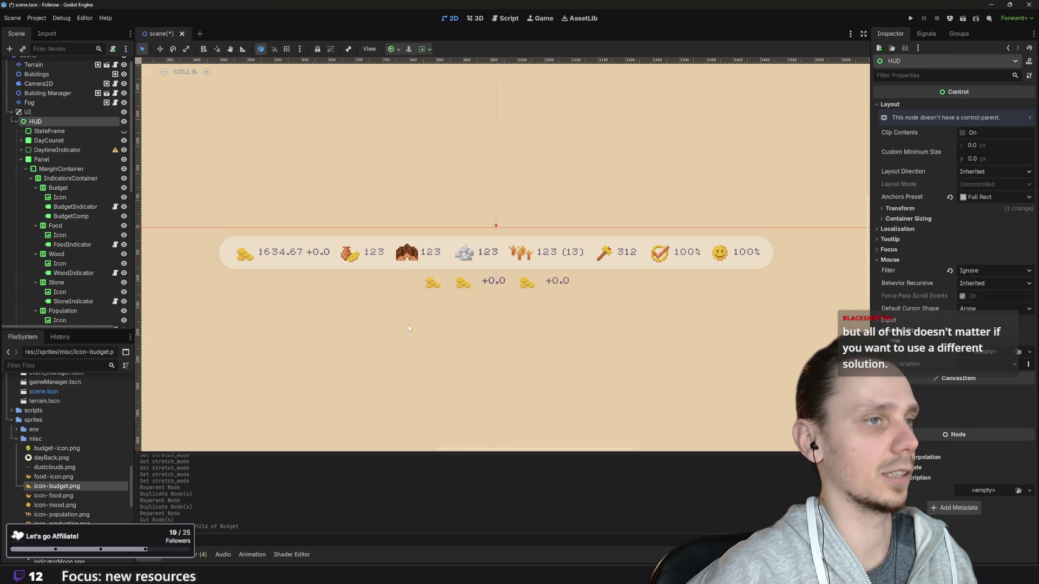
- Move the WoodComp +0.0 label into the Wood group
click(497, 281)
key(Delete)
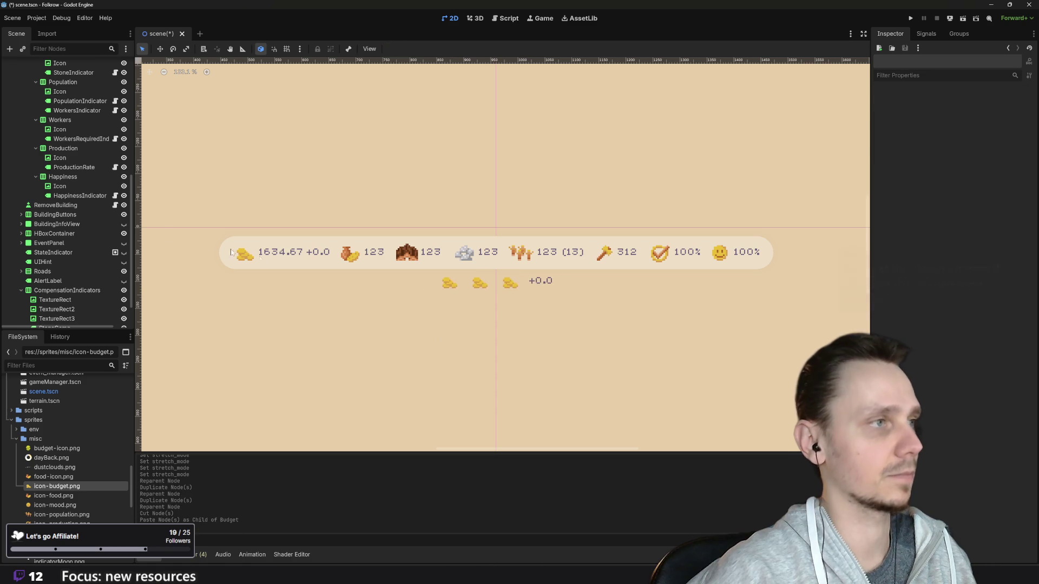
click(430, 254)
scroll(76, 207, up, 5)
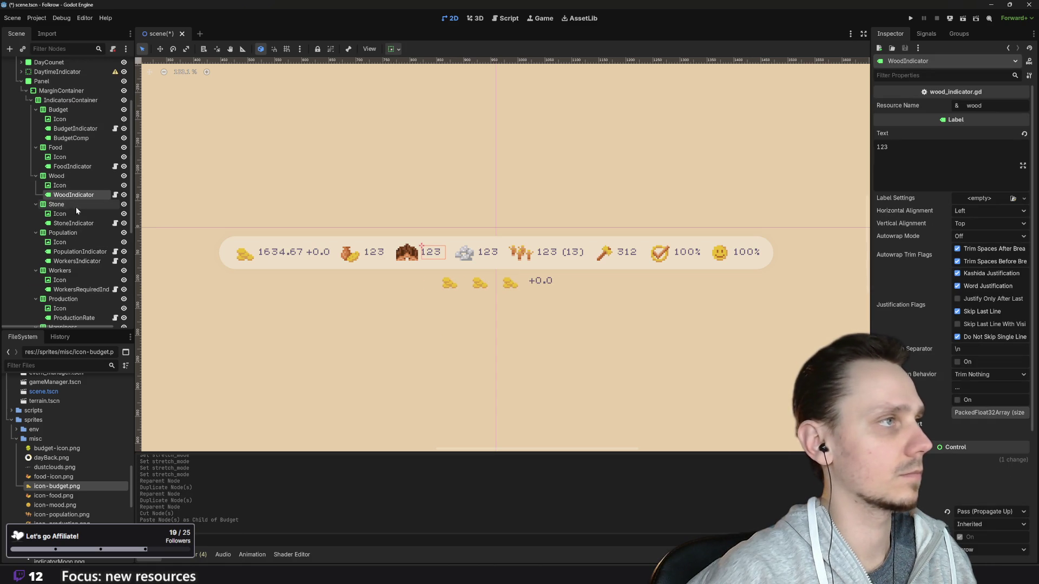
click(72, 175)
key(ctrl+v)
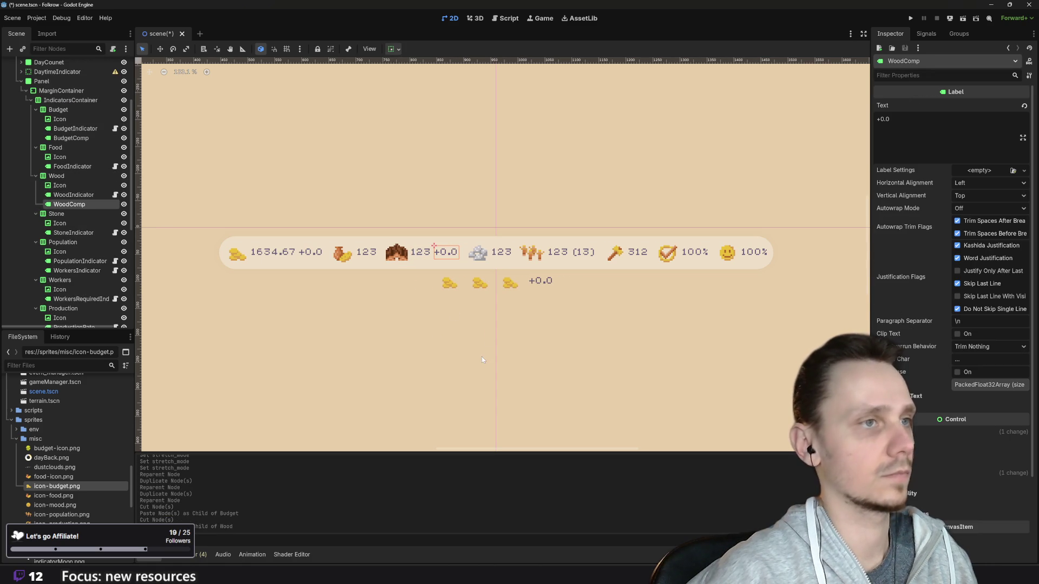
- Move the StoneComp +0.0 label into the Stone group
click(548, 282)
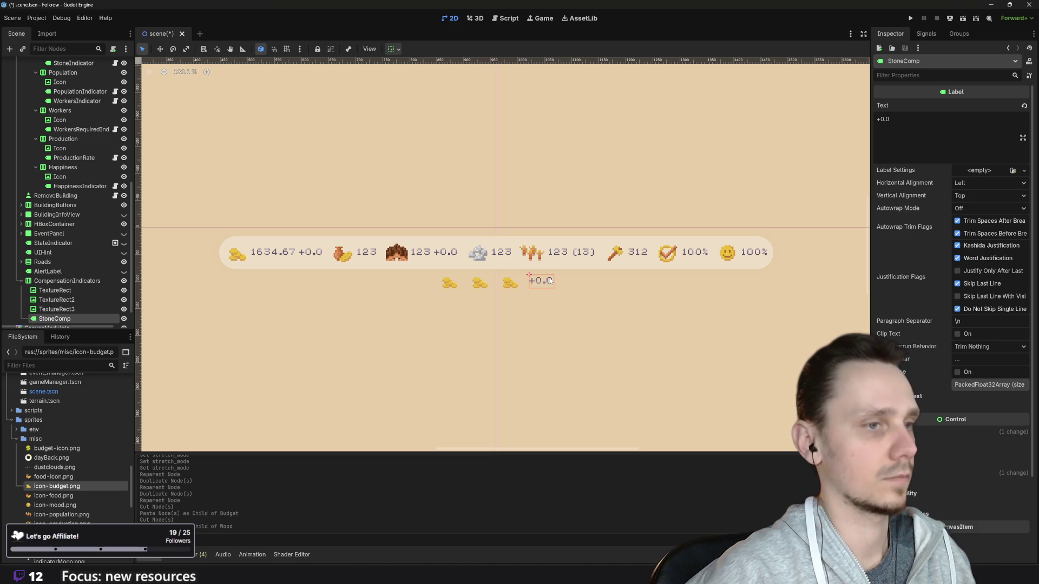
key(Delete)
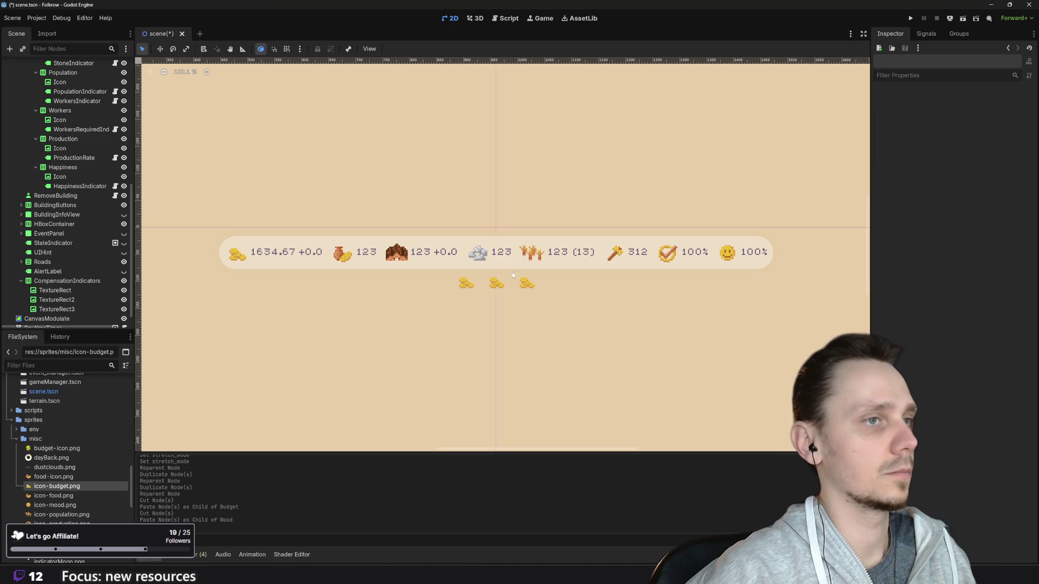
click(476, 254)
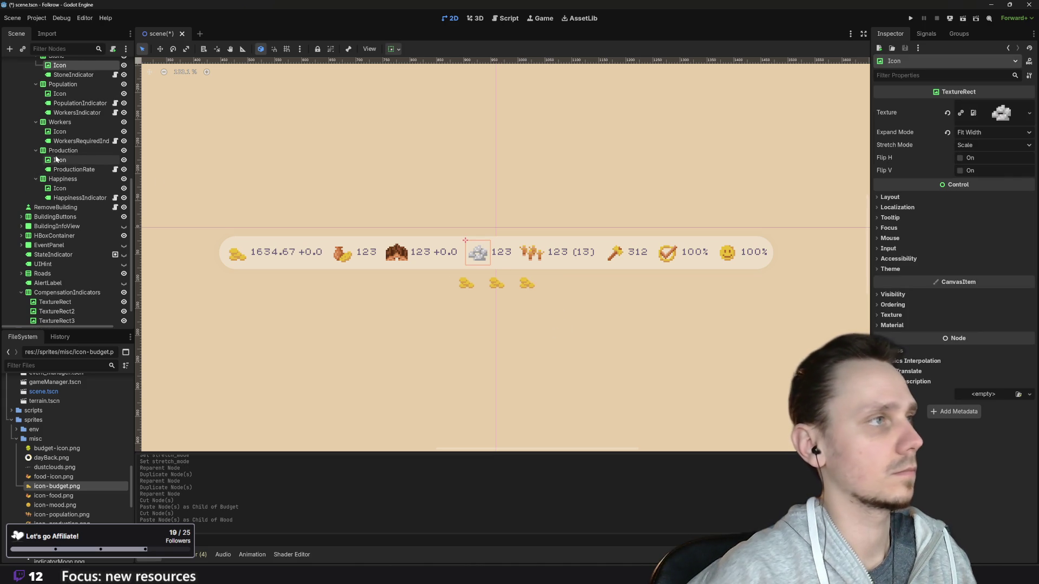
scroll(77, 144, up, 2)
click(72, 122)
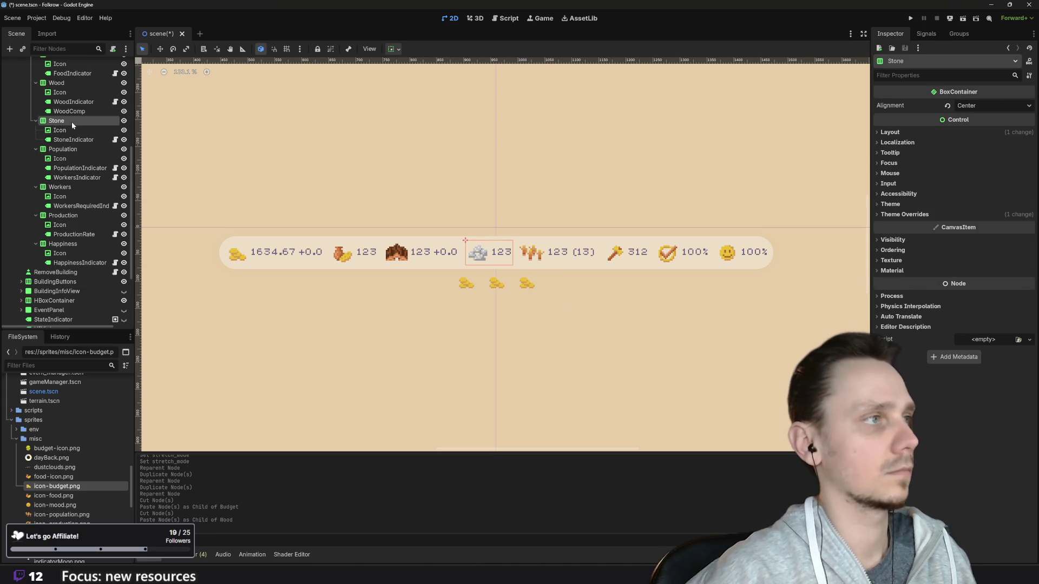
key(ctrl+v)
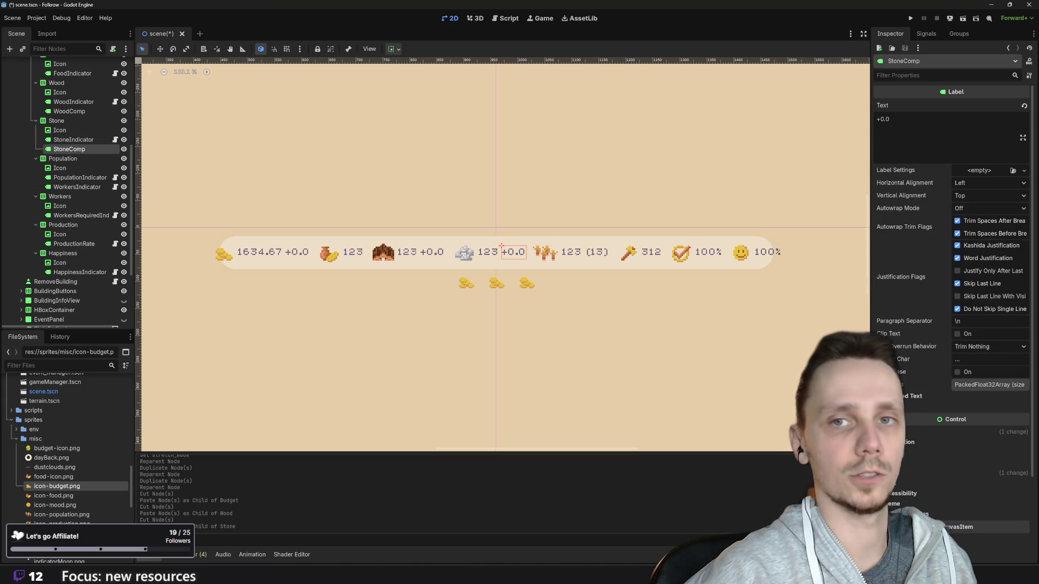
- Request deletion of the old CompensationIndicators row below the bar
click(430, 352)
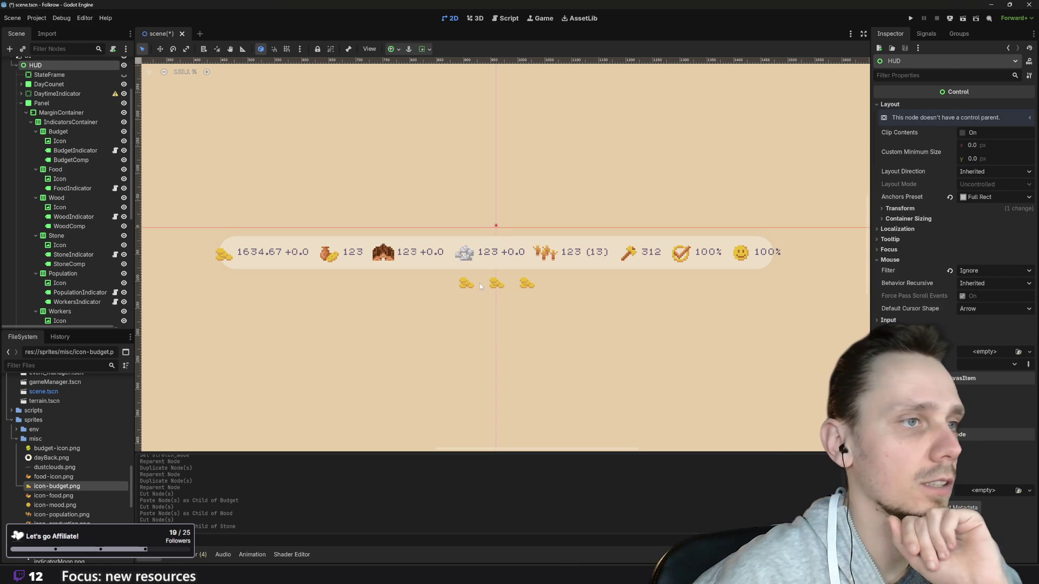
click(479, 284)
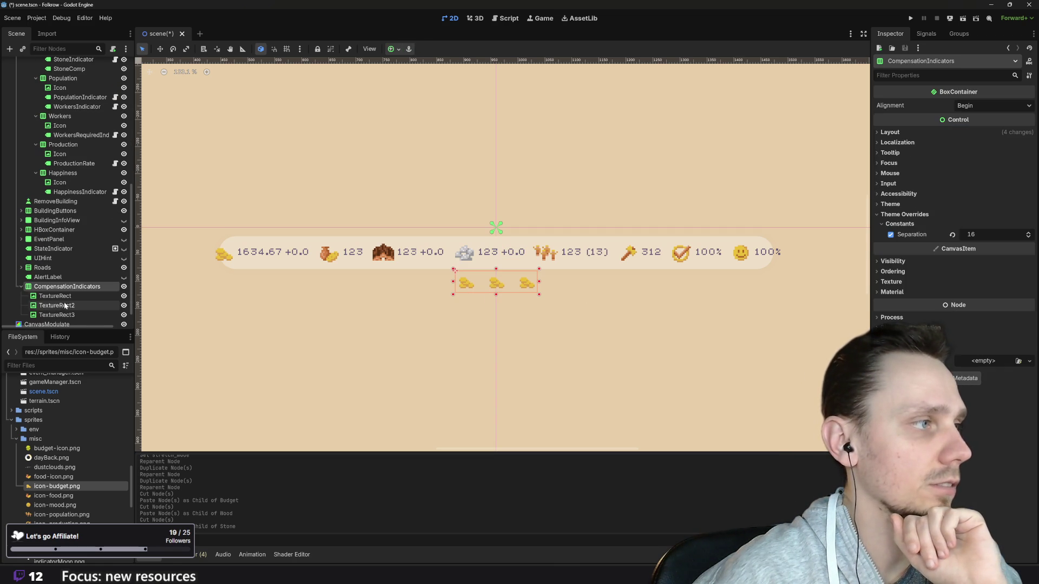
key(Delete)
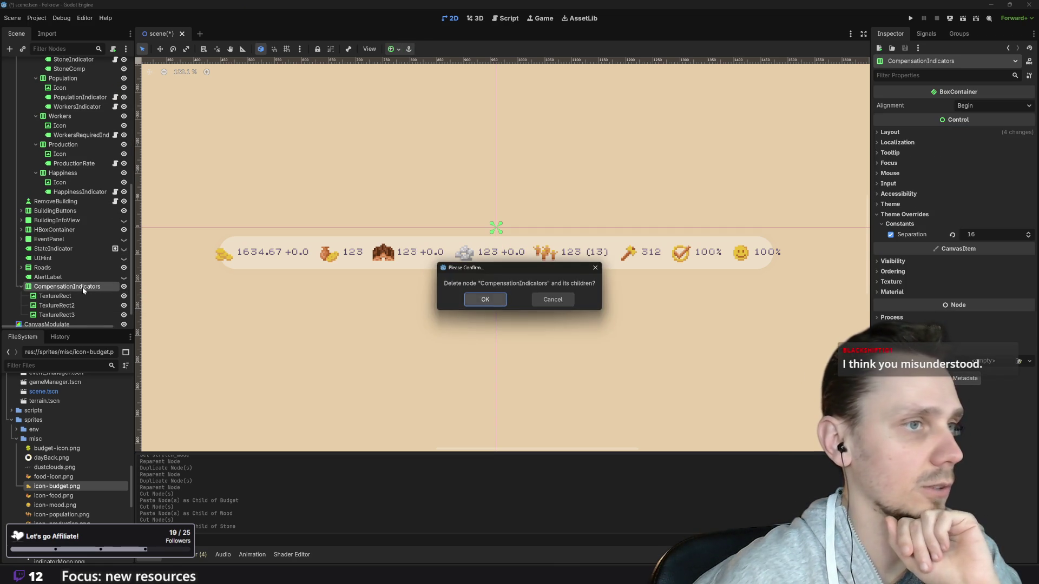
- Delete CompensationIndicators and make BudgetComp a child of BudgetIndicator
key(Return)
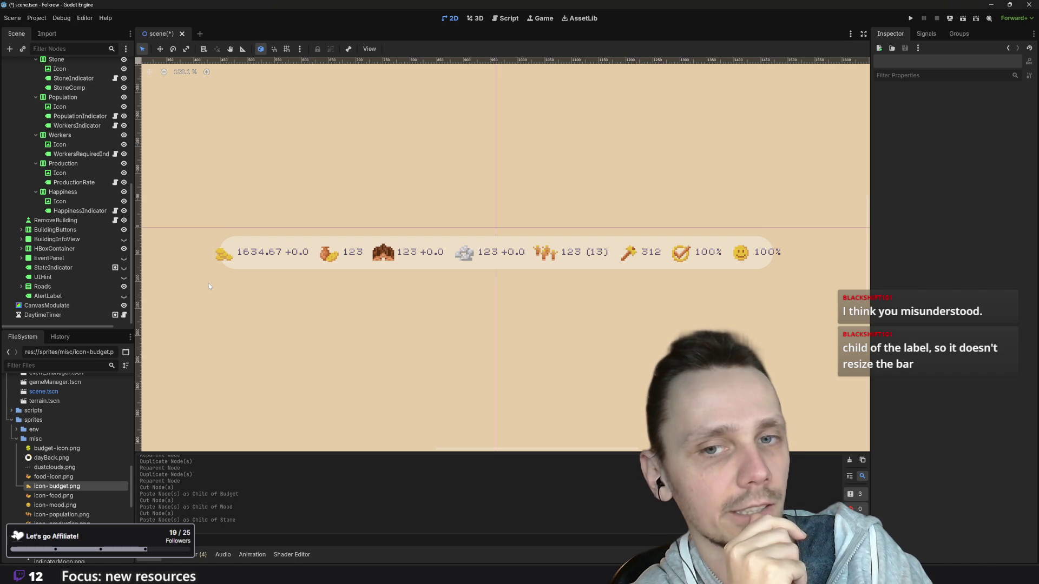
click(293, 262)
scroll(92, 202, up, 3)
drag(81, 196, 92, 186)
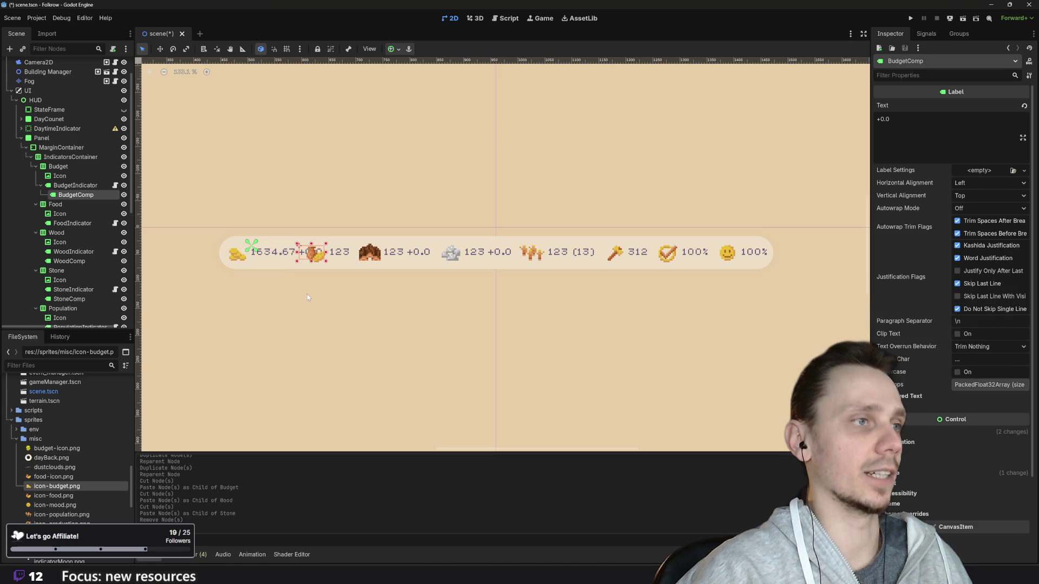
- Reparent WoodComp under WoodIndicator and StoneComp under StoneIndicator
click(280, 260)
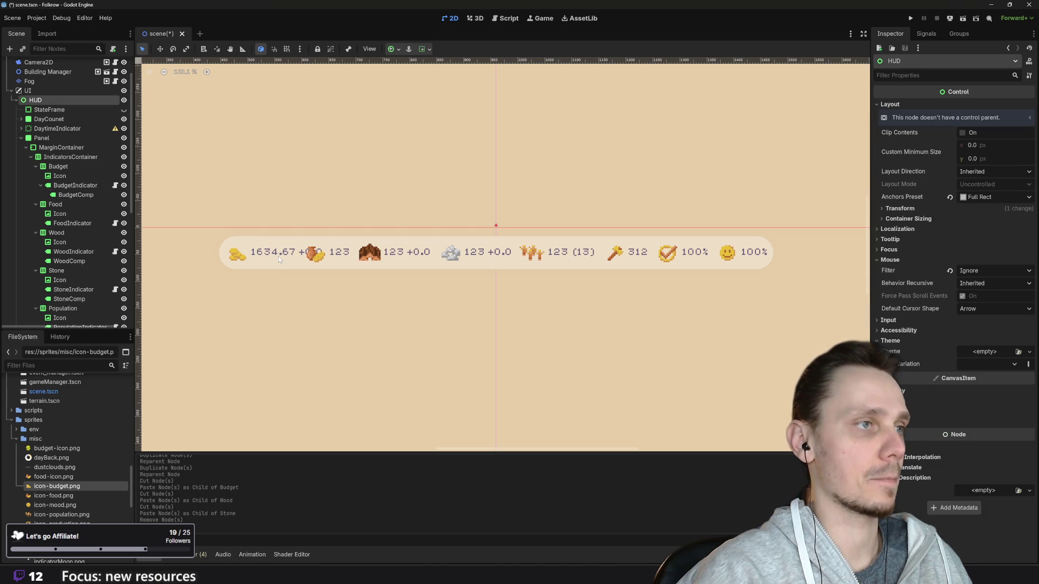
click(293, 258)
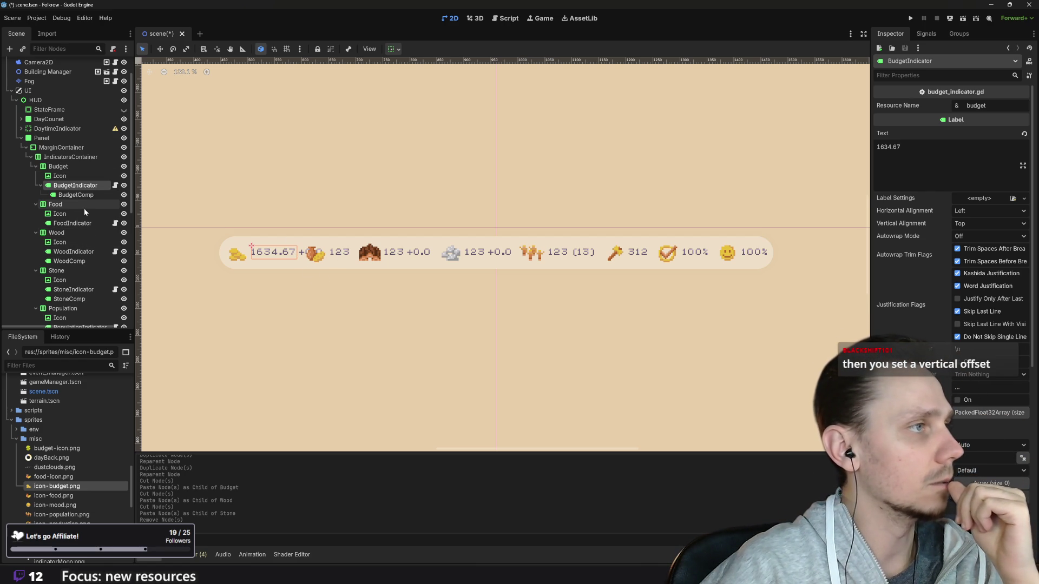
drag(86, 259, 81, 252)
drag(84, 298, 86, 293)
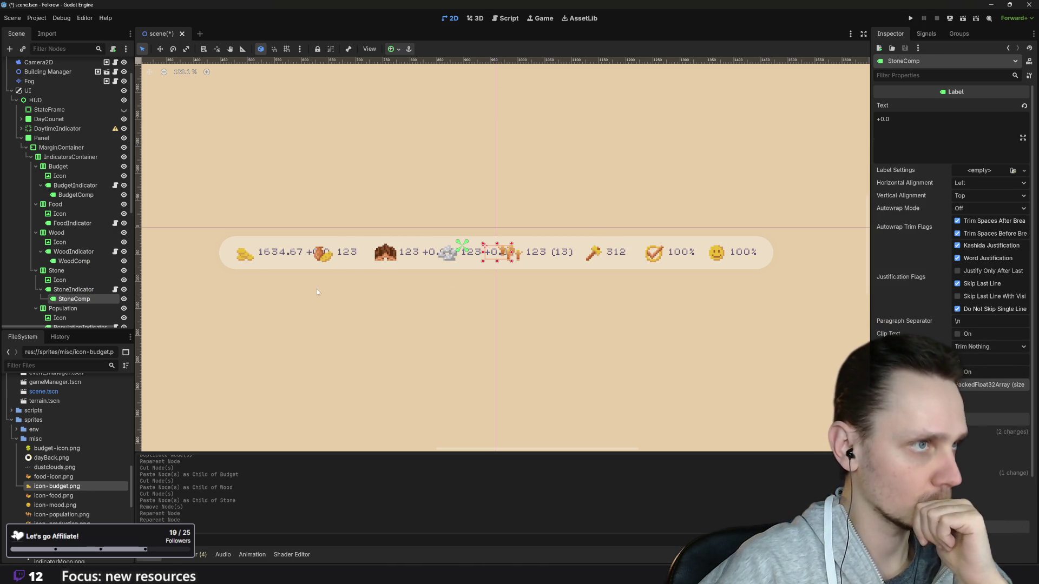
- Inspect the HUD, budget, food and wood indicator nodes in turn
click(333, 266)
click(272, 259)
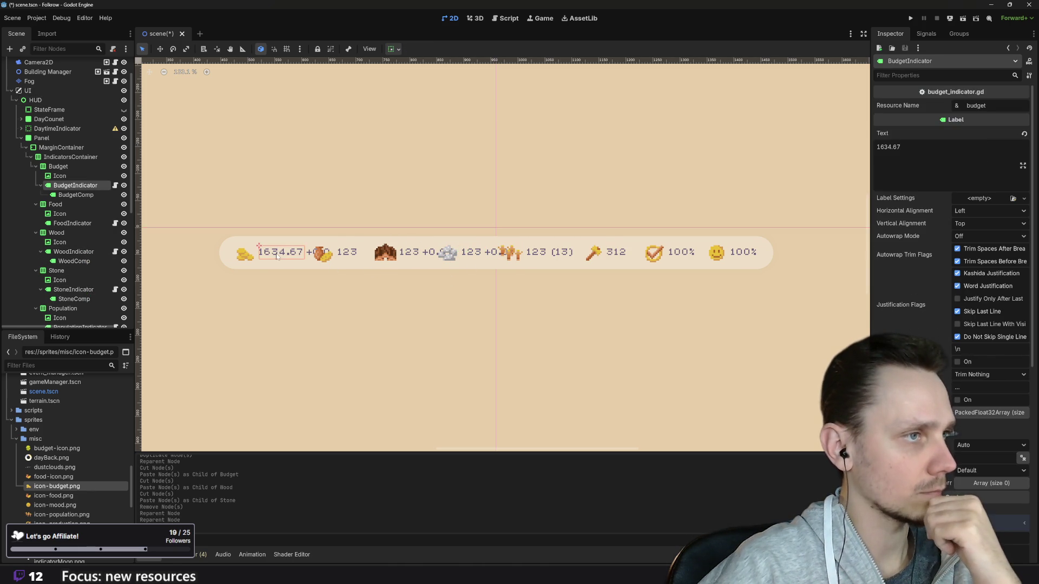
click(325, 256)
click(347, 255)
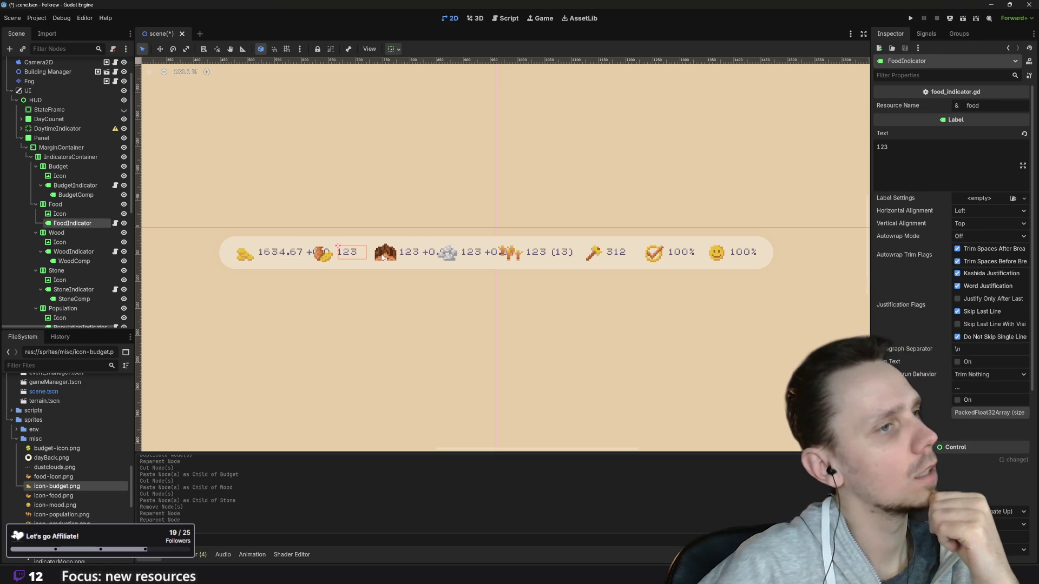
click(414, 258)
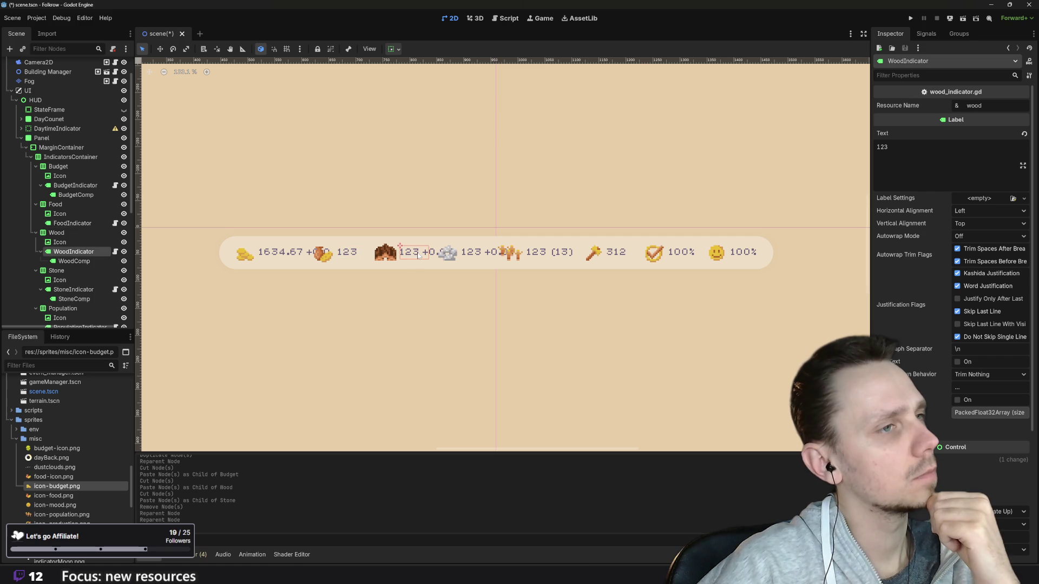
click(267, 252)
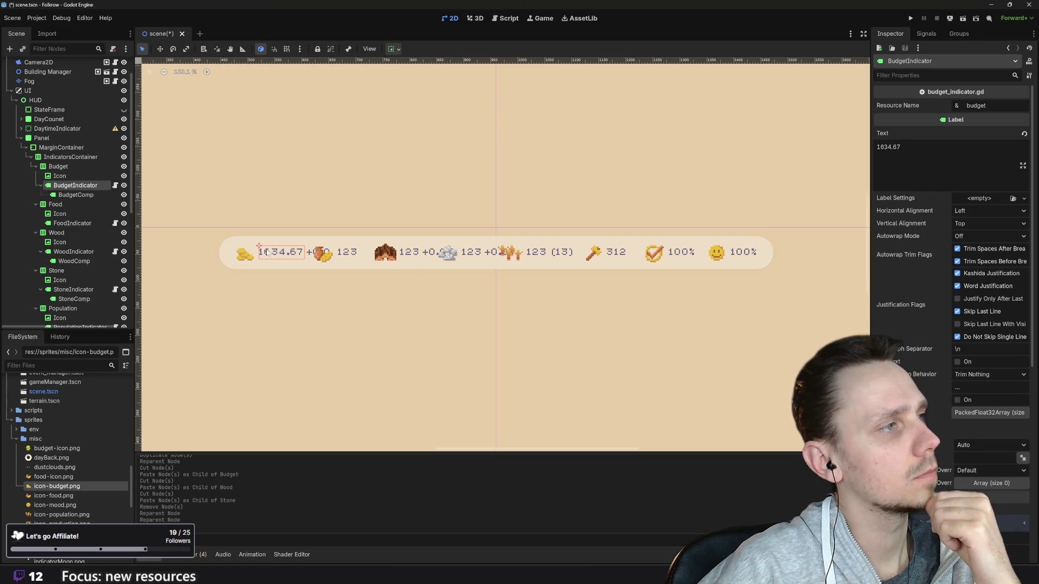
click(346, 254)
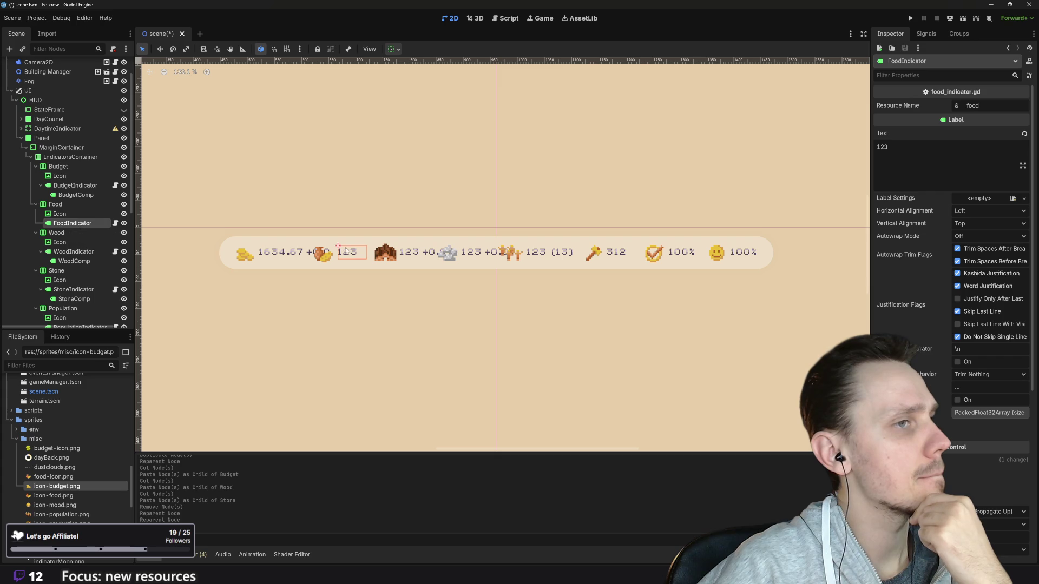
- Review FoodIndicator's Inspector properties and show its alignment and expand options
scroll(988, 430, down, 4)
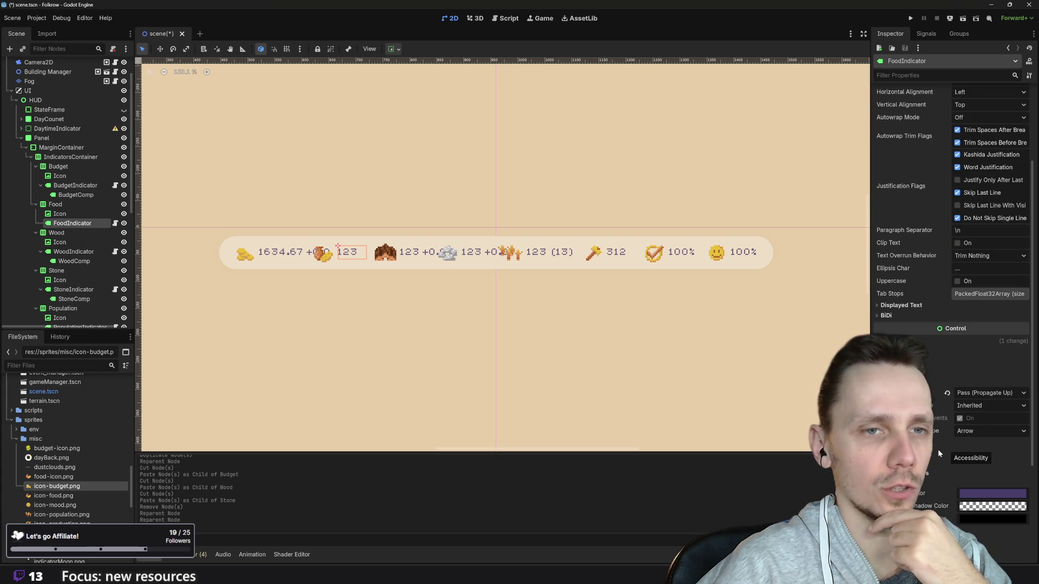
scroll(940, 453, down, 4)
scroll(939, 453, down, 1)
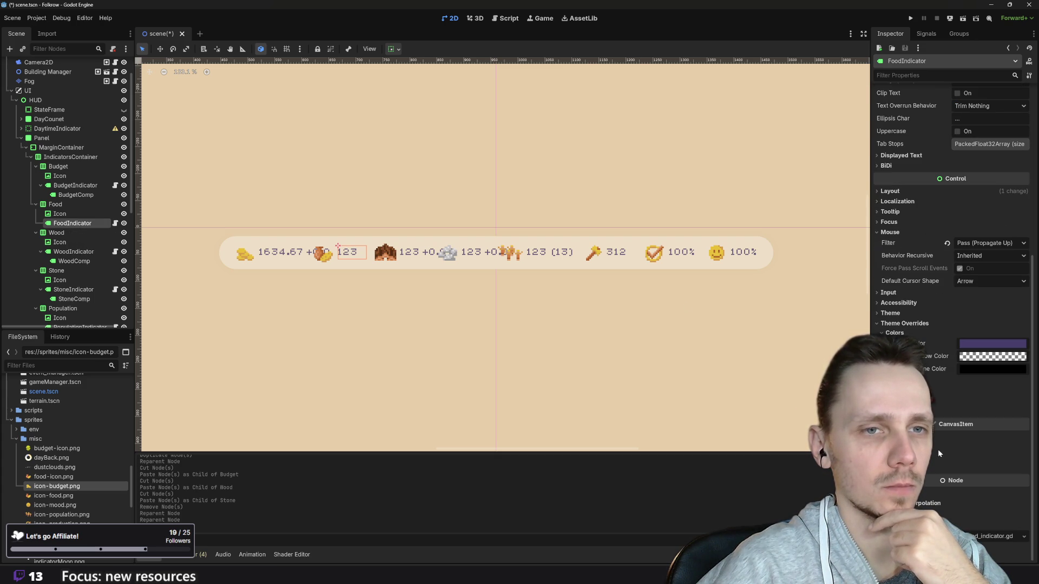
scroll(938, 452, up, 9)
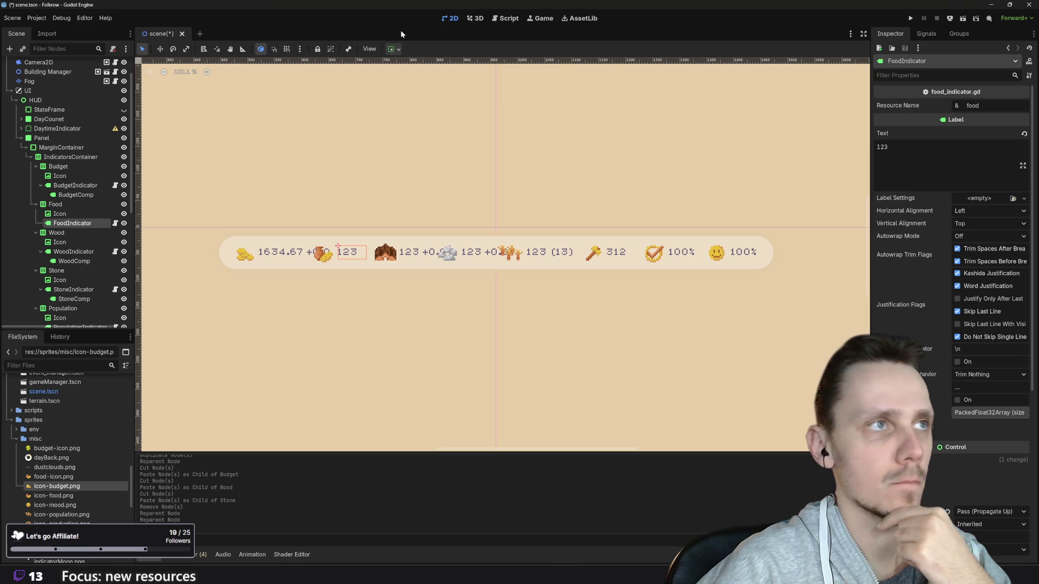
click(398, 50)
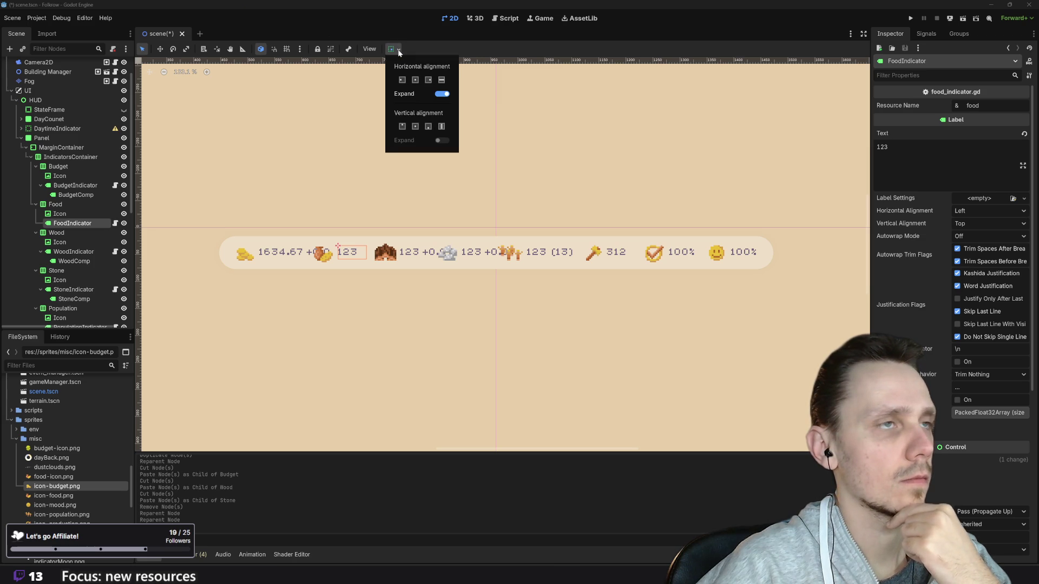
- Set the FoodIndicator label to fill horizontally
click(441, 79)
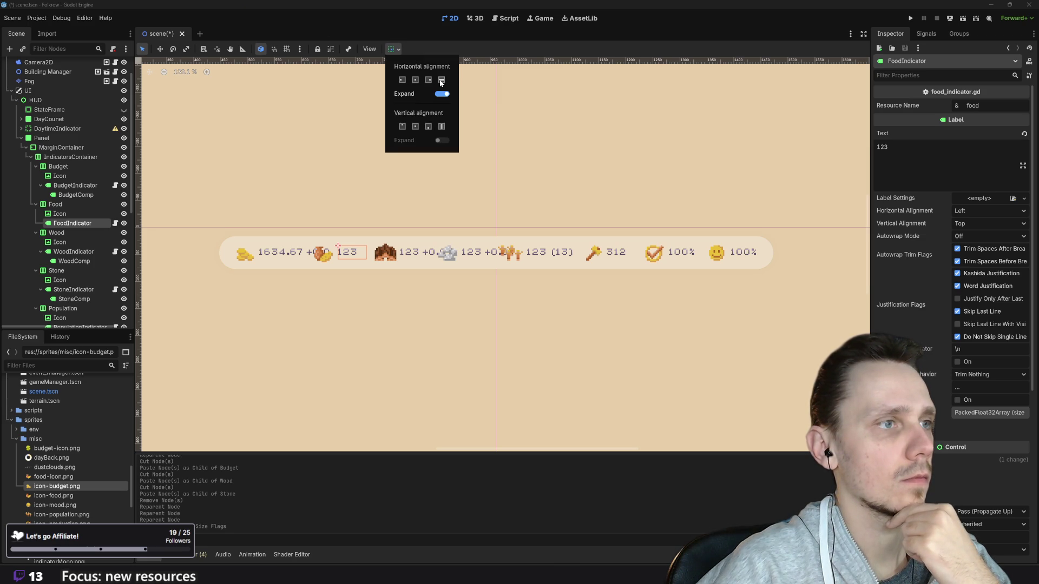
click(452, 313)
scroll(452, 313, down, 2)
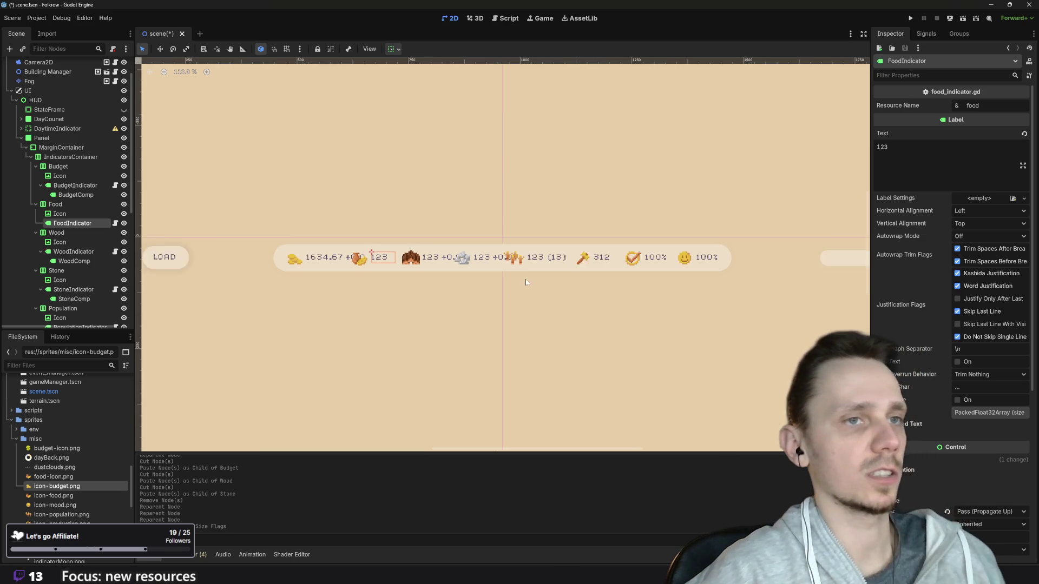
- Widen the resource bar Panel to 1300 × 61 px in the viewport
click(588, 272)
click(61, 147)
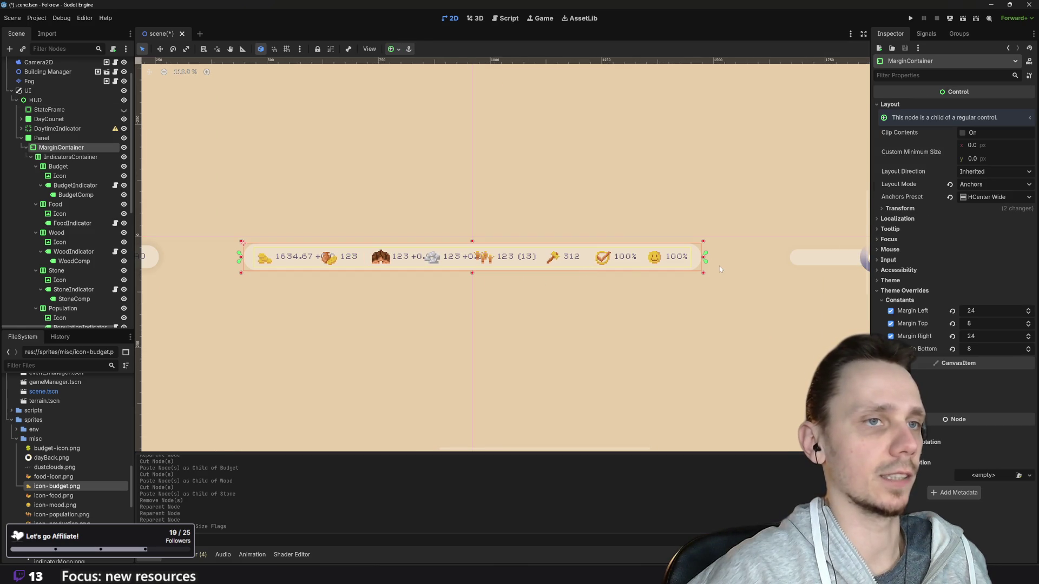
click(41, 138)
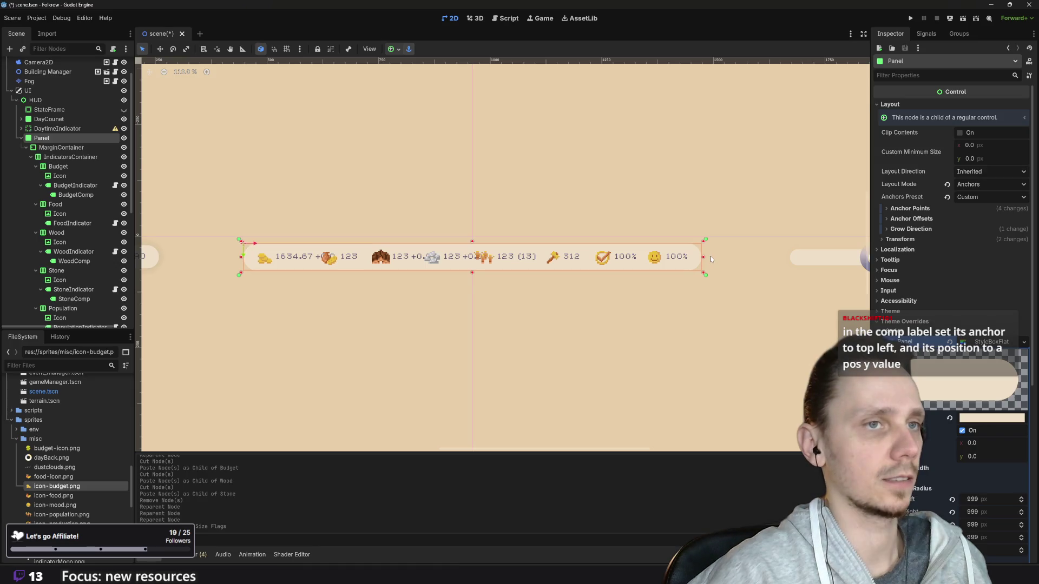
mouse_move(703, 259)
mouse_down()
mouse_move(688, 257)
mouse_move(763, 252)
mouse_up()
drag(476, 290, 556, 297)
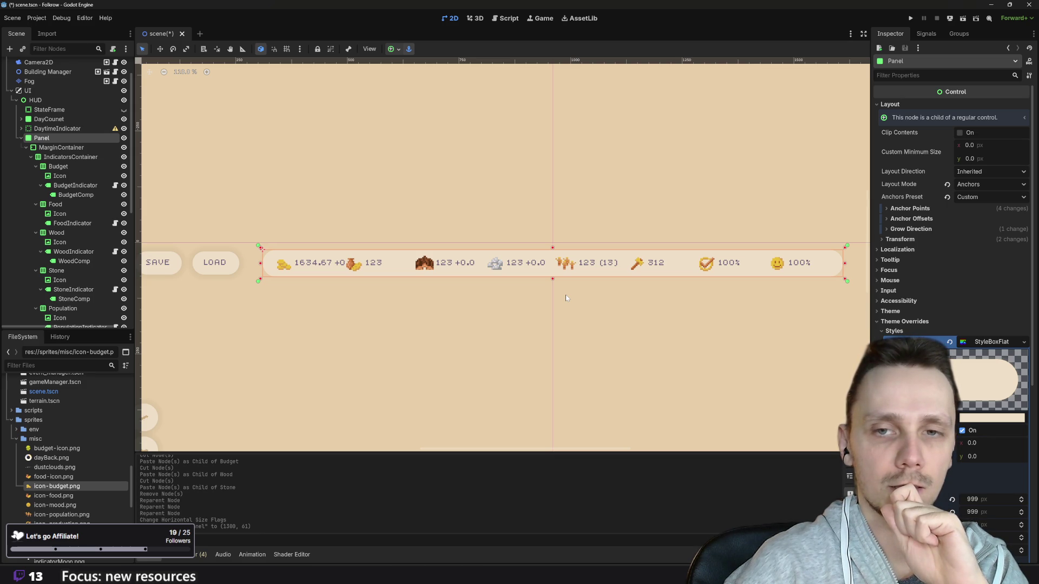
click(343, 264)
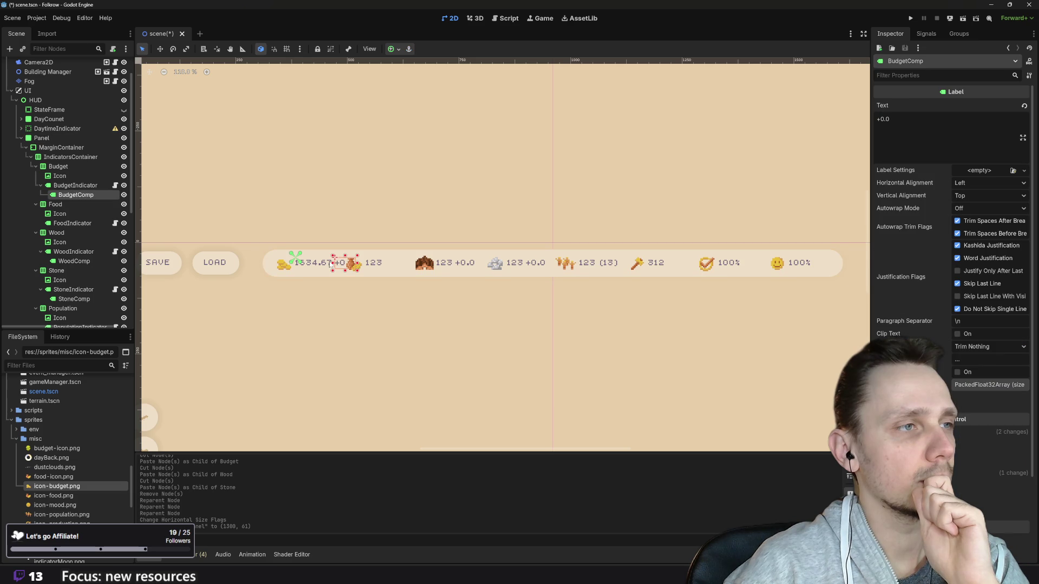
click(323, 273)
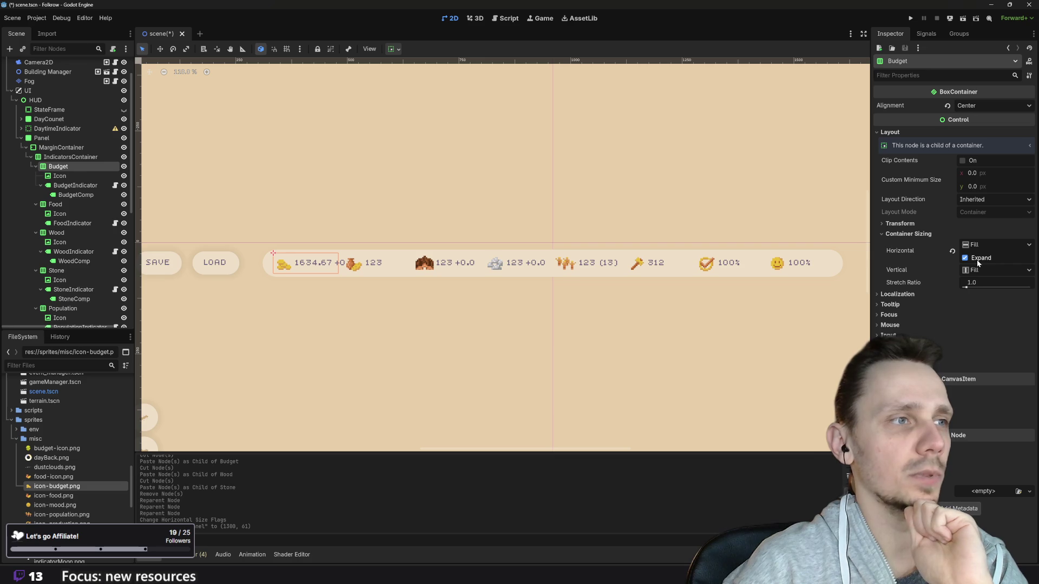
click(375, 270)
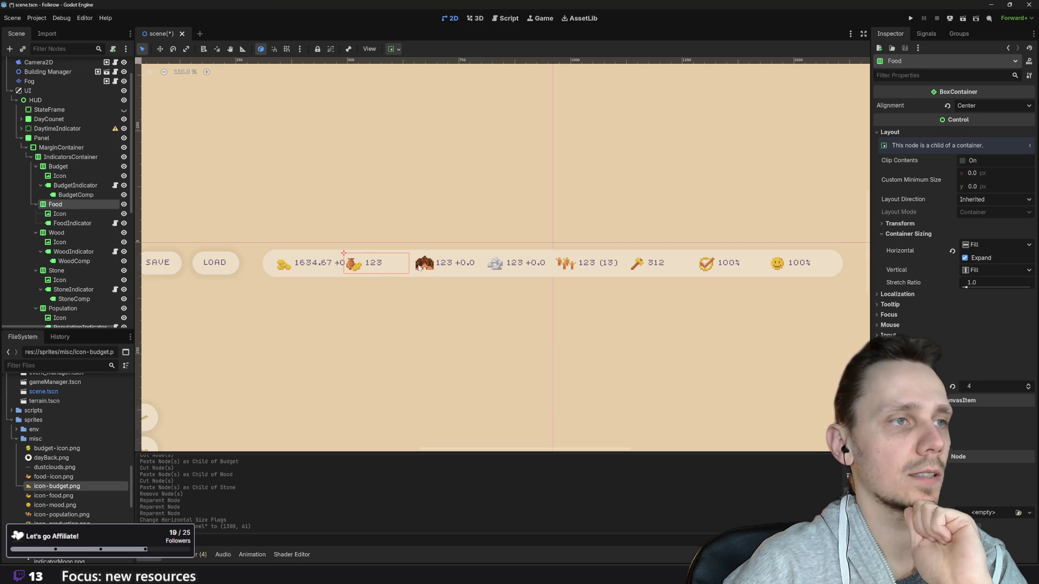
click(451, 275)
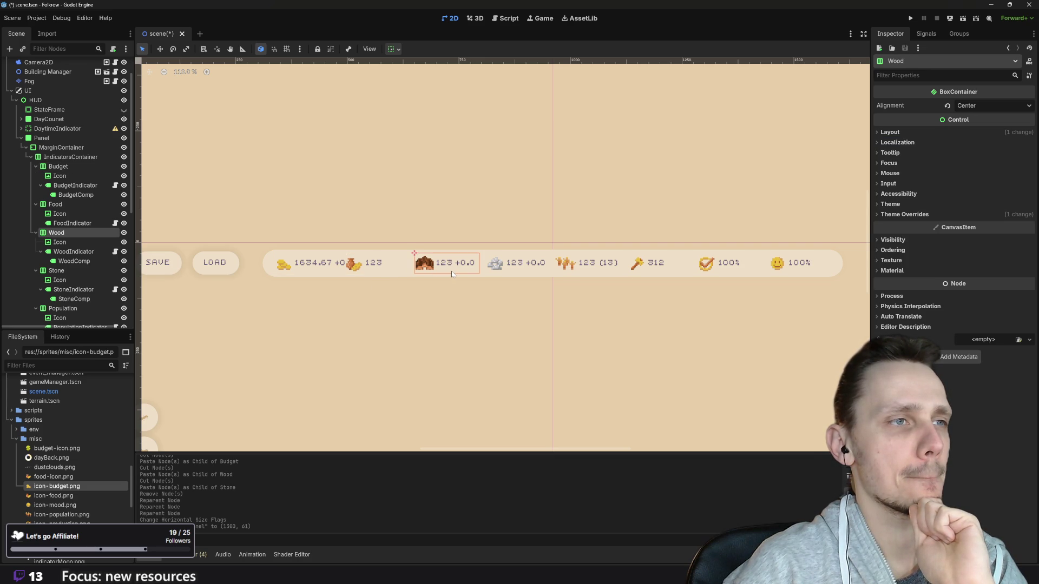
click(309, 274)
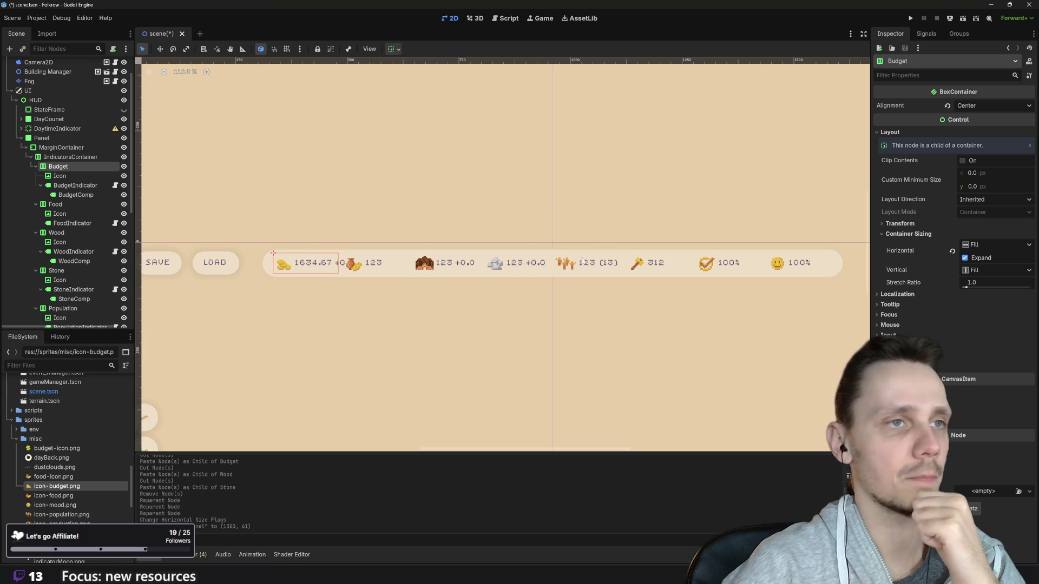
click(359, 271)
scroll(359, 271, right, 1)
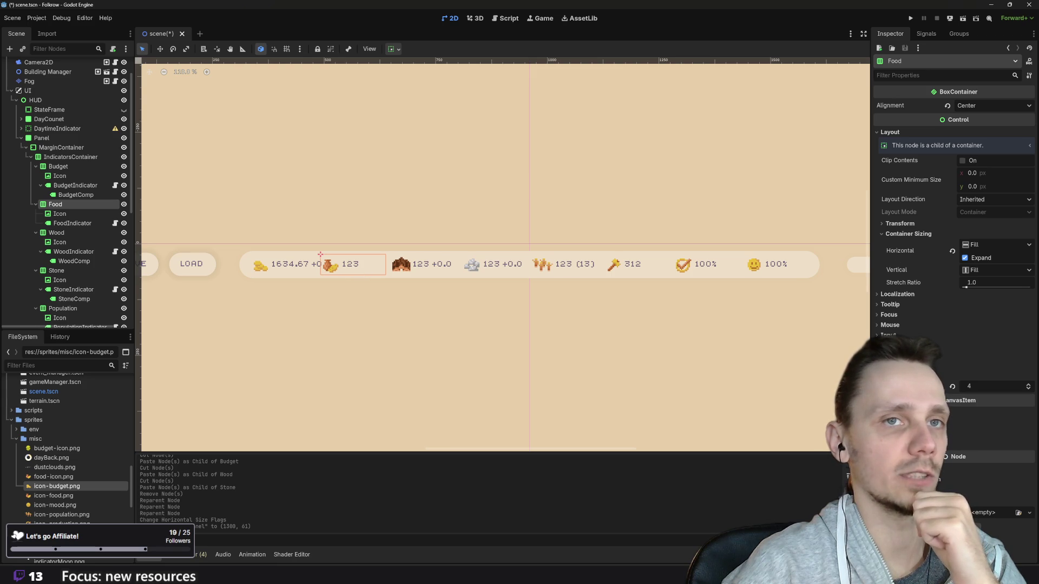
click(444, 272)
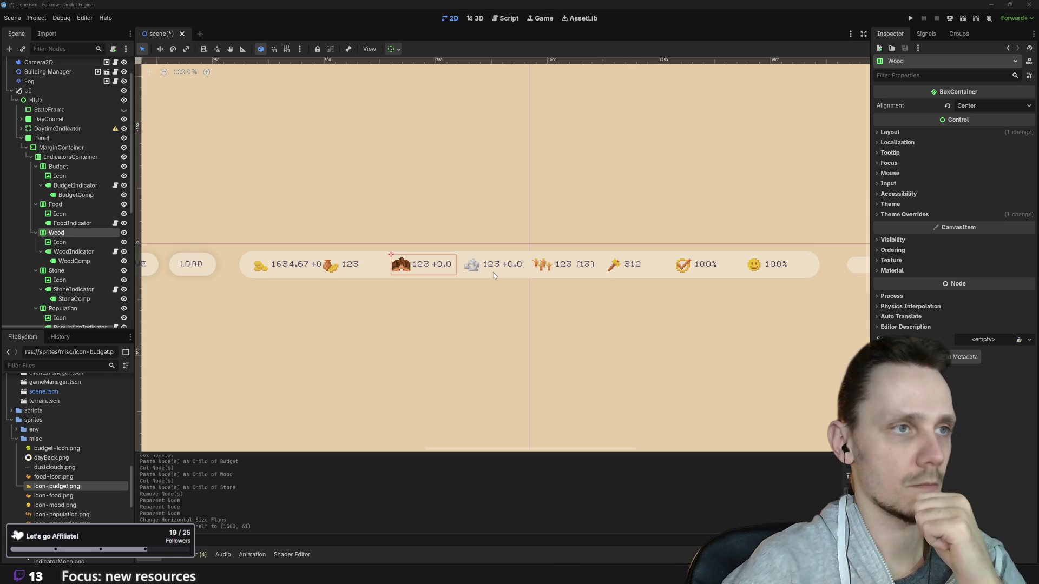
click(501, 277)
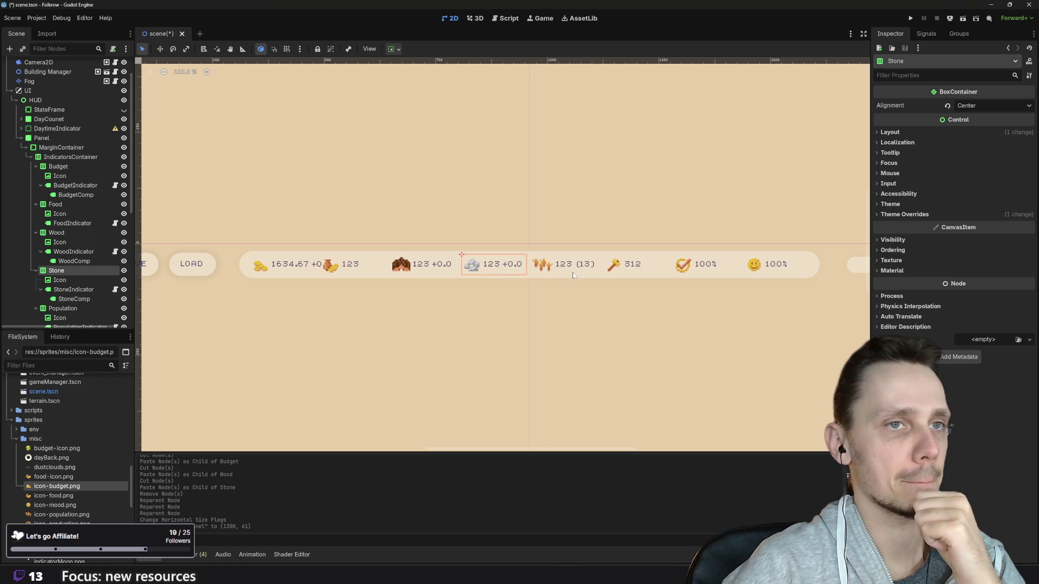
click(784, 272)
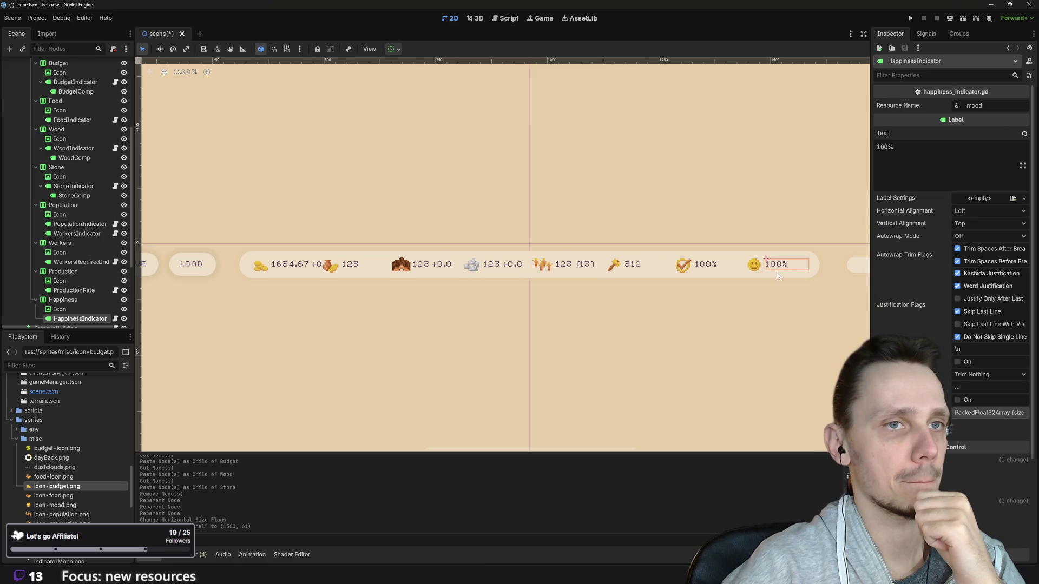
click(776, 274)
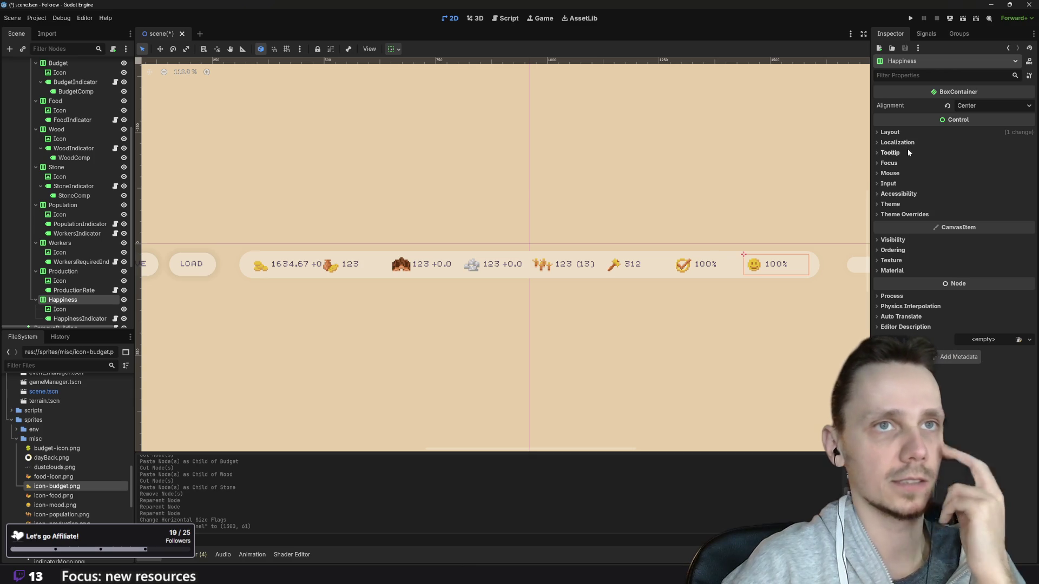
- Untick Horizontal Expand for Happiness and set its horizontal sizing to Shrink Begin
click(897, 132)
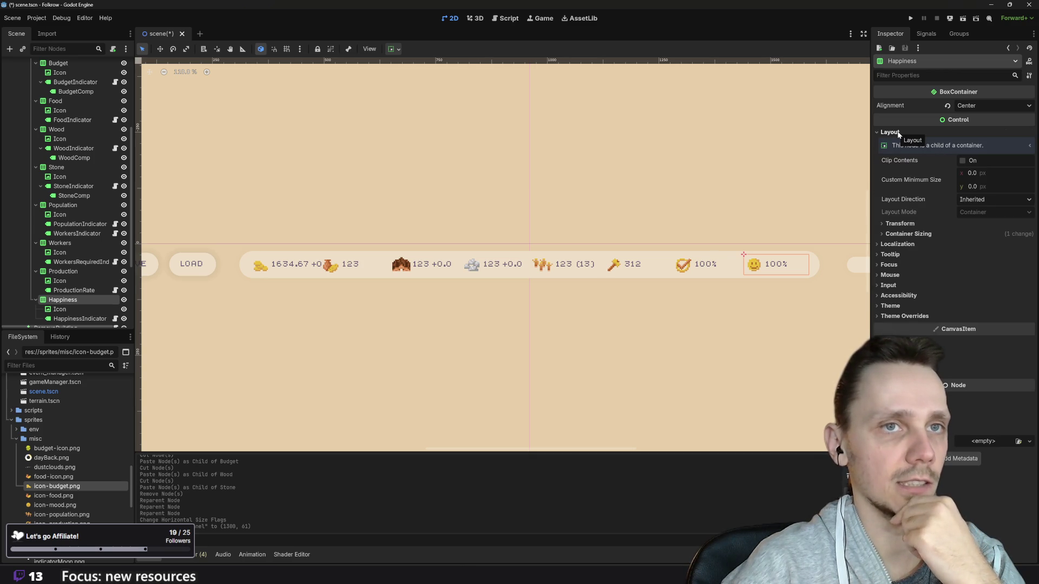
click(923, 233)
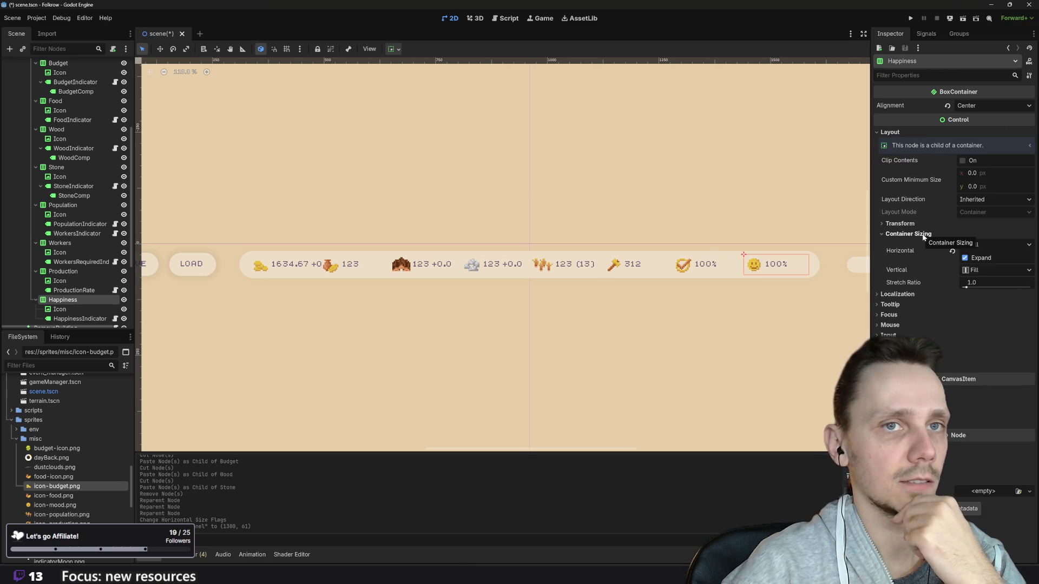
click(964, 258)
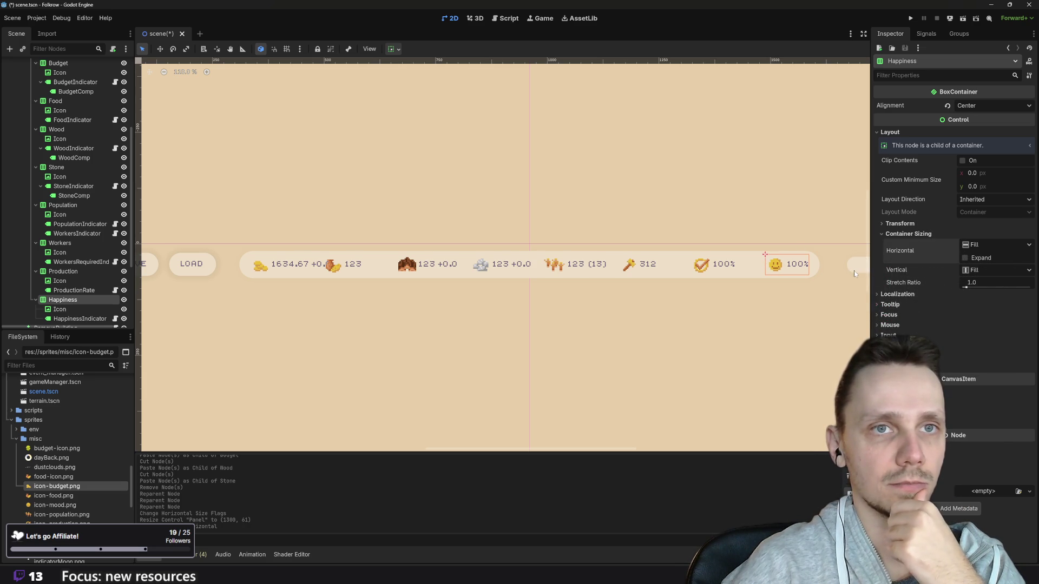
click(985, 244)
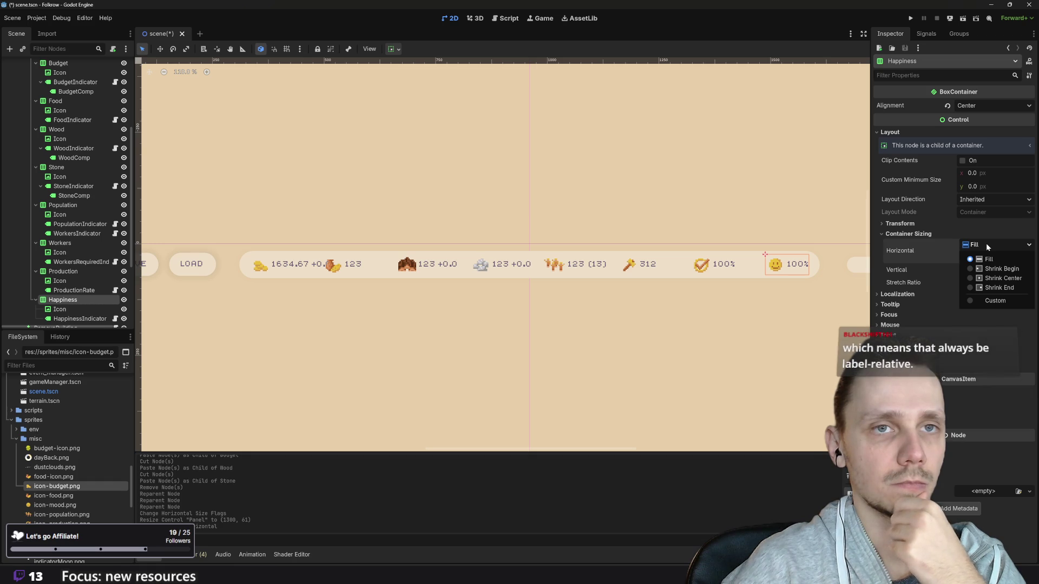
click(986, 269)
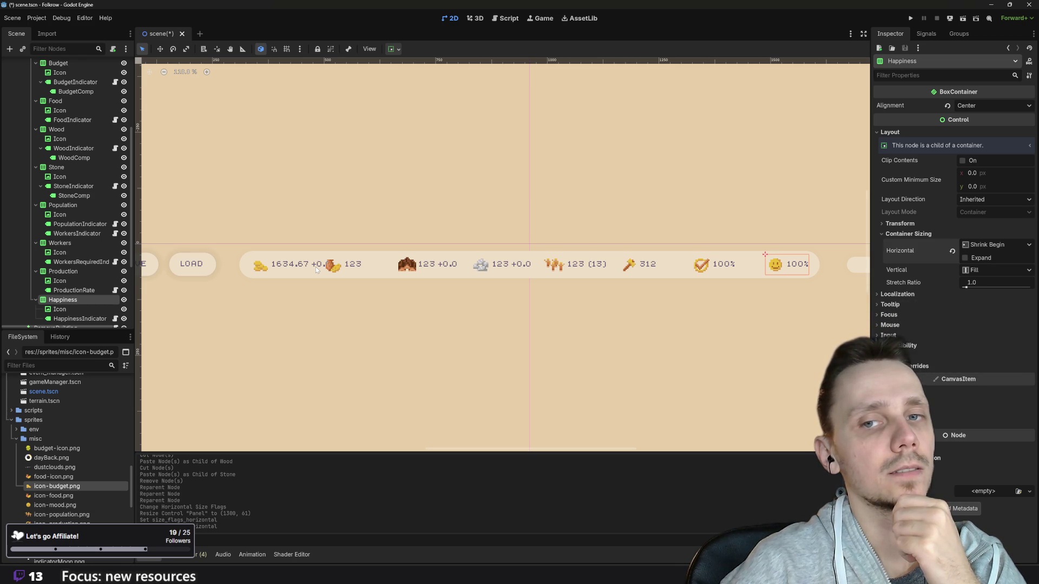
click(327, 268)
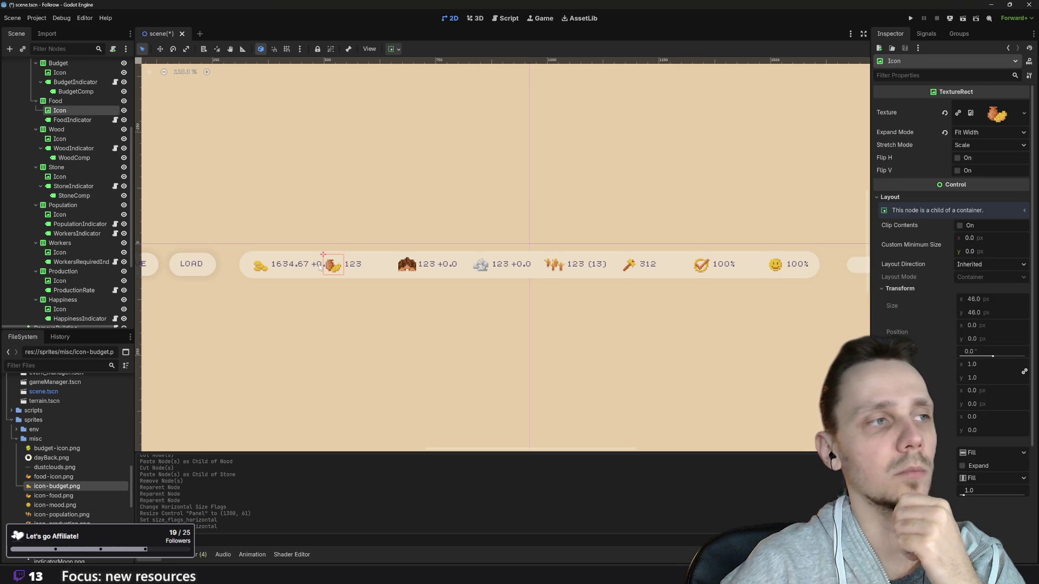
- Change the BudgetIndicator text from 1634.67 to 163
click(320, 265)
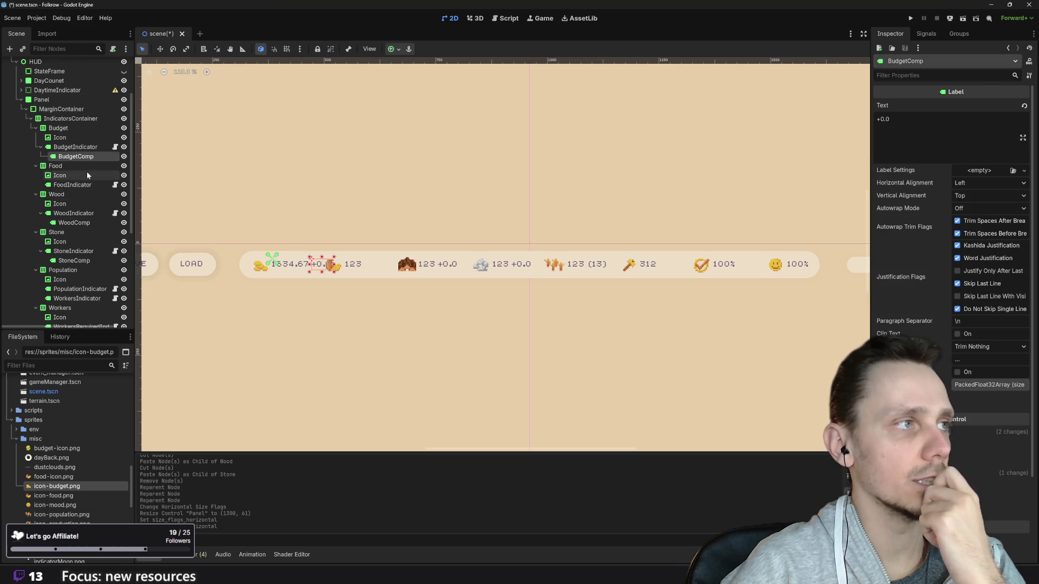
click(79, 148)
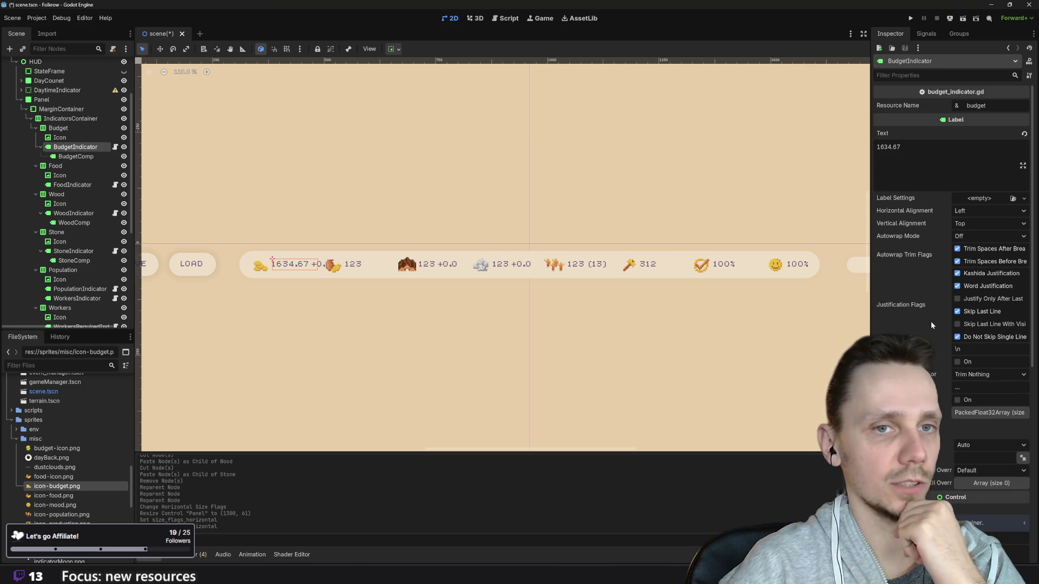
mouse_move(934, 292)
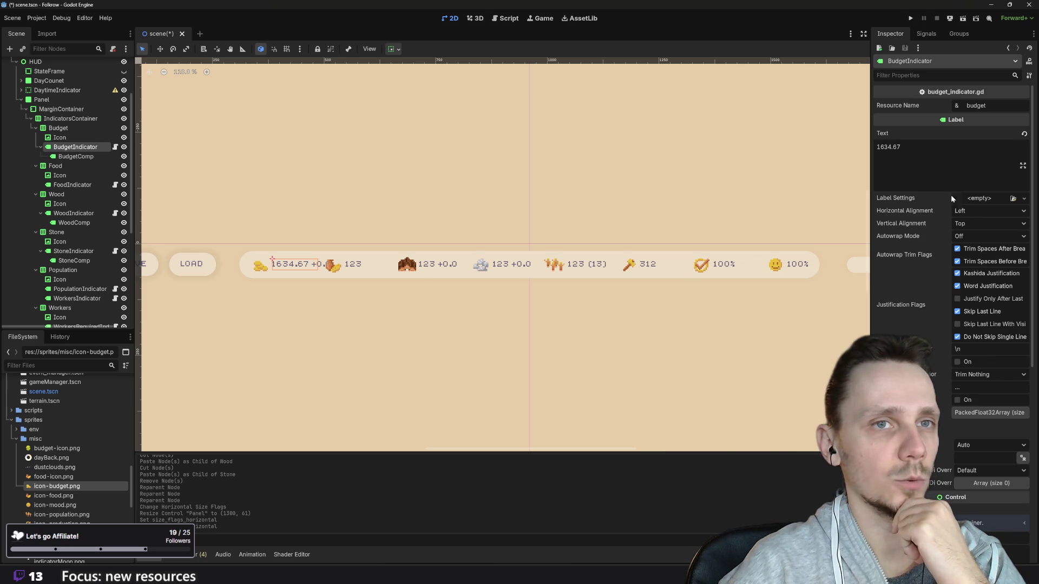
click(901, 147)
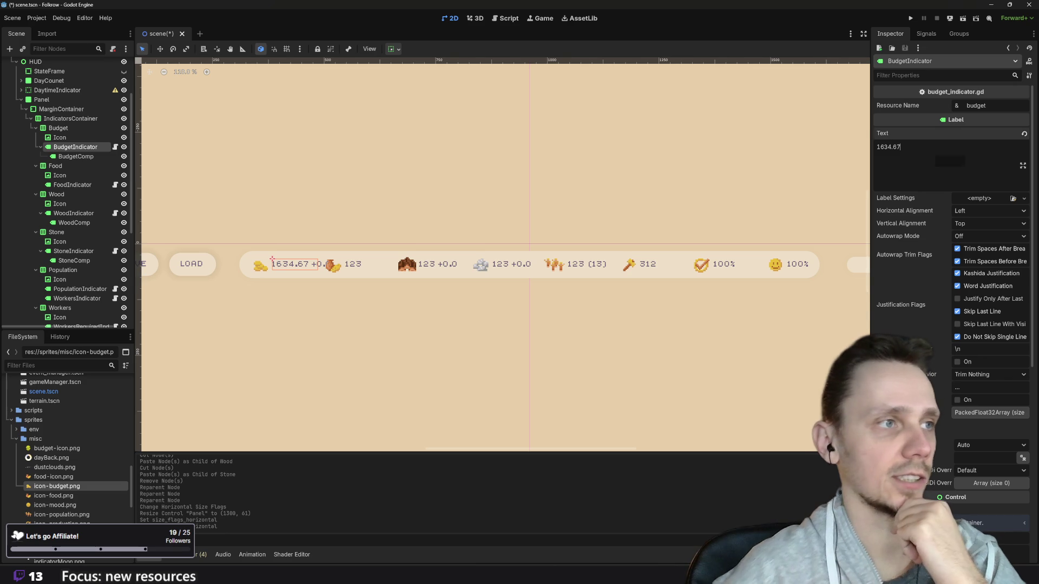
key(BackSpace)
key(BackSpace)
key(BackSpace)
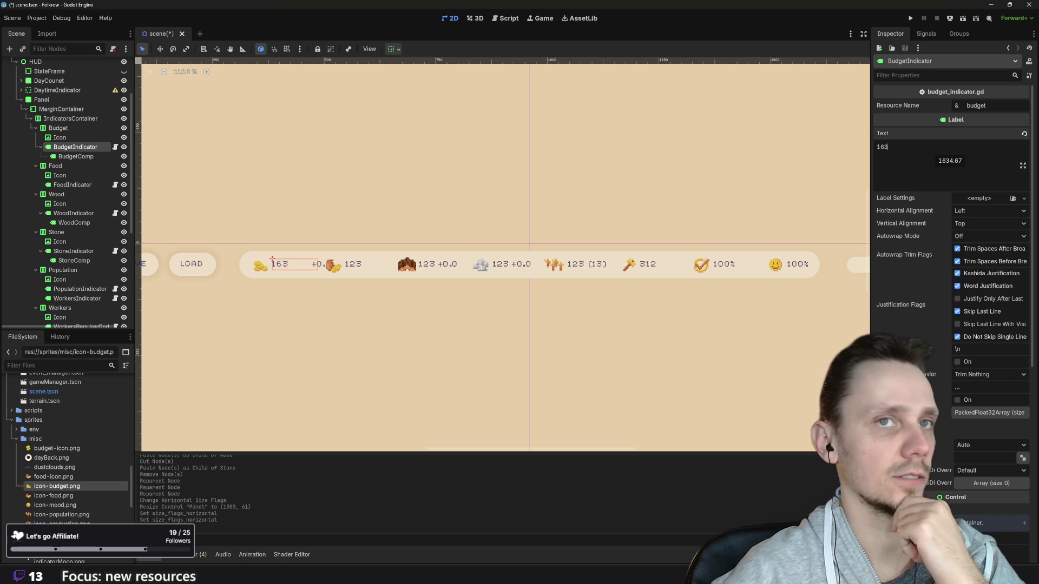
- Switch off horizontal Expand for the budget value label
click(398, 50)
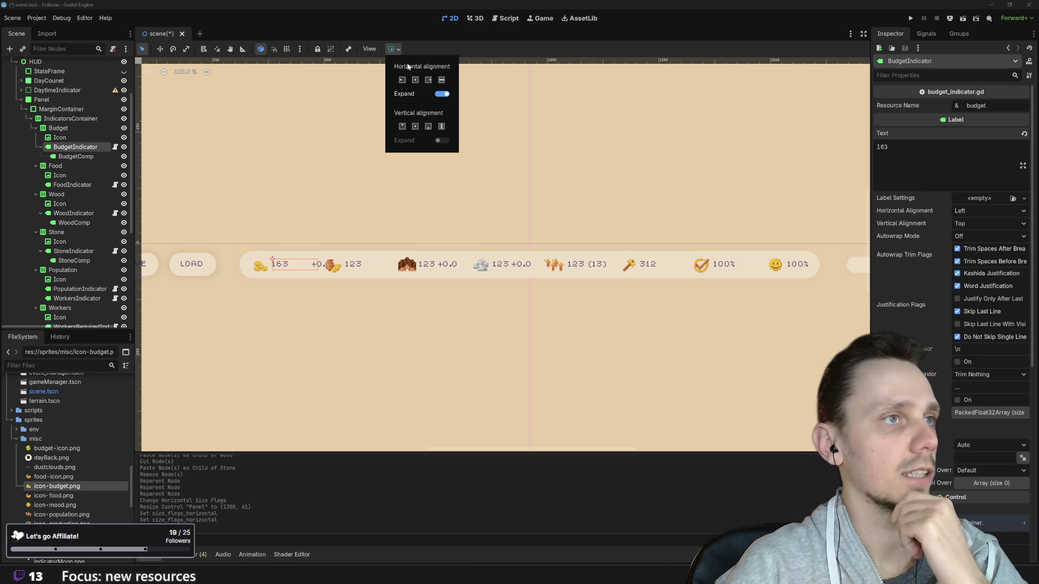
click(443, 94)
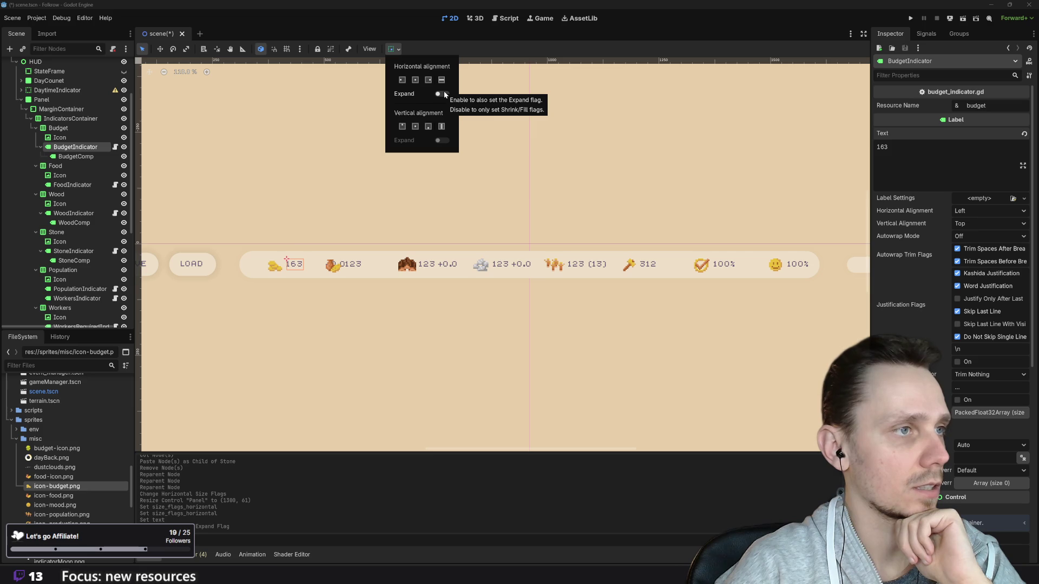
click(76, 157)
click(76, 157)
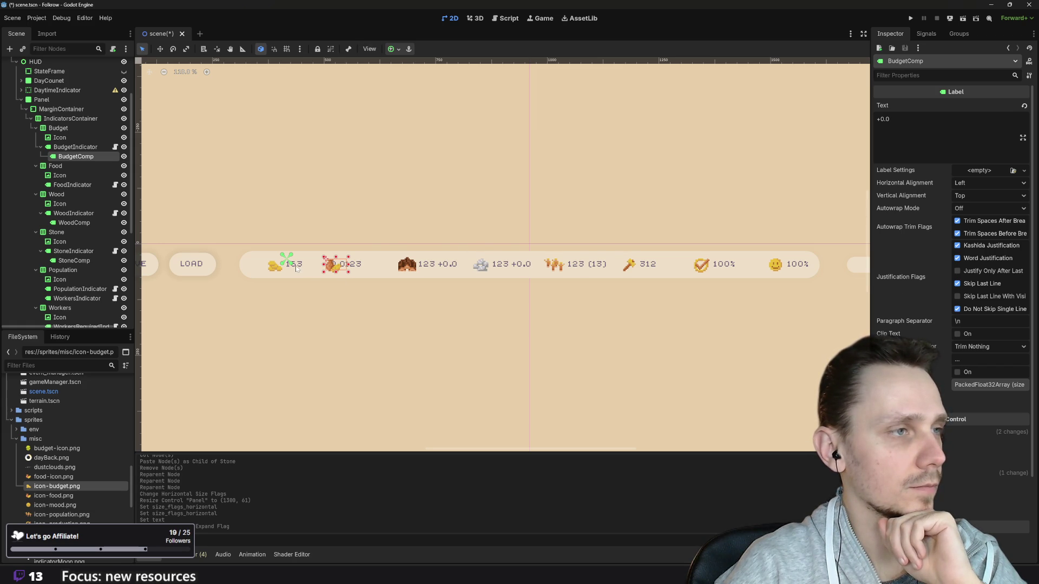
- Anchor the budget compensation label to the center-right preset
click(398, 49)
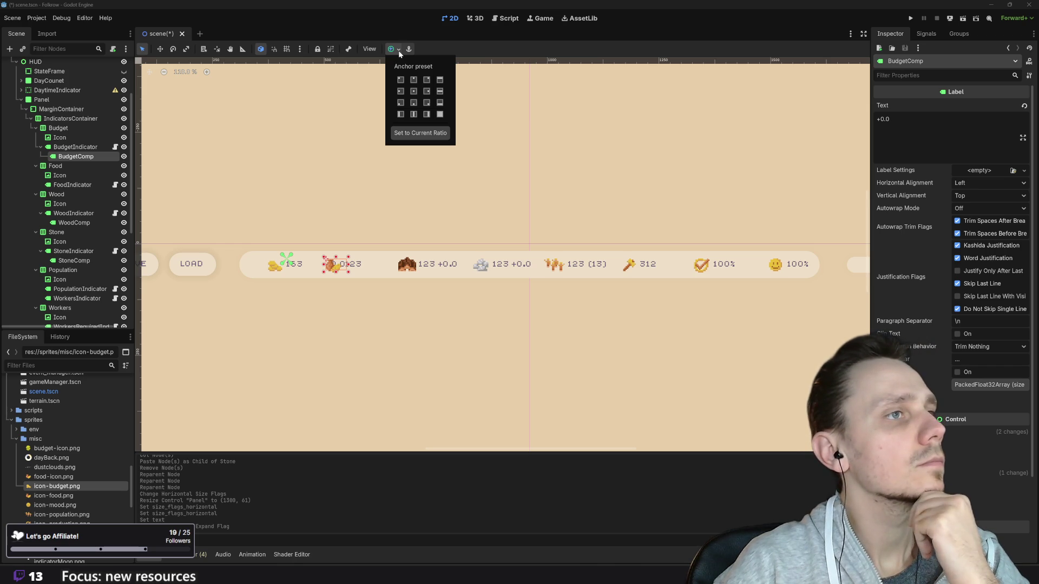
click(427, 90)
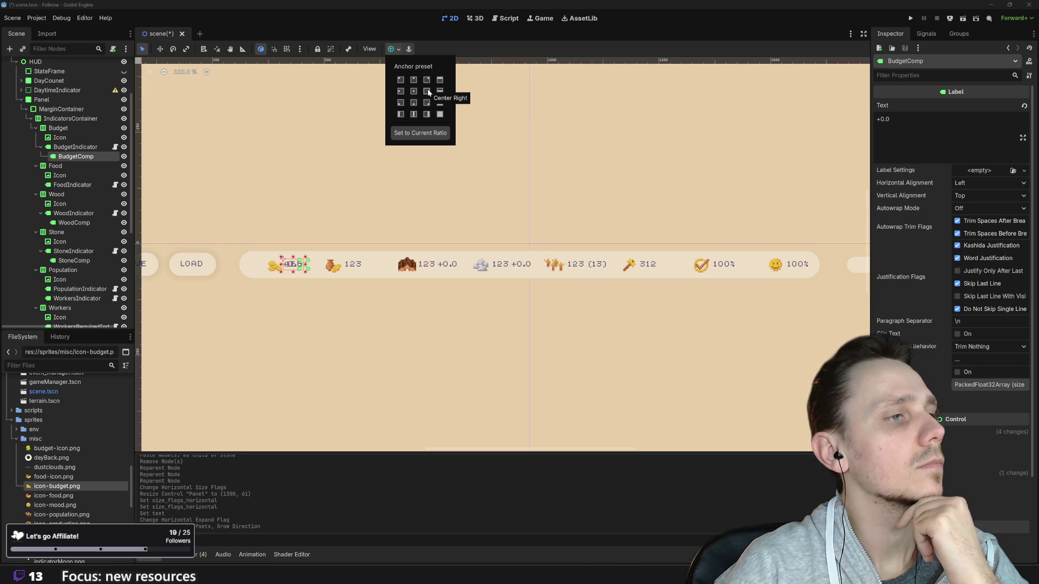
click(75, 151)
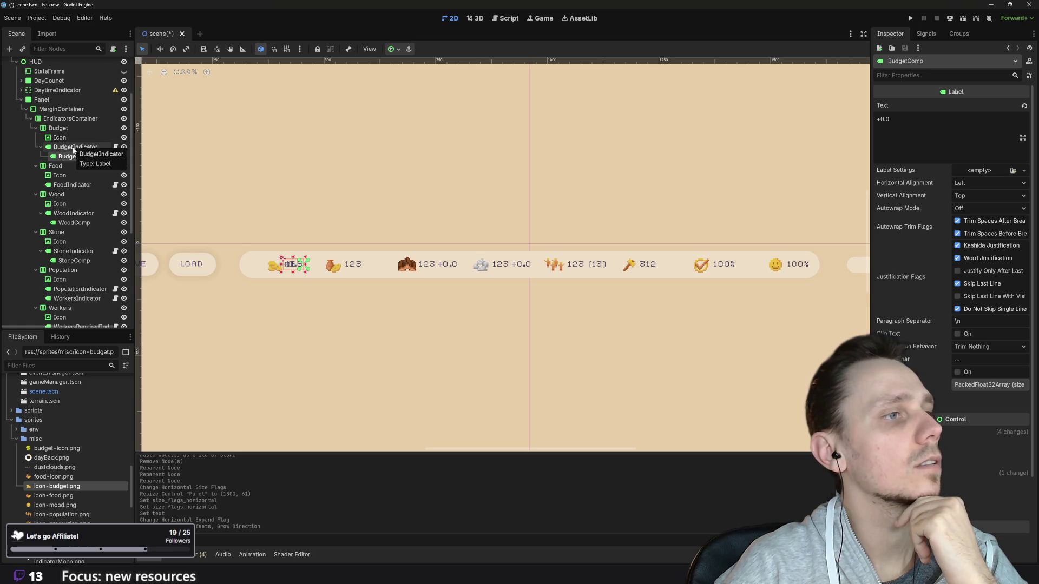
- Nudge the BudgetComp label right to 56 px
click(74, 149)
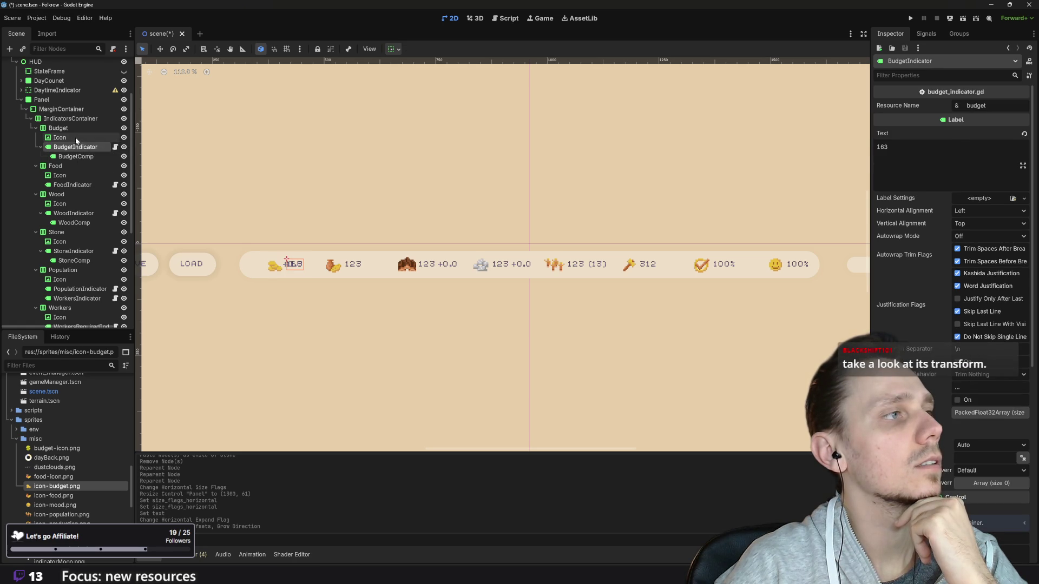
click(76, 140)
click(77, 149)
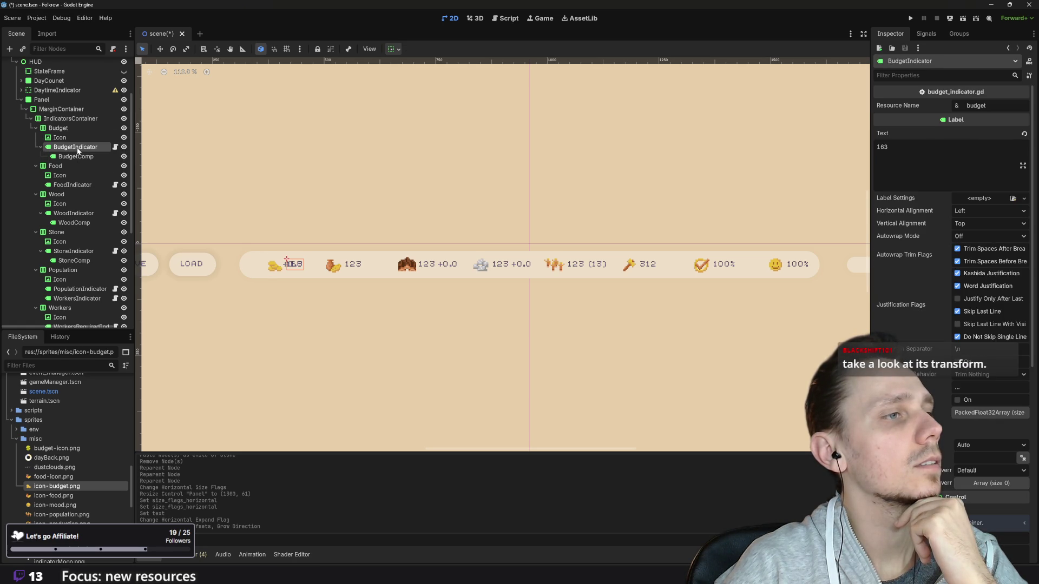
click(77, 157)
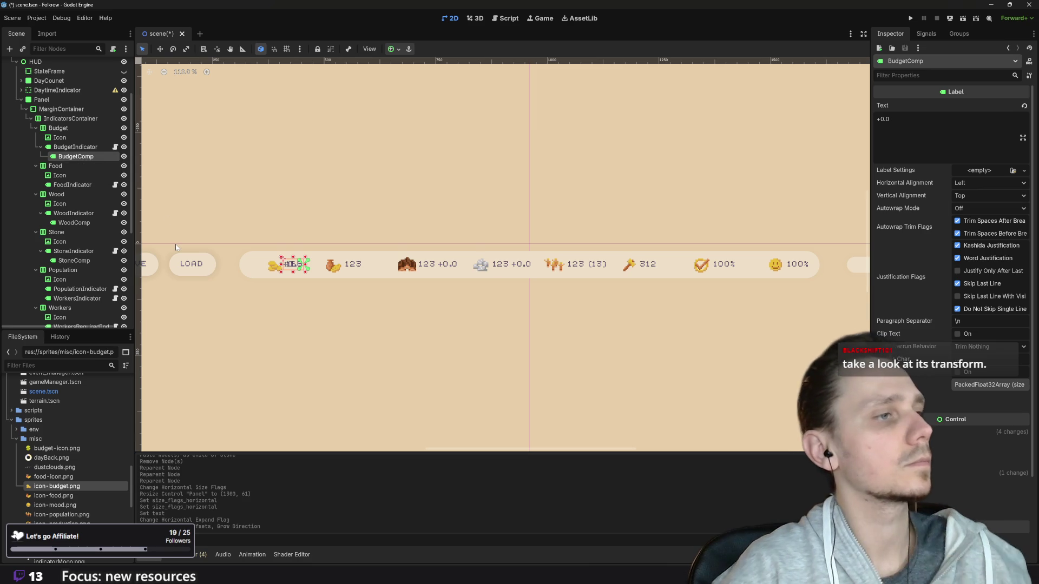
key(alt+w)
key(shift+Right)
key(shift+Right)
key(shift+Right)
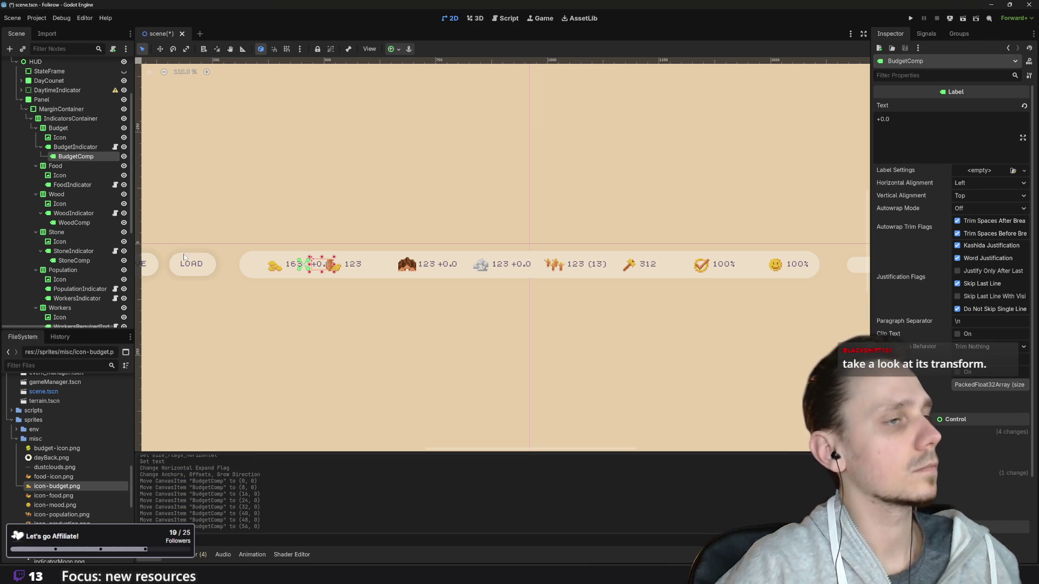
- Inspect the budget value, icon and Budget container, then undo the BudgetComp move
click(84, 147)
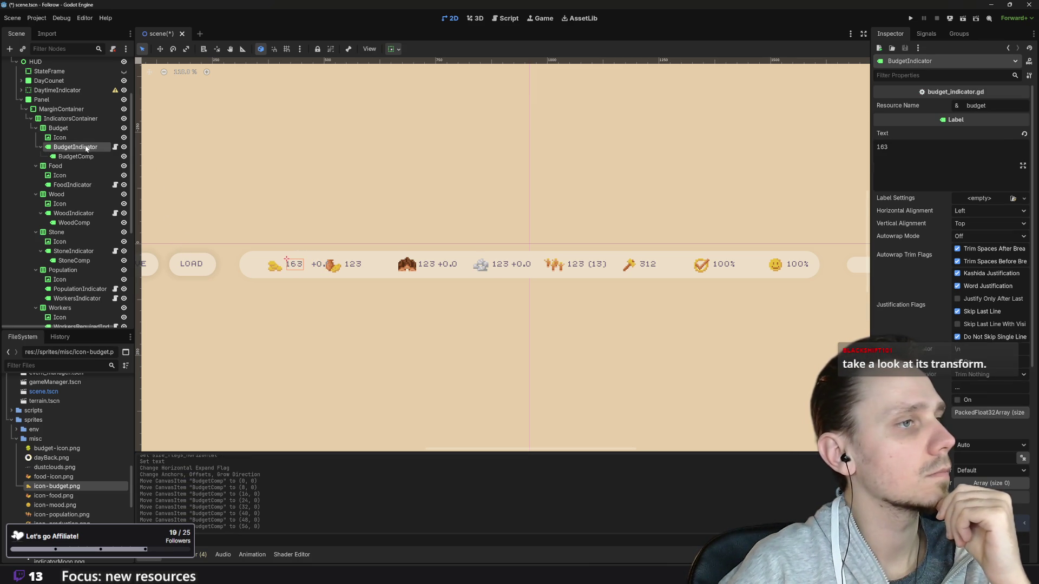
click(80, 158)
click(72, 137)
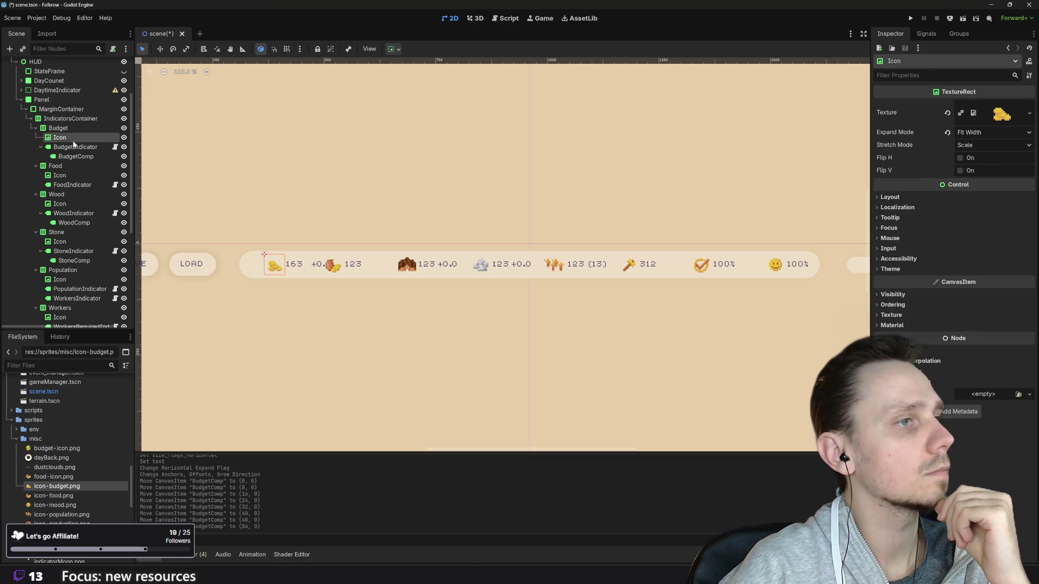
click(70, 128)
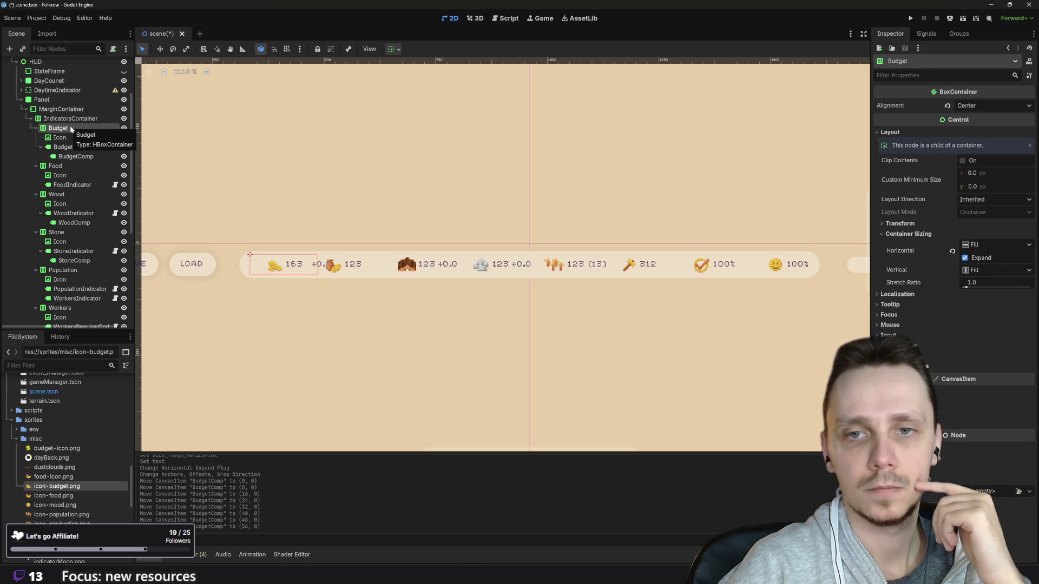
key(ctrl+z)
key(ctrl+z)
key(ctrl+z)
key(ctrl+z)
key(ctrl+z)
key(ctrl+z)
key(ctrl+z)
key(ctrl+z)
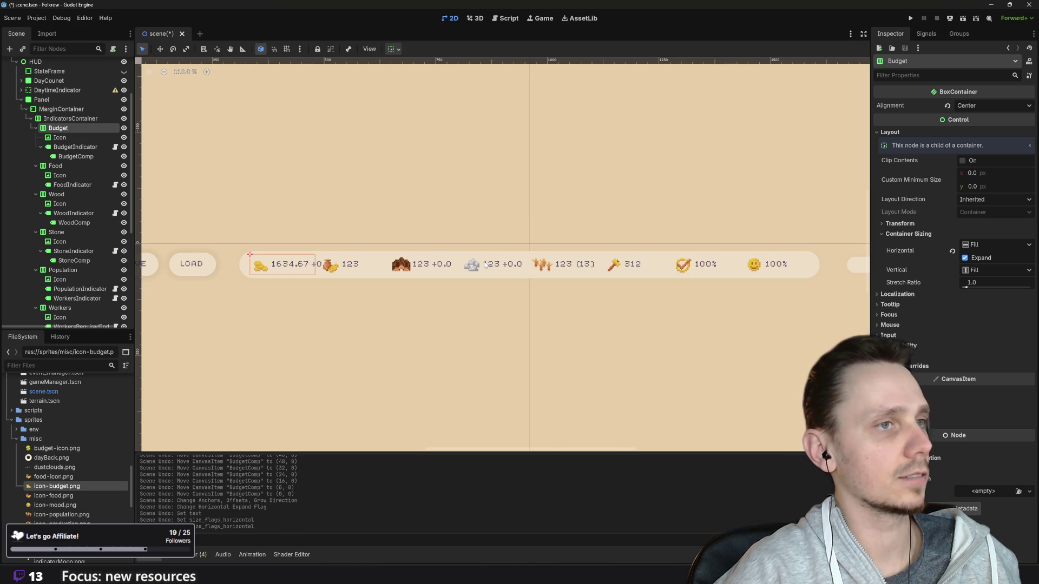
- Undo the Panel resize, recentre the canvas and inspect the Budget icon, container and value
key(ctrl+z)
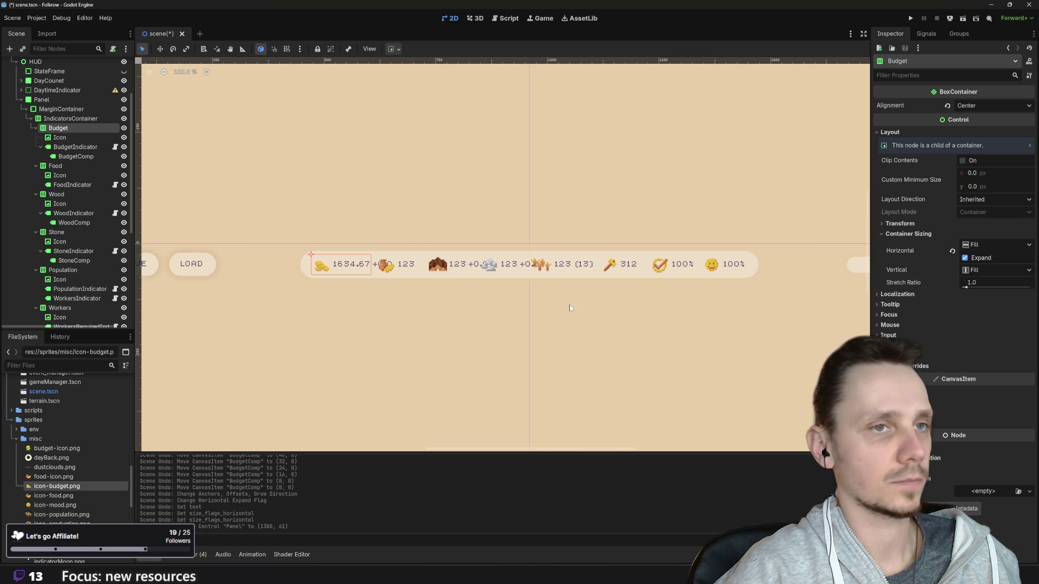
drag(568, 305, 523, 318)
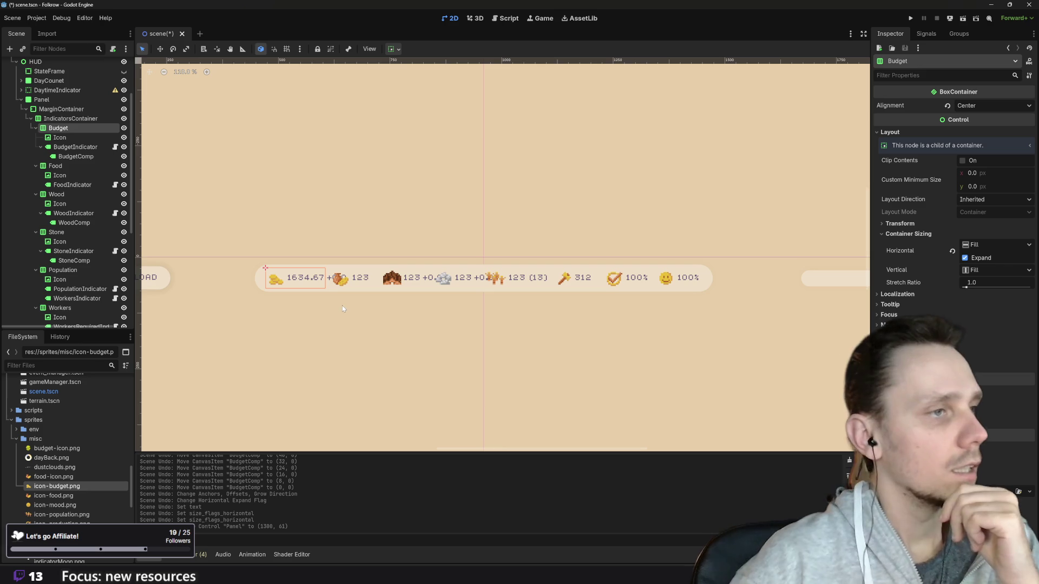
click(76, 139)
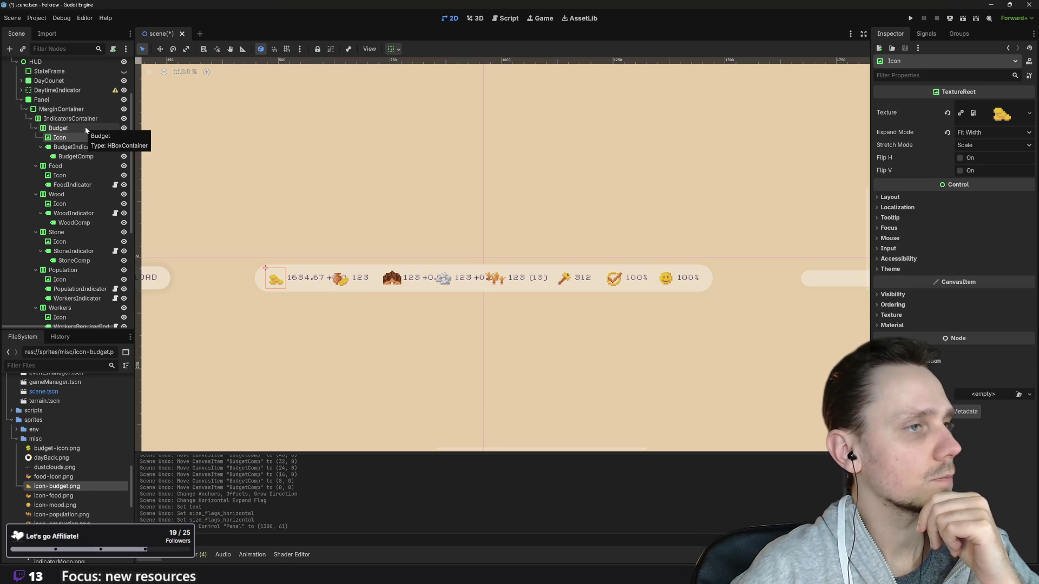
click(85, 128)
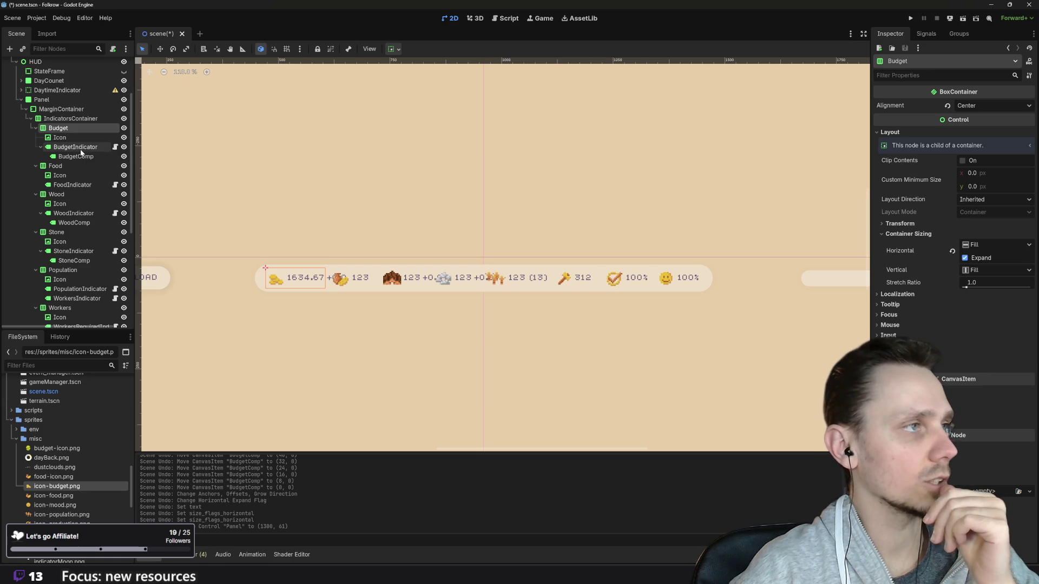
click(81, 151)
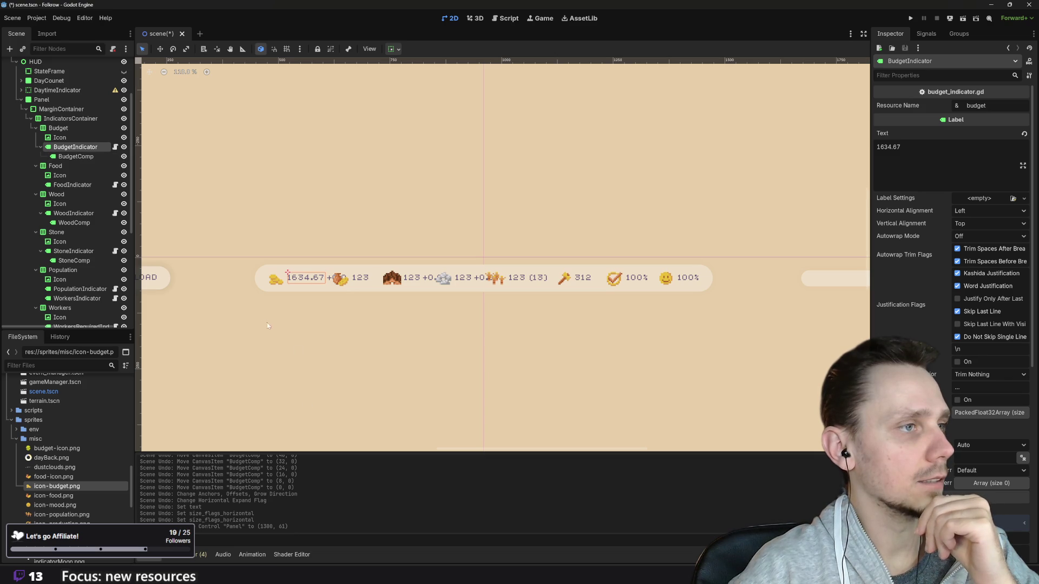
click(294, 290)
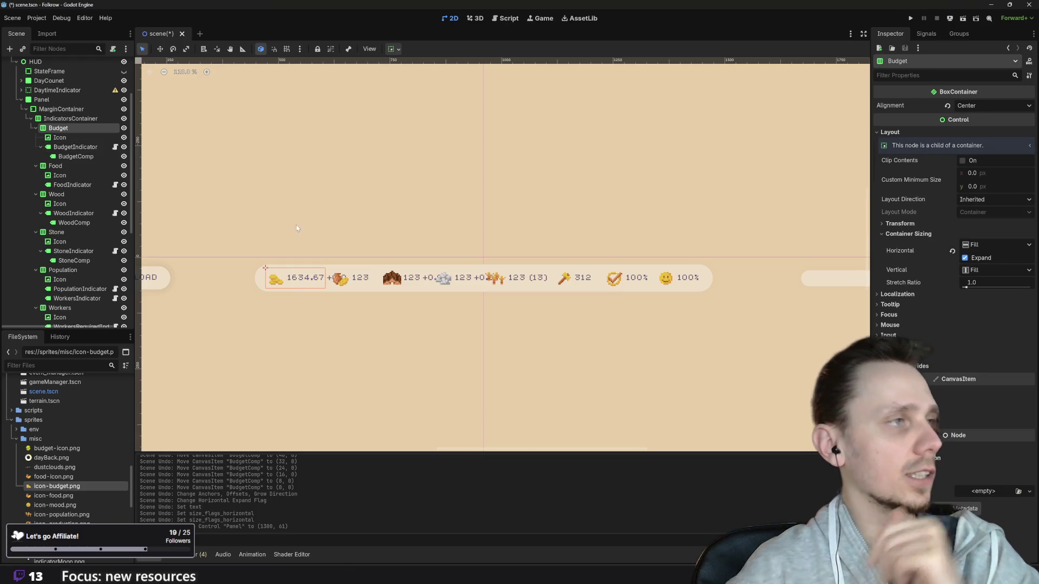
- Turn off Horizontal Expand on the Budget and Stone containers
click(394, 50)
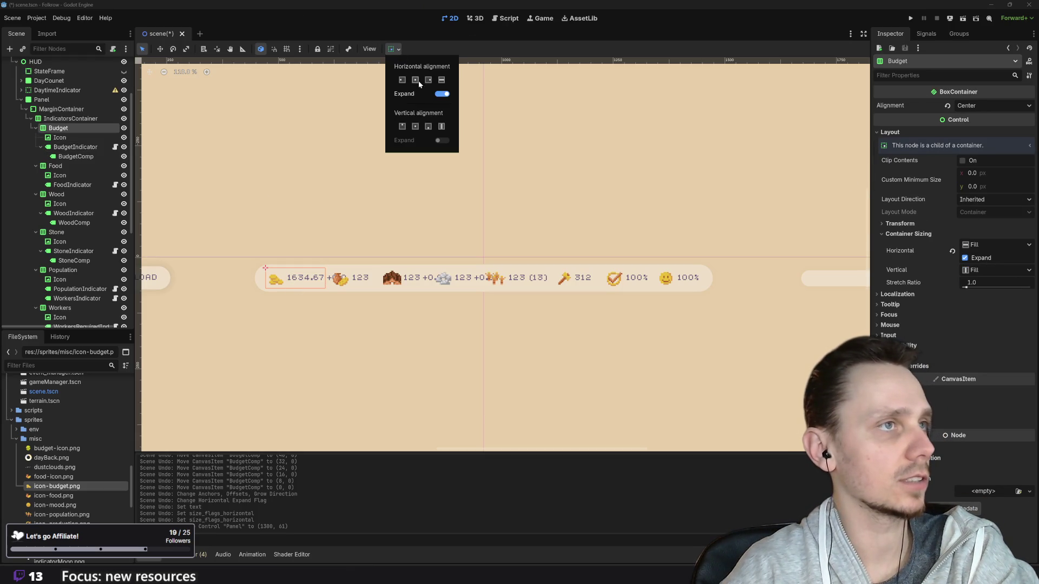
click(443, 95)
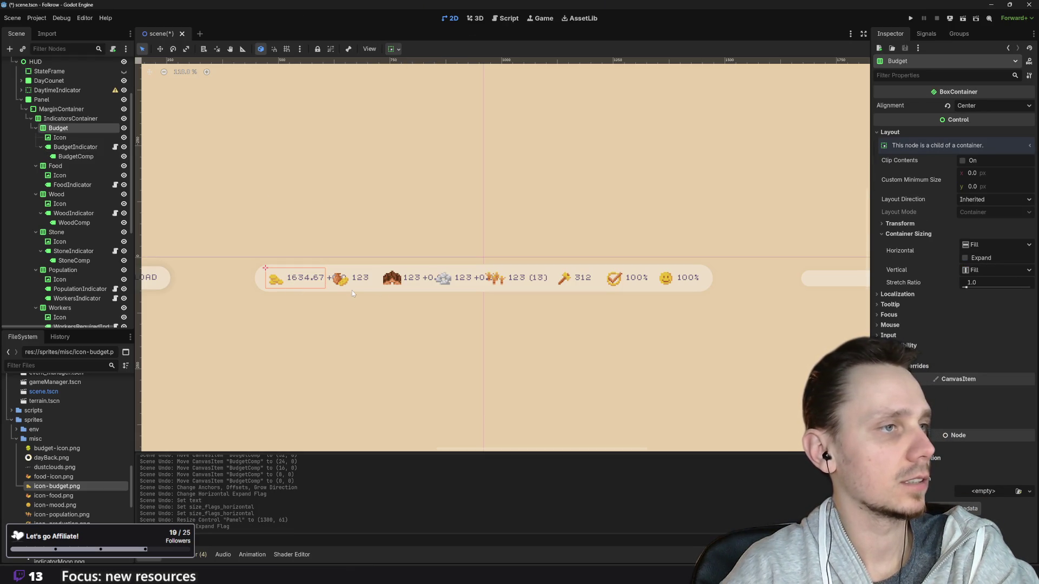
click(460, 288)
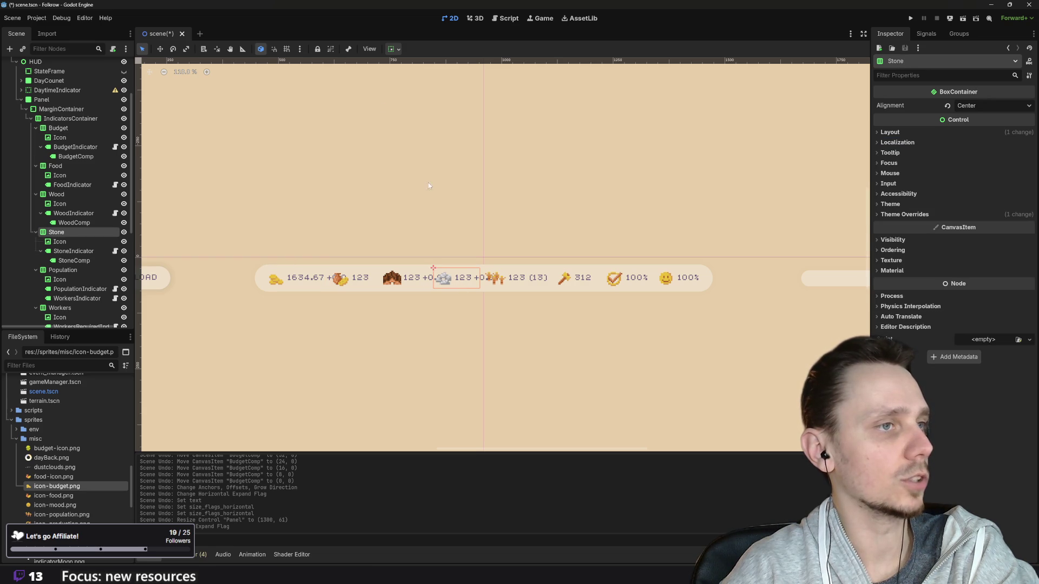
click(399, 49)
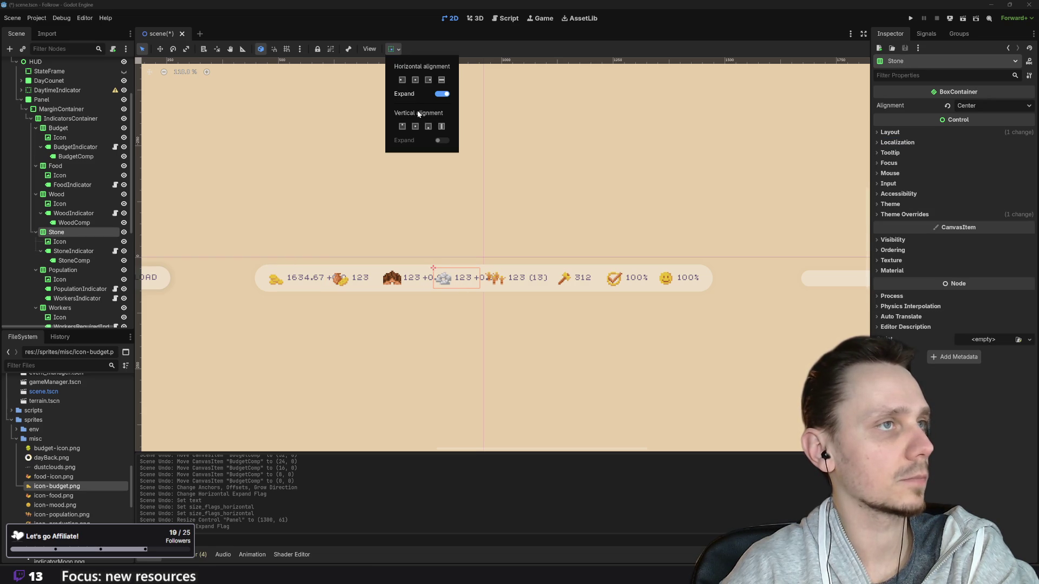
click(442, 93)
click(408, 288)
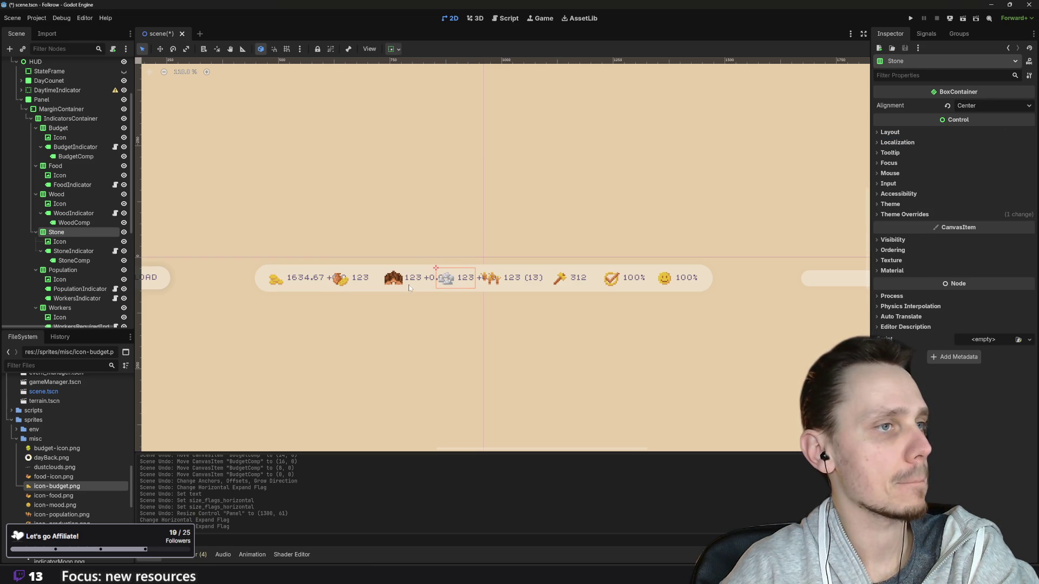
- Turn off Horizontal Expand on the Wood container and recheck the Budget nodes
click(406, 286)
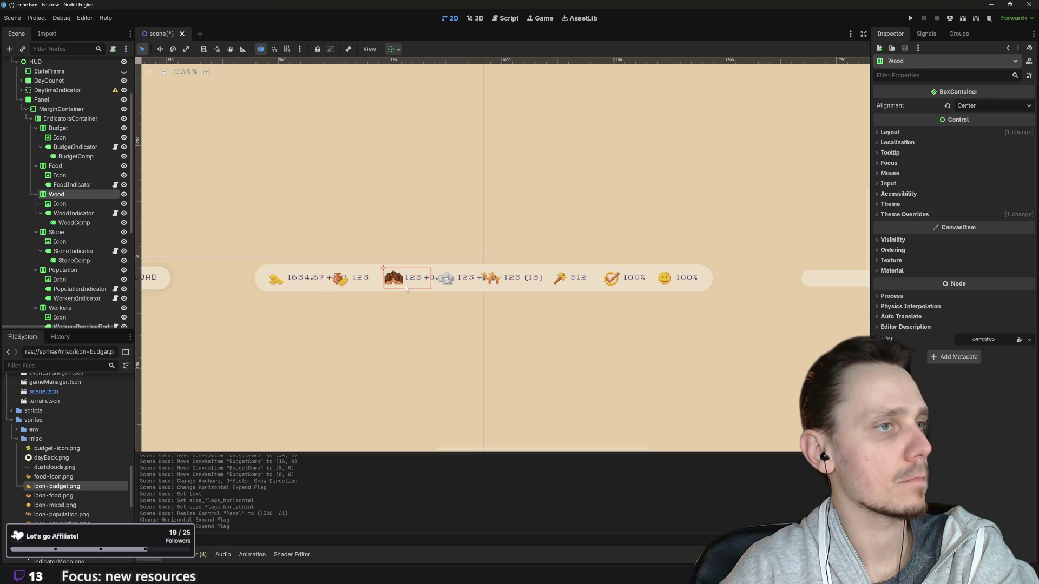
click(398, 49)
click(440, 96)
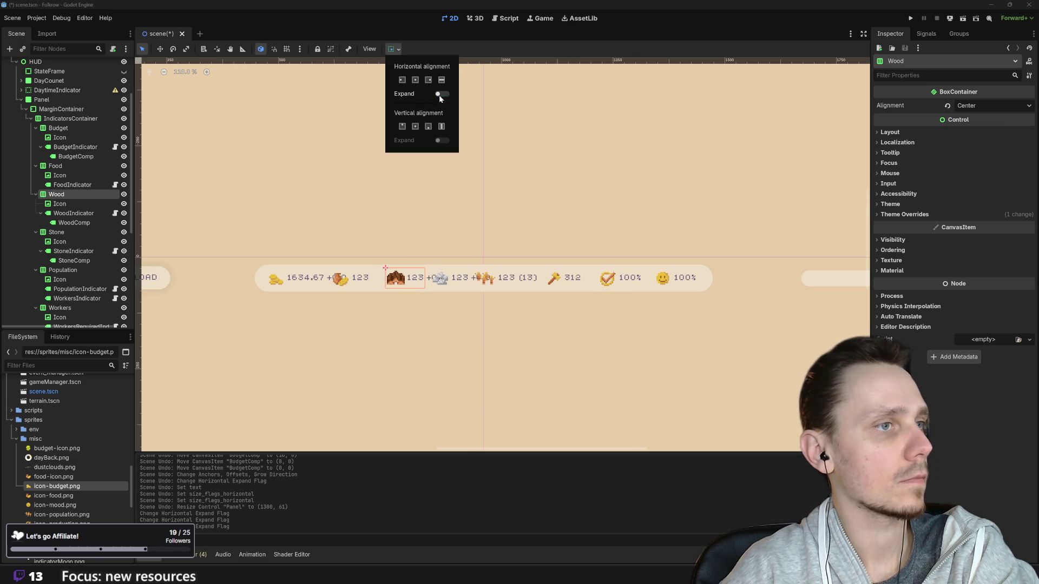
click(285, 288)
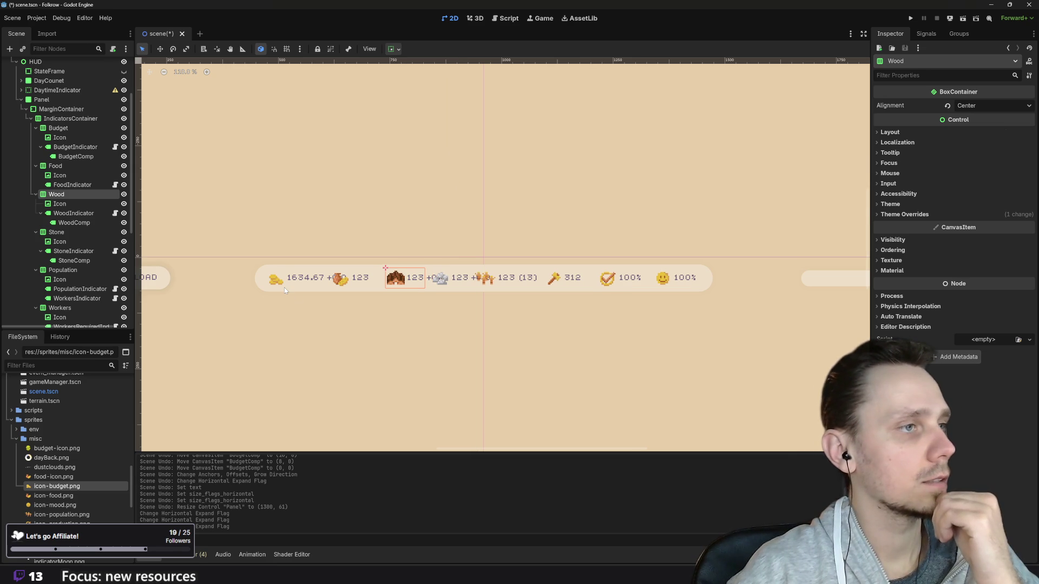
click(284, 287)
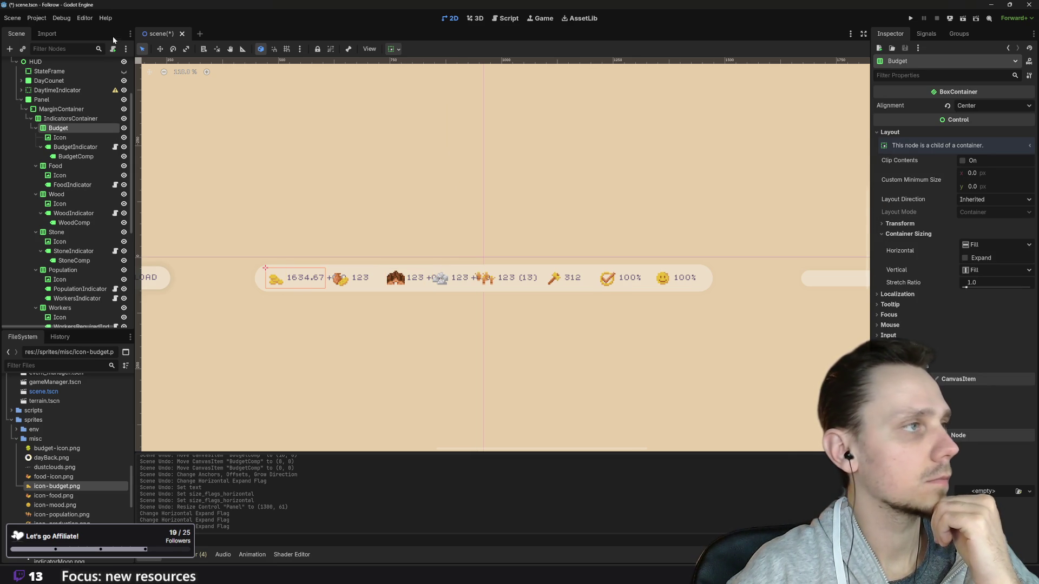
click(89, 139)
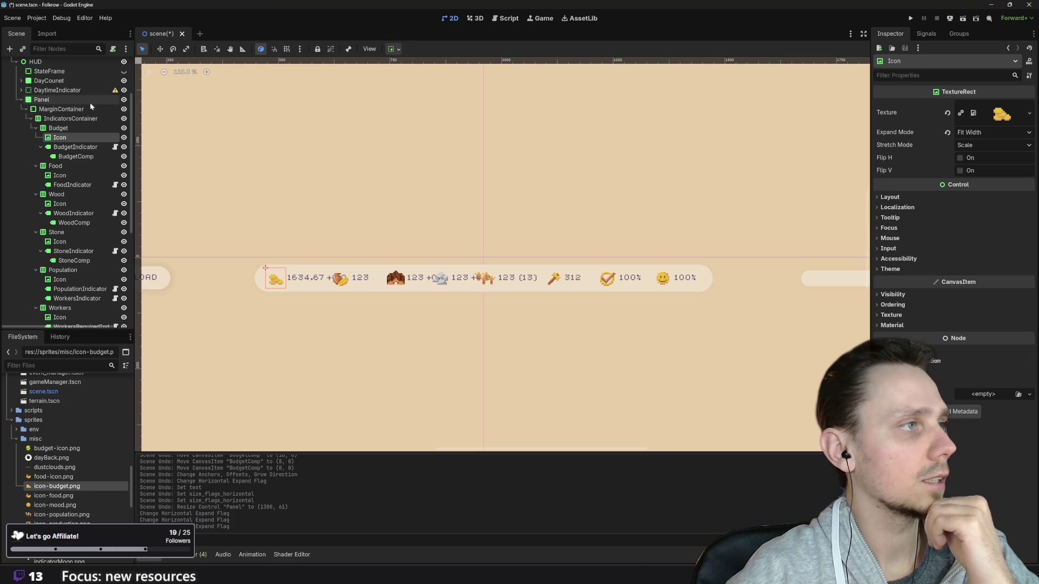
click(70, 148)
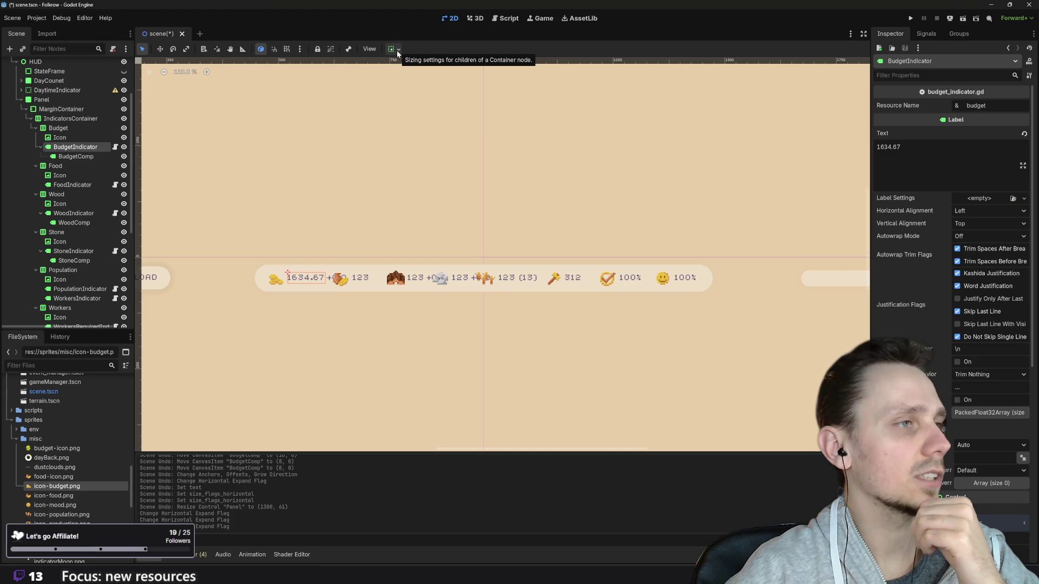
- Move BudgetComp out from under the budget value label and inspect the food and wood nodes
drag(73, 156, 42, 165)
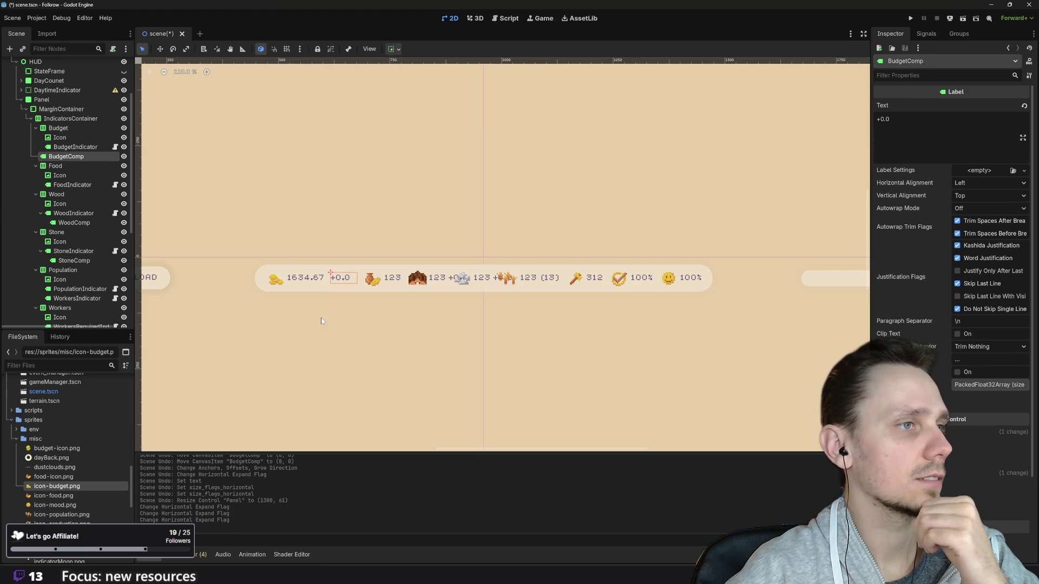
click(401, 323)
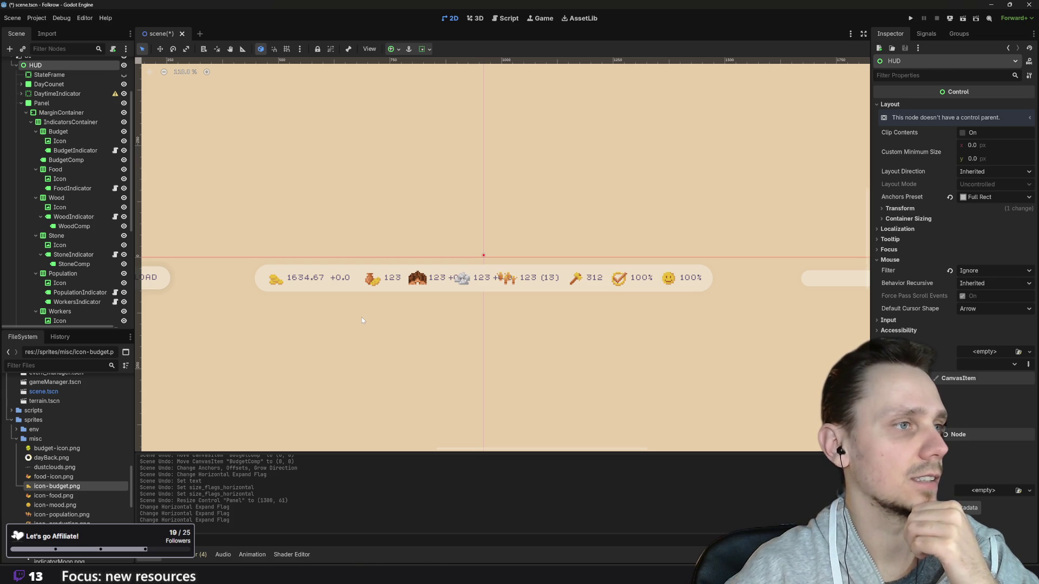
click(388, 283)
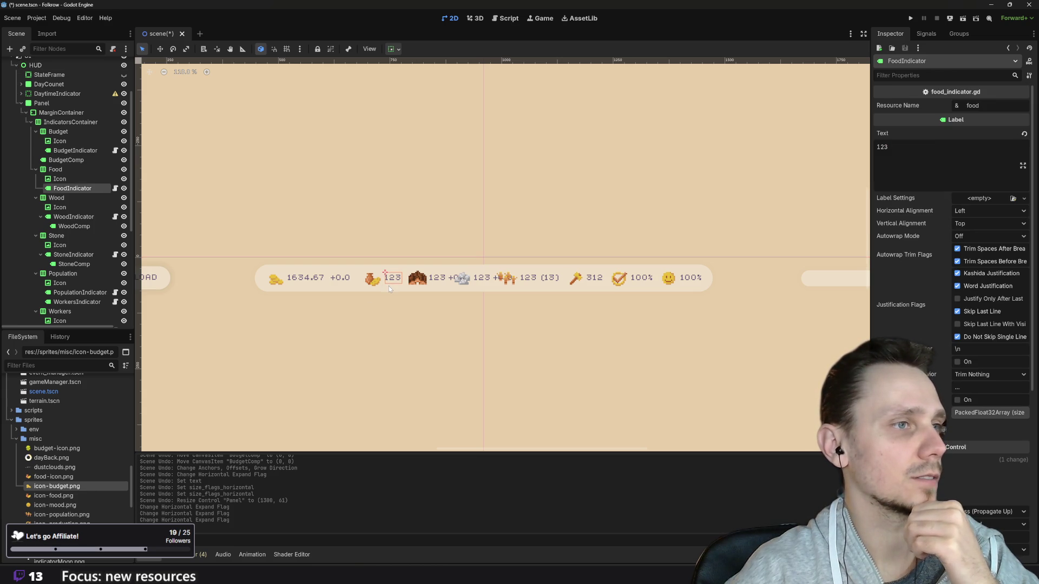
click(389, 286)
click(436, 286)
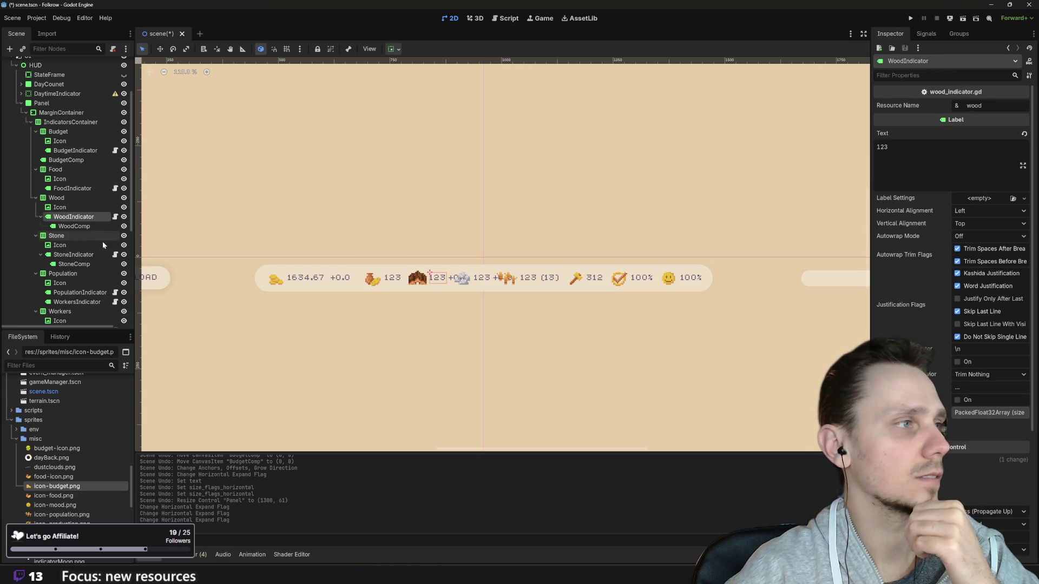
- Reorder the Wood container so WoodComp follows the wood value label
drag(73, 227, 41, 236)
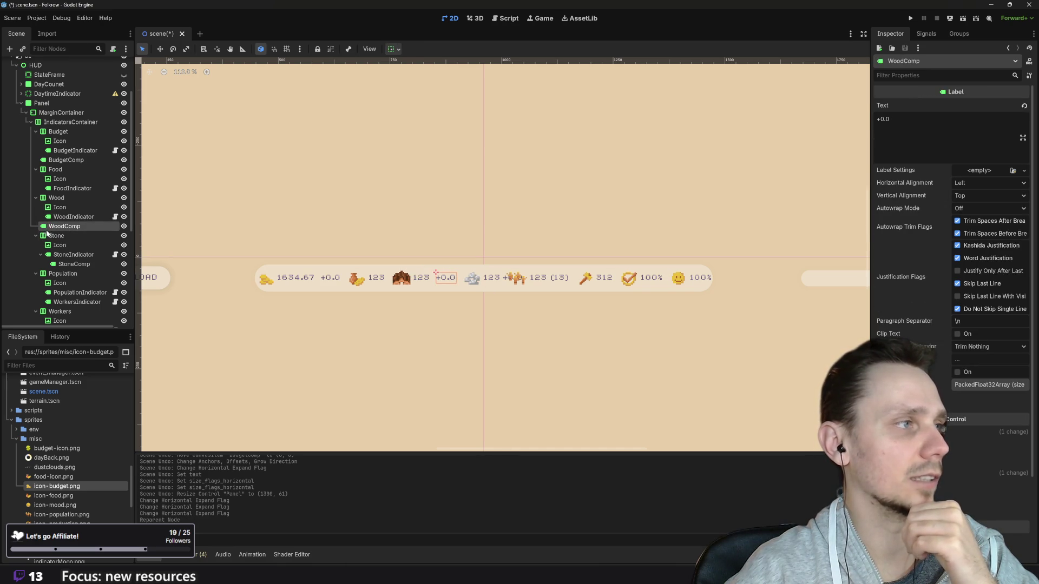
drag(45, 230, 57, 218)
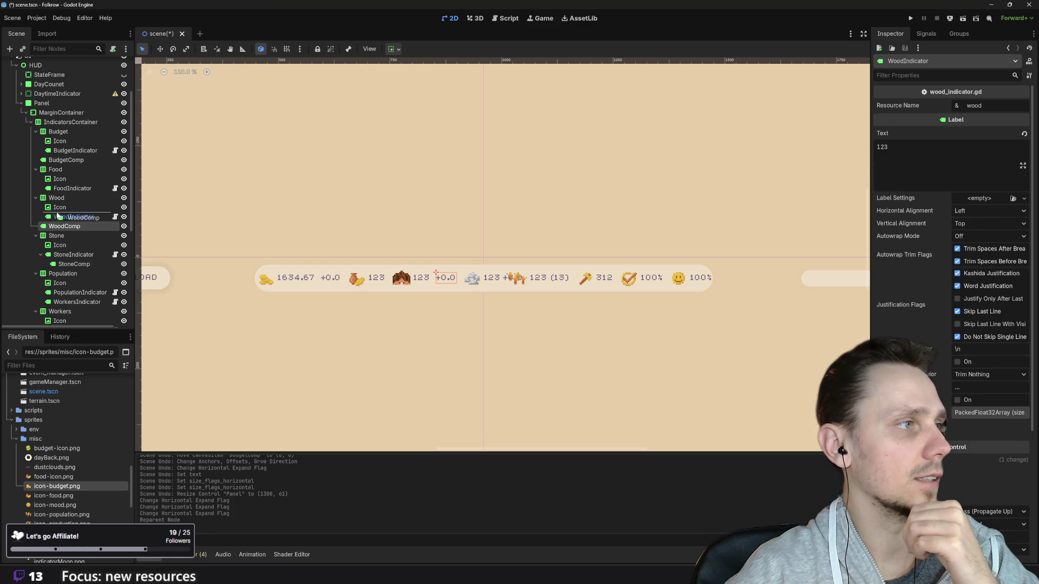
click(55, 226)
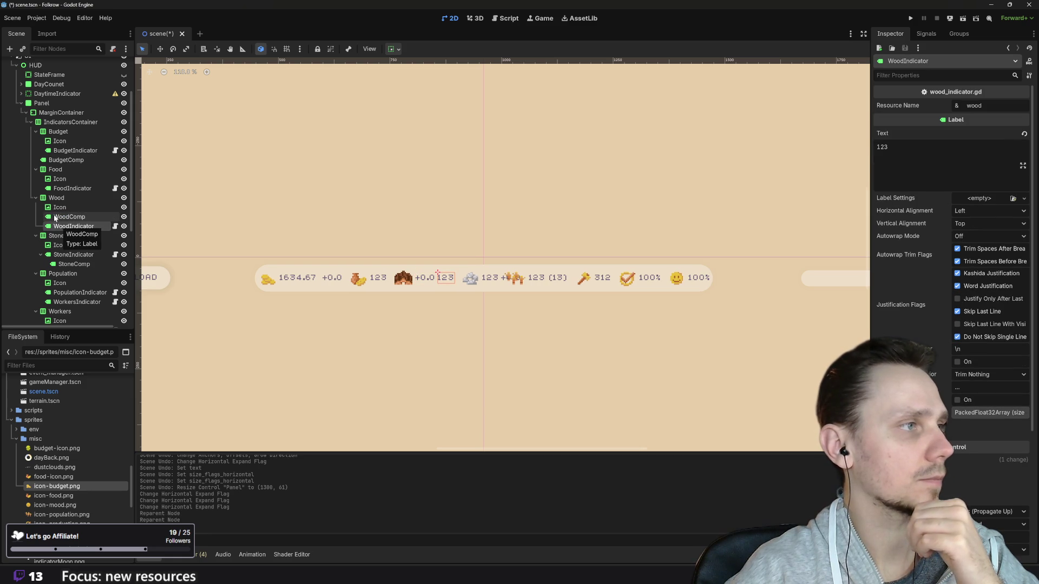
drag(55, 228, 54, 216)
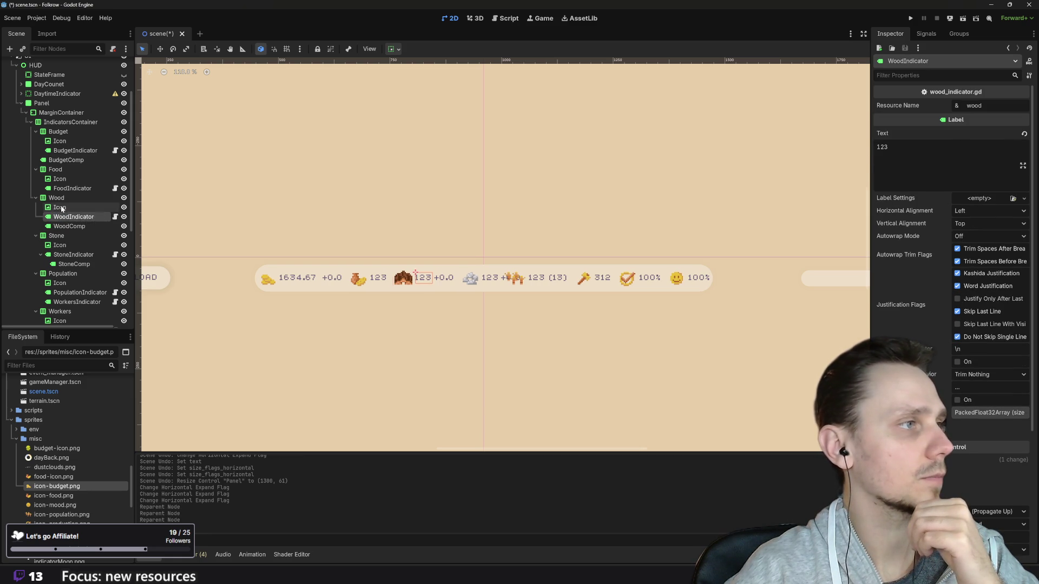
click(62, 200)
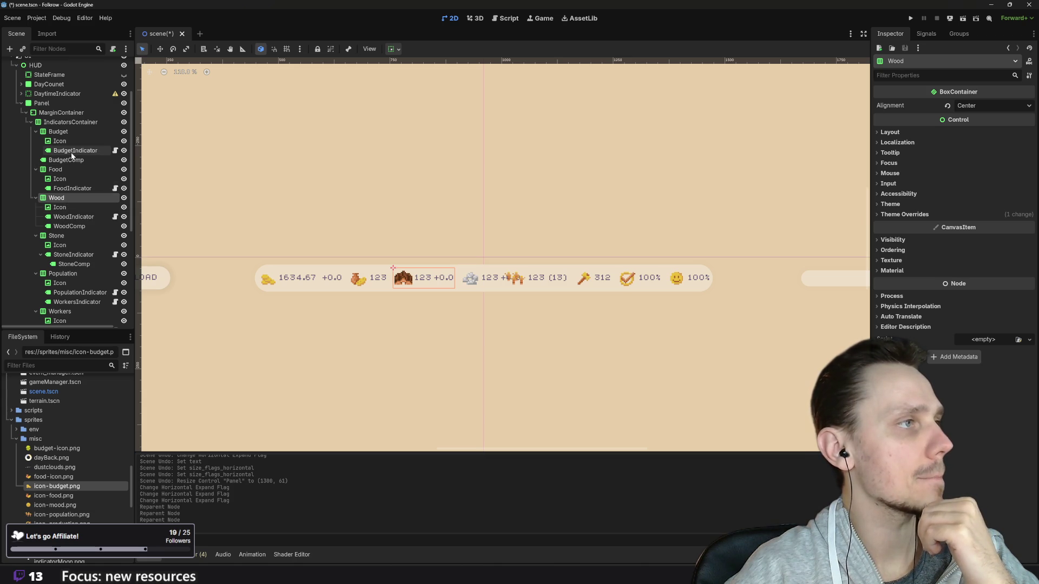
- Move BudgetComp into the Budget group and place StoneComp after the stone value
click(50, 161)
mouse_move(50, 161)
mouse_down()
mouse_move(69, 162)
mouse_move(60, 149)
mouse_move(66, 166)
mouse_up()
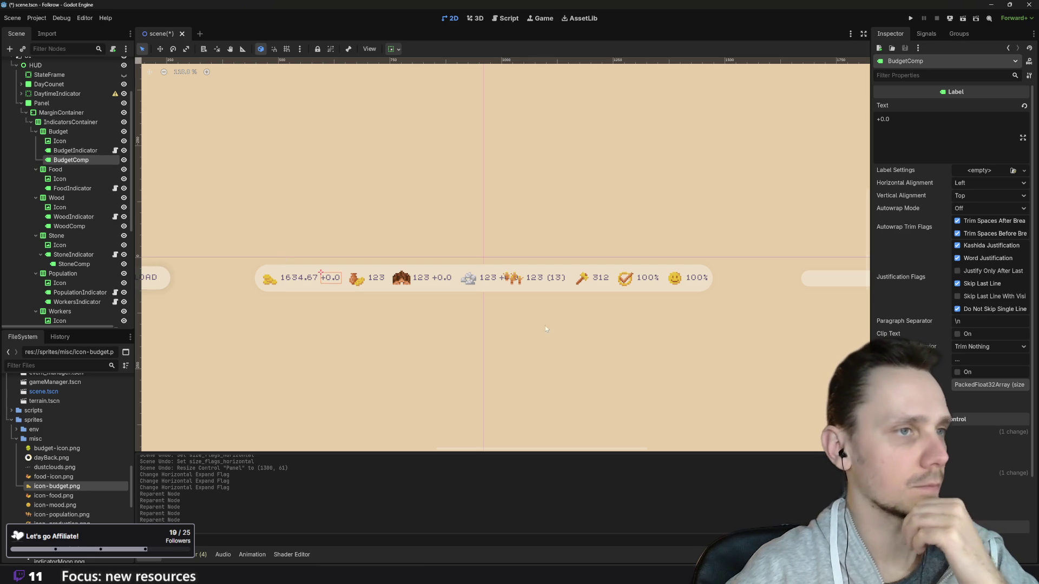
click(477, 278)
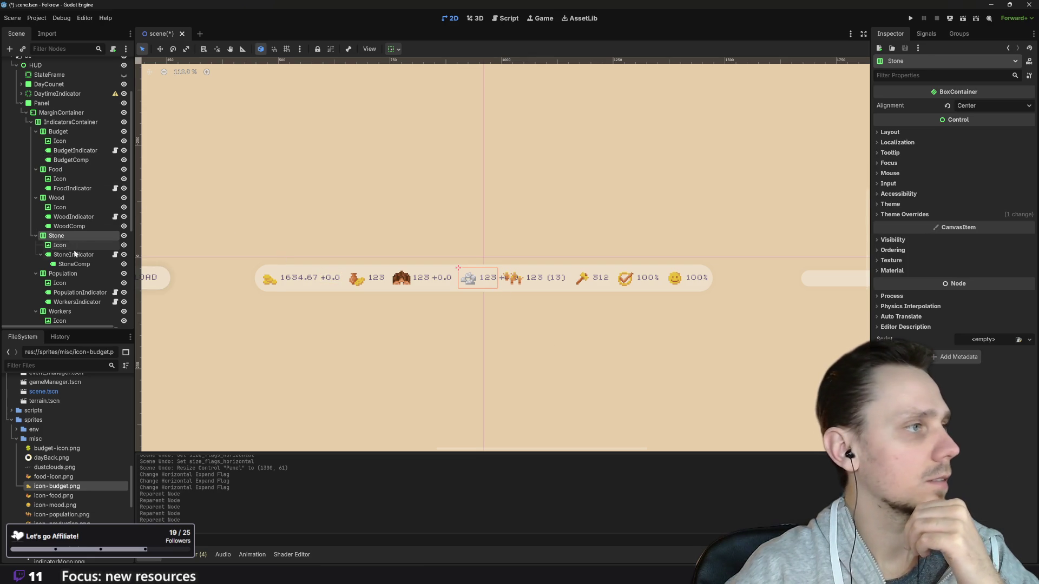
mouse_move(72, 266)
mouse_down()
mouse_move(56, 252)
mouse_move(60, 269)
mouse_up()
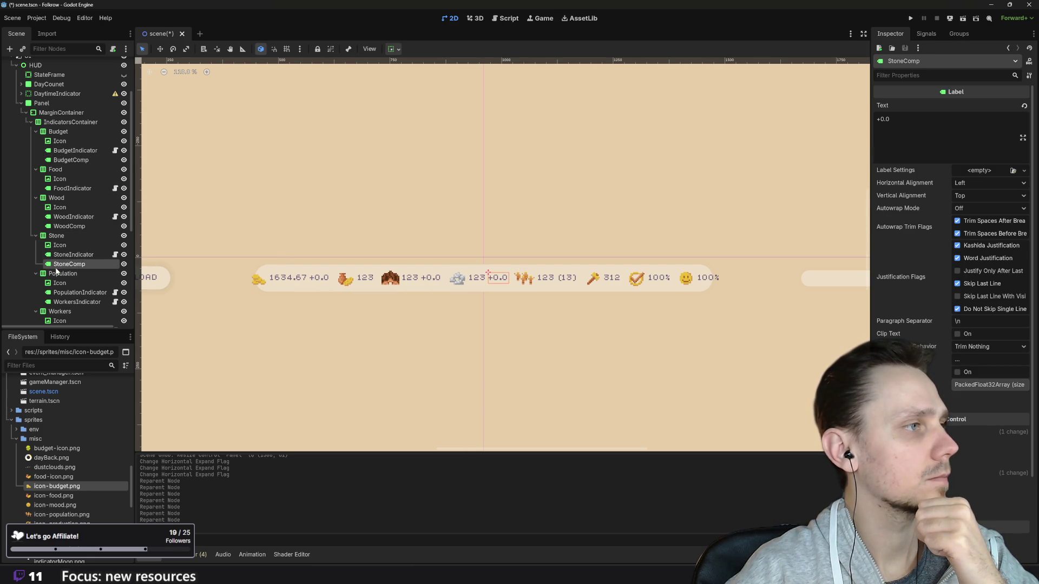
click(301, 293)
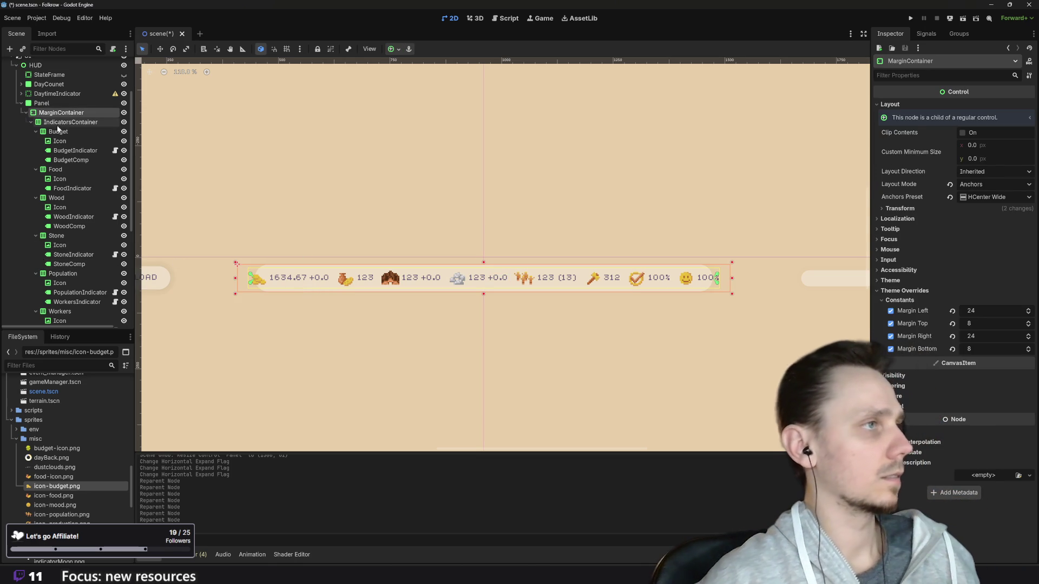
- Widen the HUD resource Panel to 1322 × 61 px to spread out the indicators
click(42, 103)
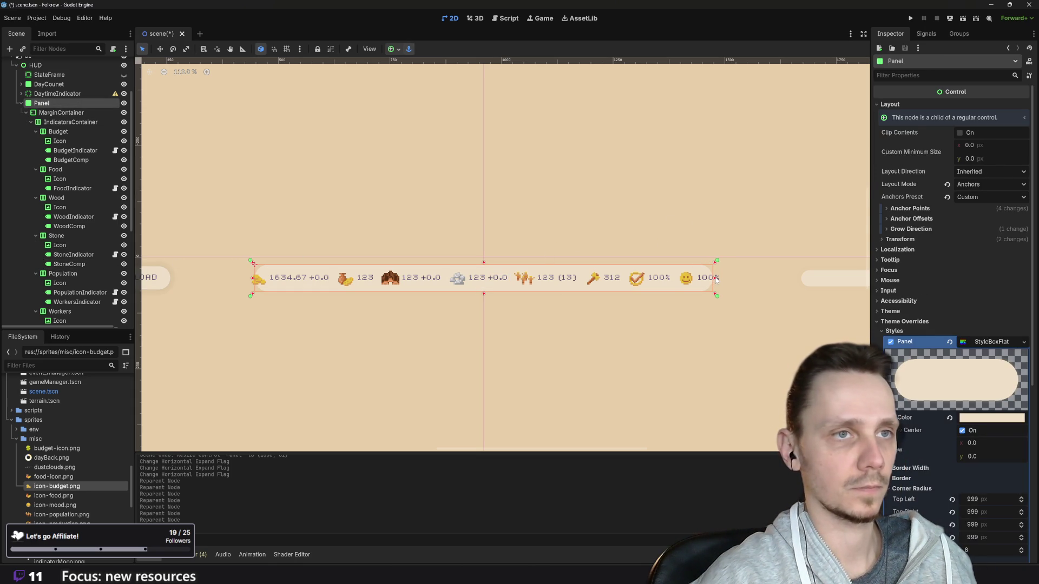
drag(716, 279, 779, 279)
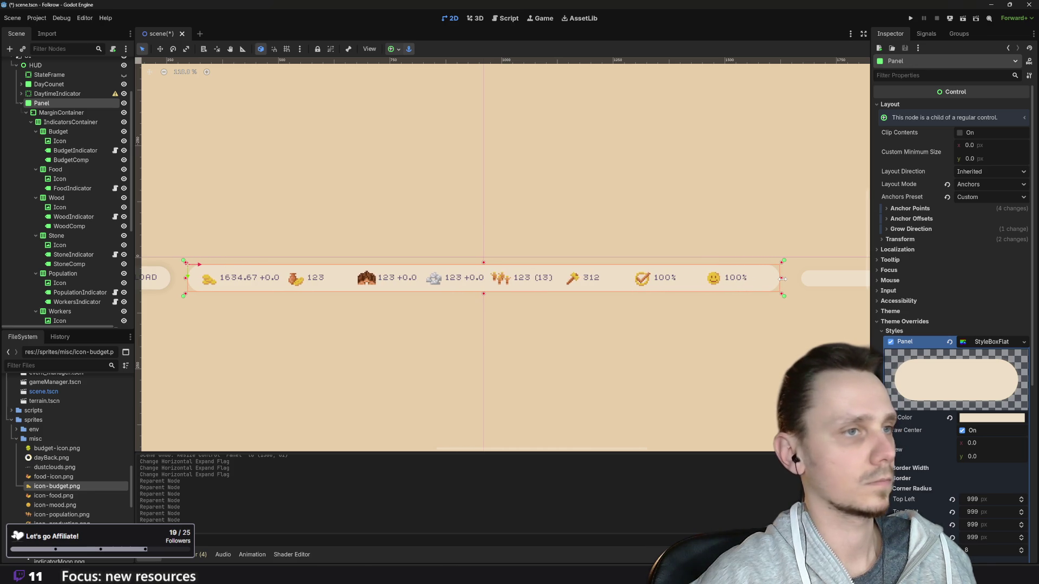
click(731, 285)
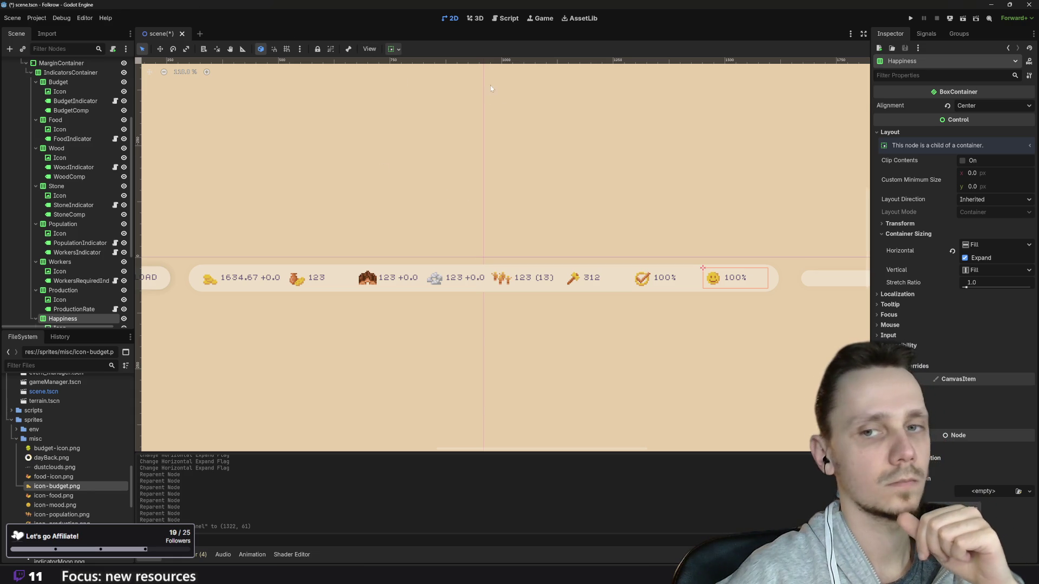
scroll(503, 211, down, 5)
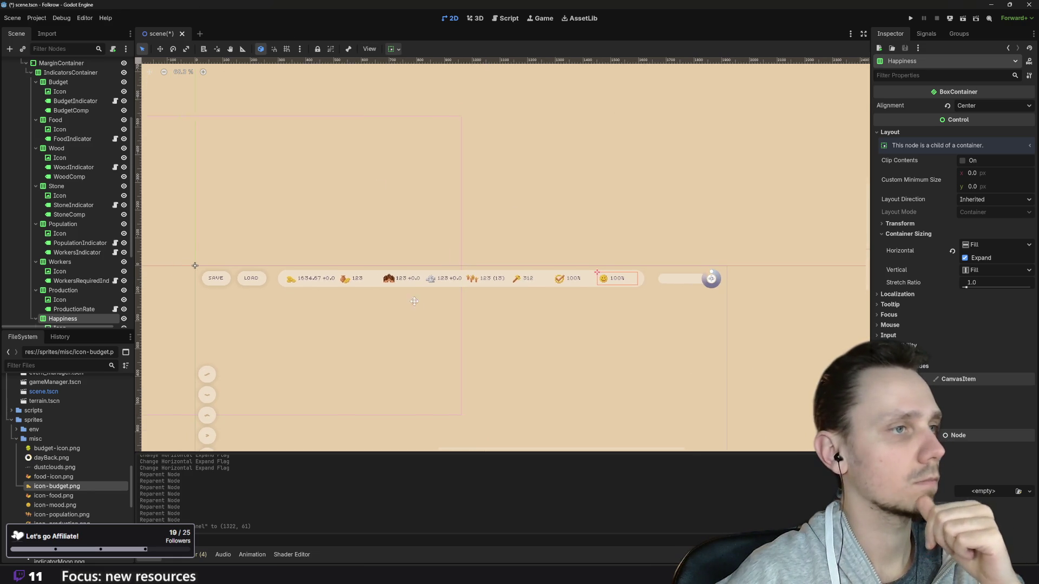
- Turn off Horizontal Expand for the Food and Population indicator groups
scroll(398, 318, up, 2)
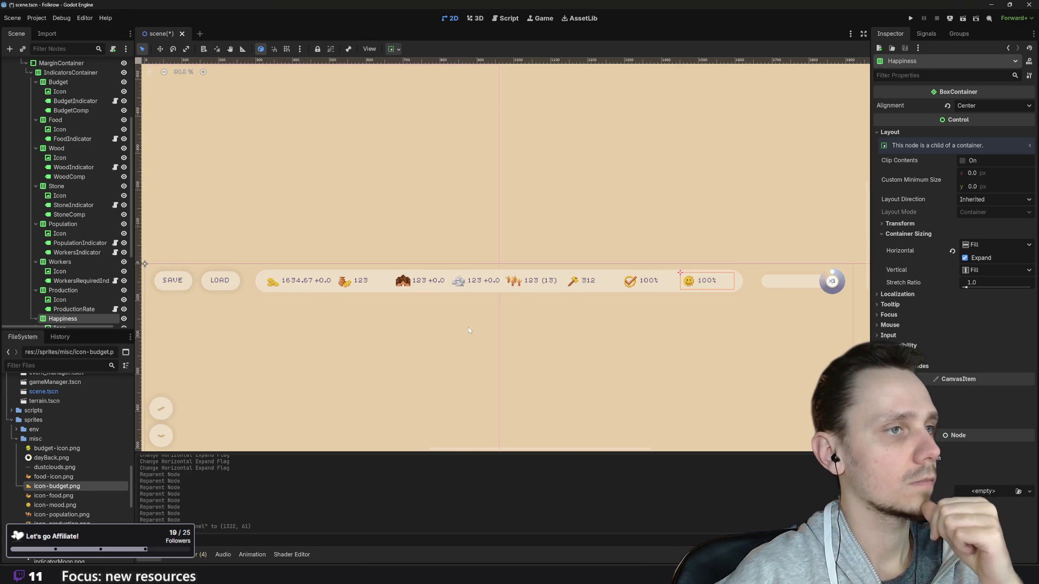
click(361, 288)
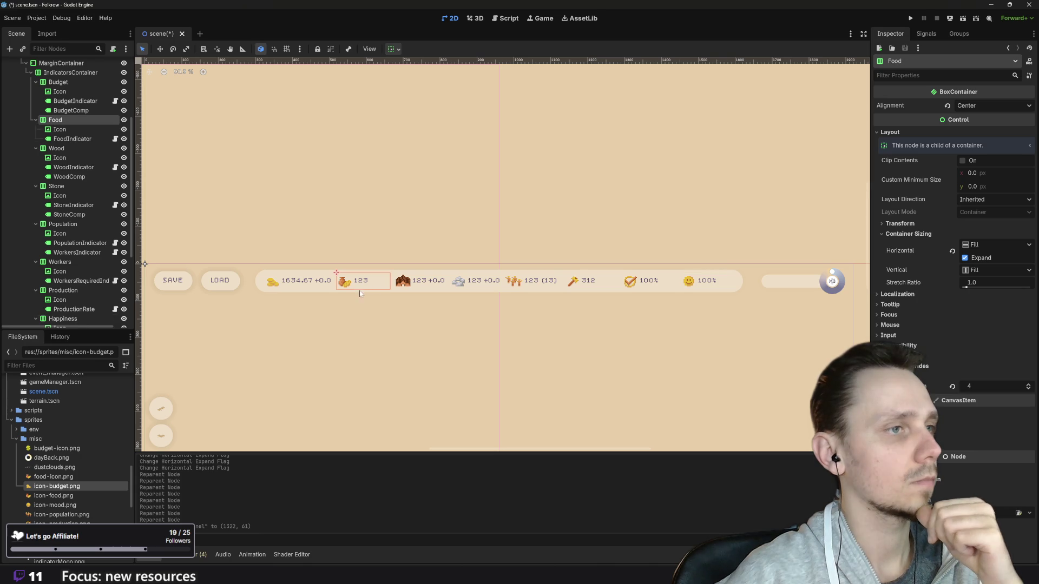
click(396, 52)
click(442, 93)
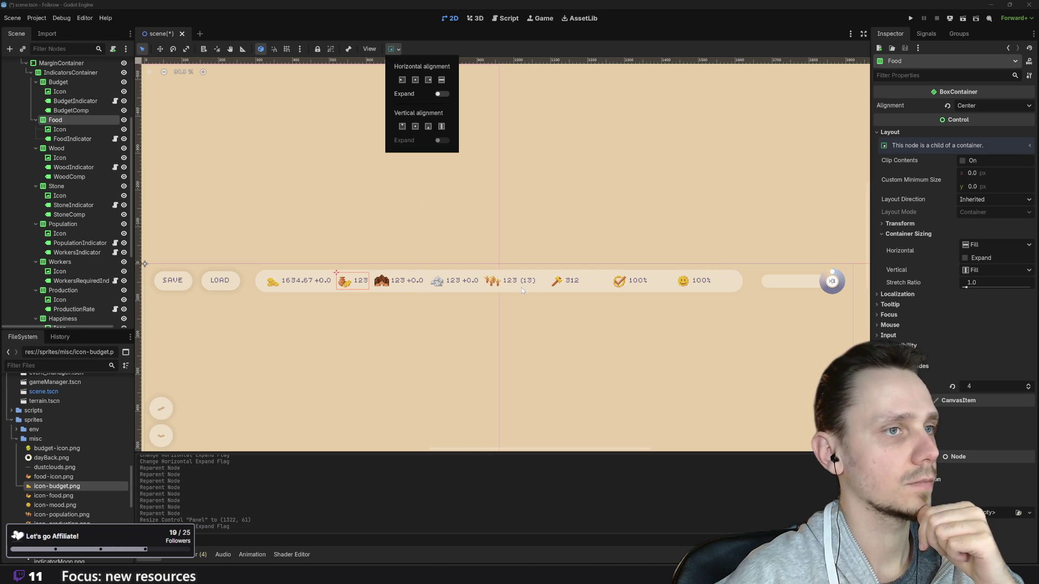
click(538, 285)
click(538, 284)
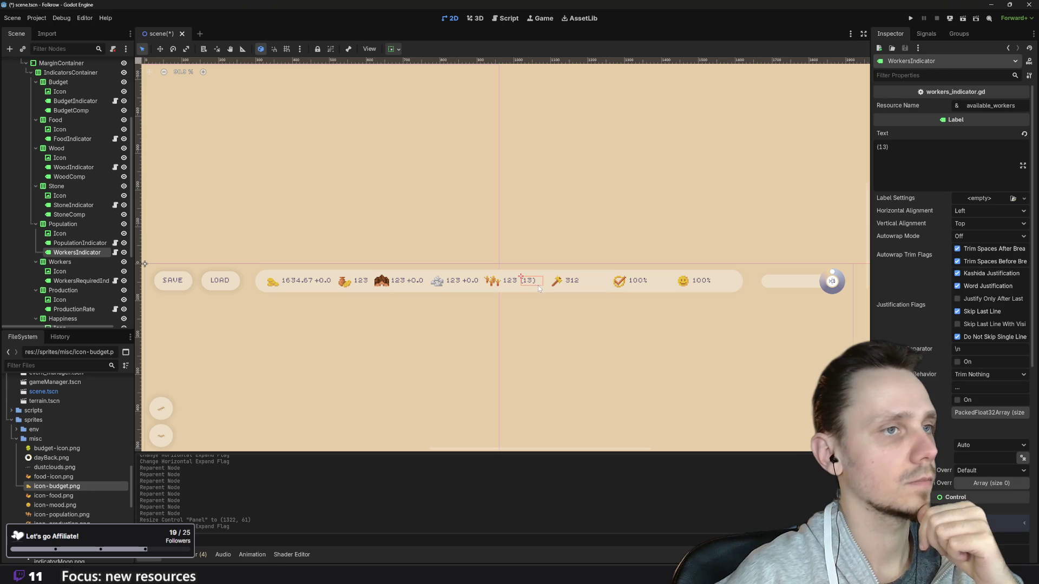
click(515, 288)
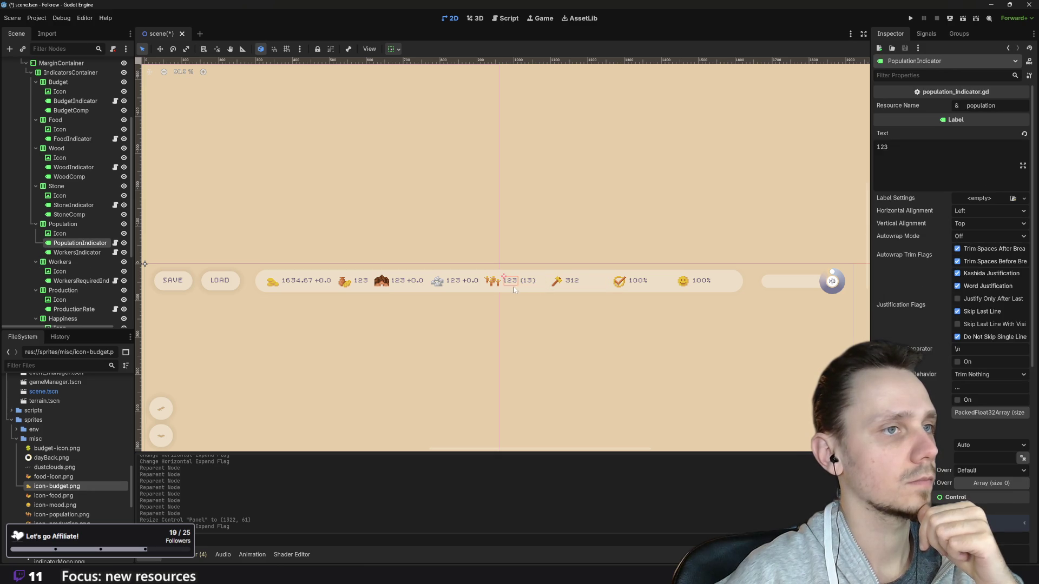
click(397, 51)
click(441, 95)
click(570, 286)
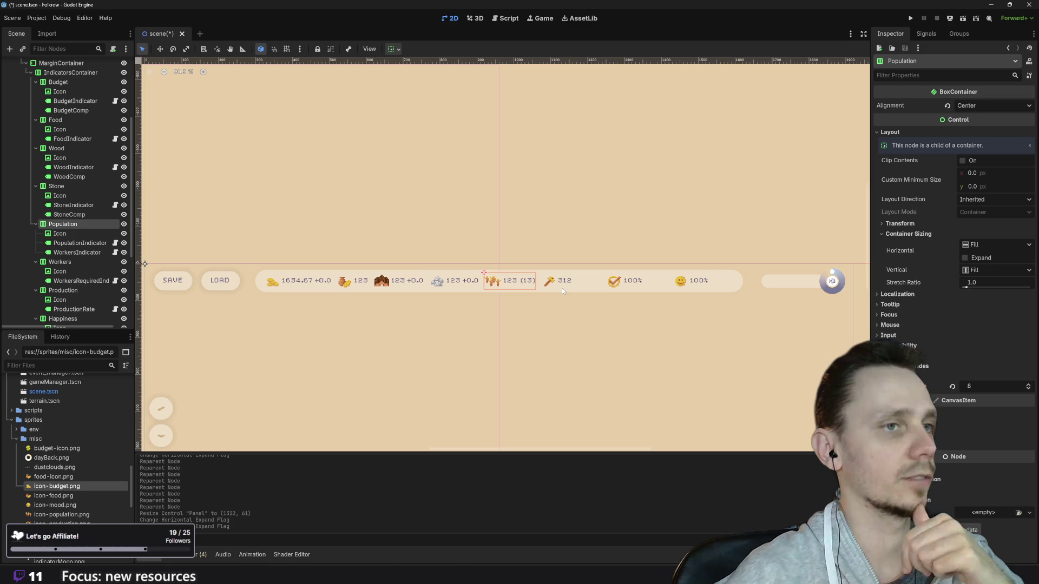
- Turn off Horizontal Expand for the Workers, Production and Happiness indicator groups
click(573, 291)
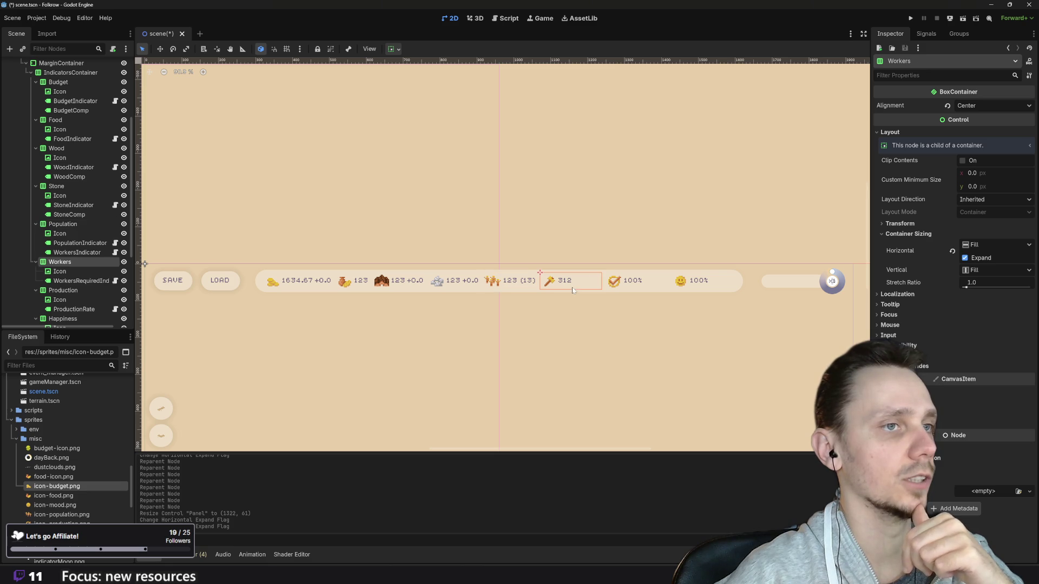
click(396, 50)
click(443, 95)
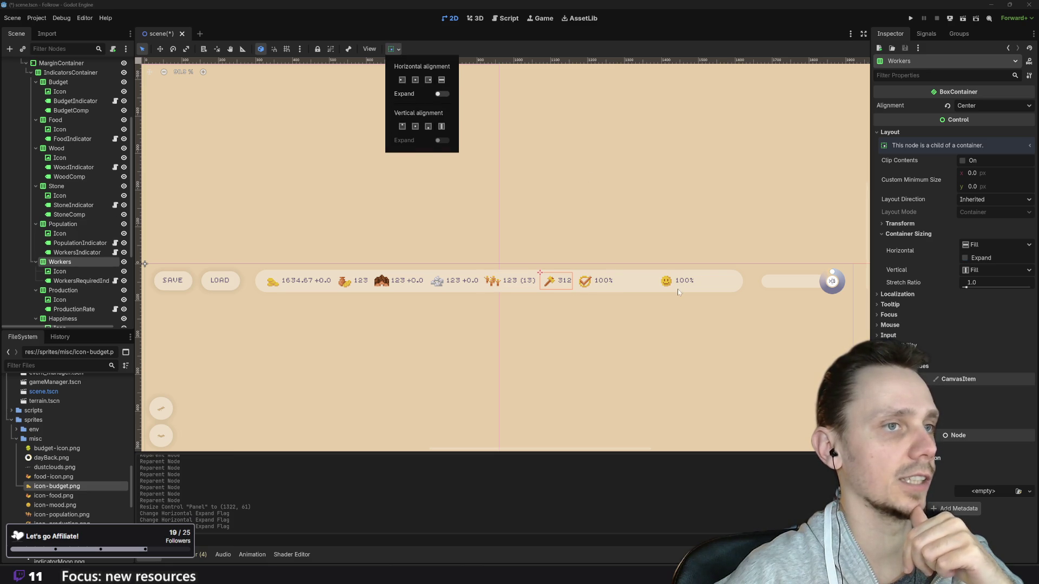
click(611, 292)
click(596, 292)
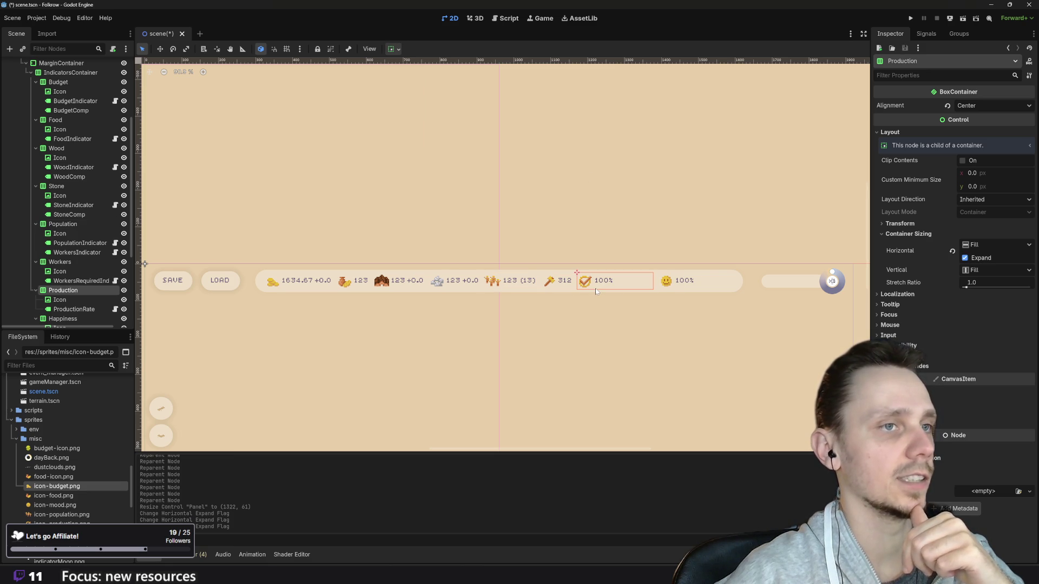
click(397, 51)
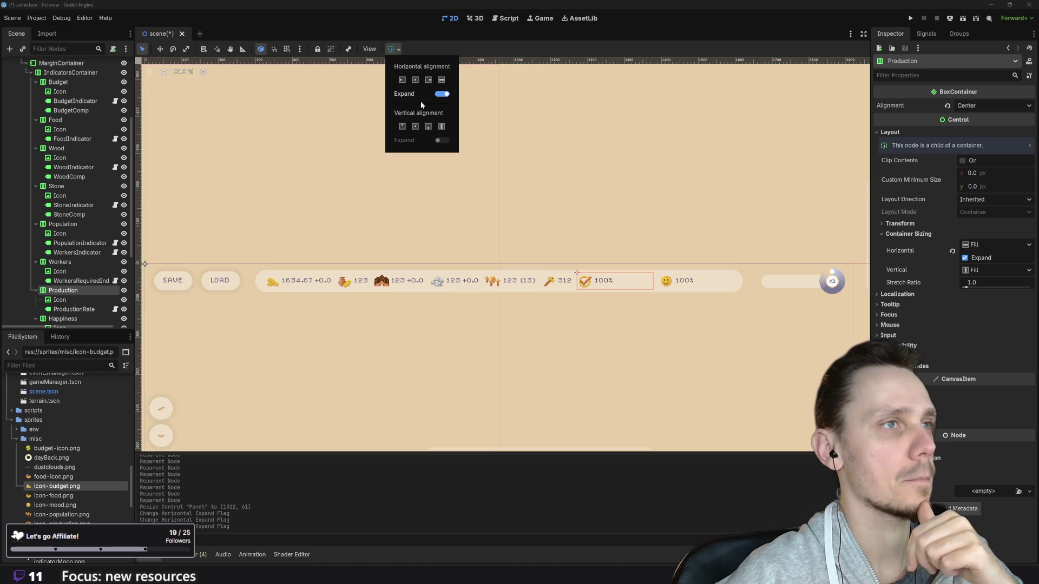
click(442, 94)
click(637, 291)
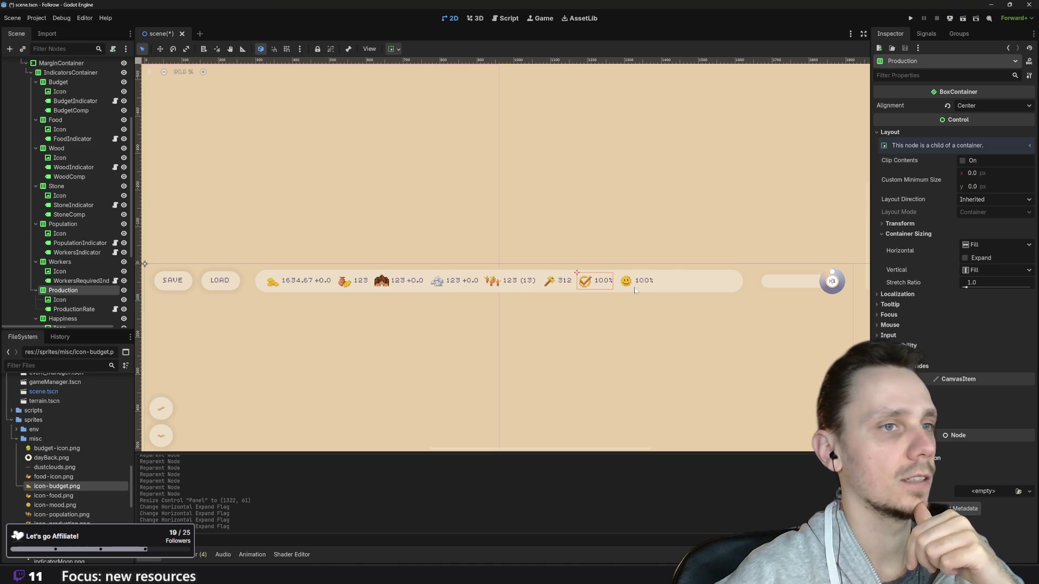
click(634, 288)
click(648, 289)
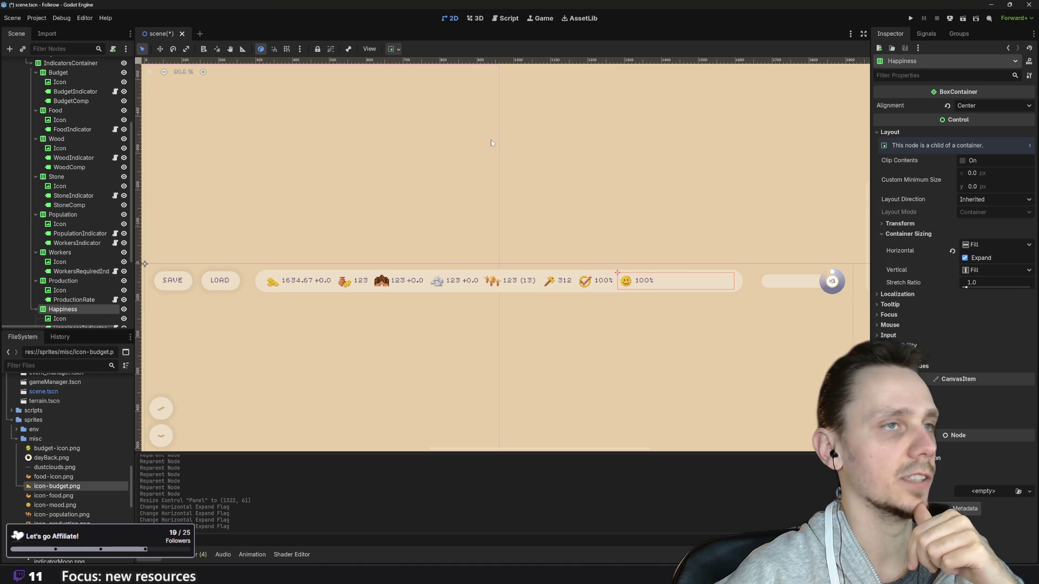
click(393, 49)
click(441, 94)
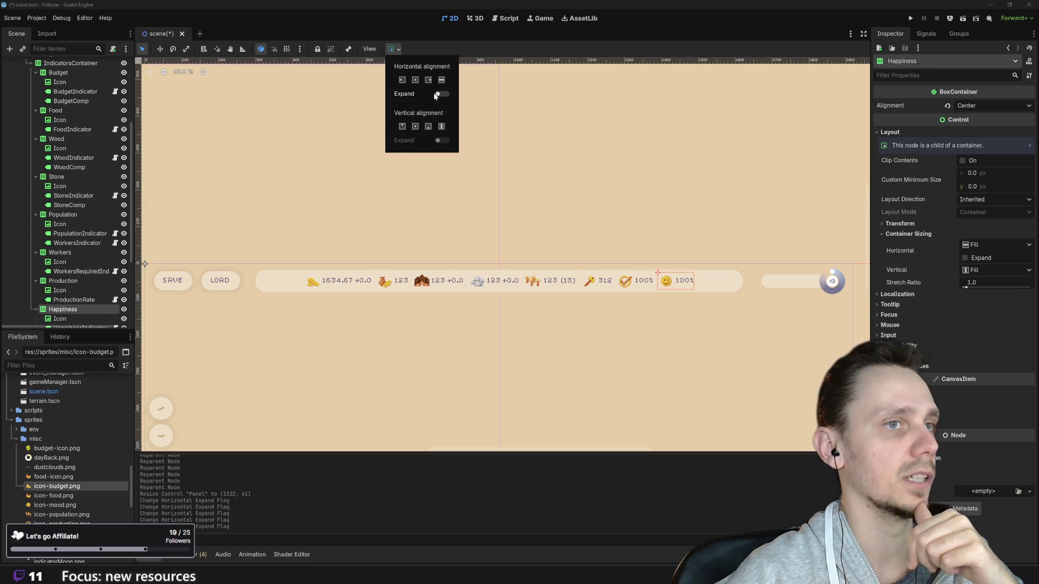
click(330, 306)
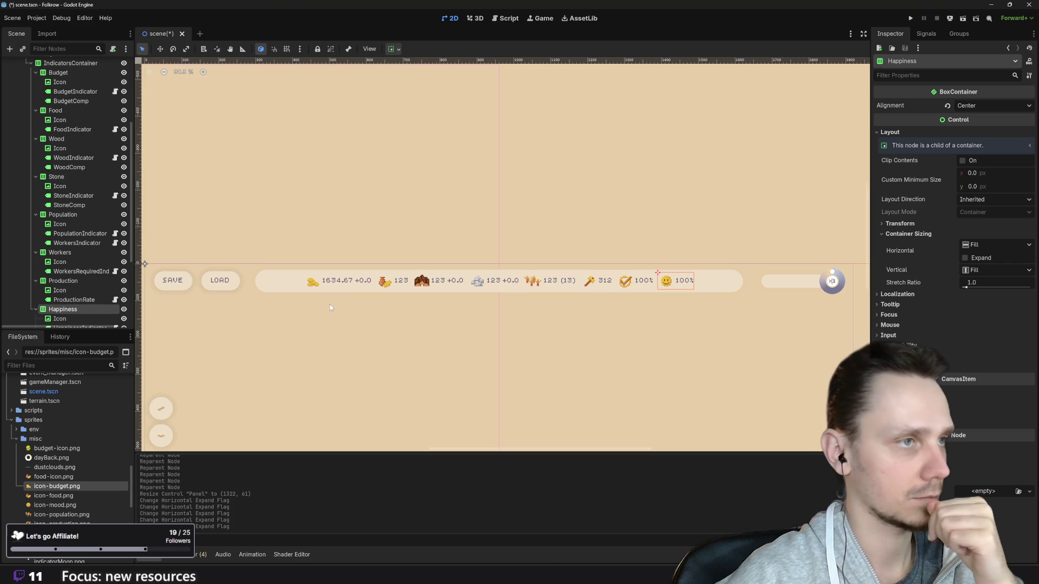
- Set the IndicatorsContainer separation to 24, then return to building_manager.gd
click(359, 288)
click(277, 282)
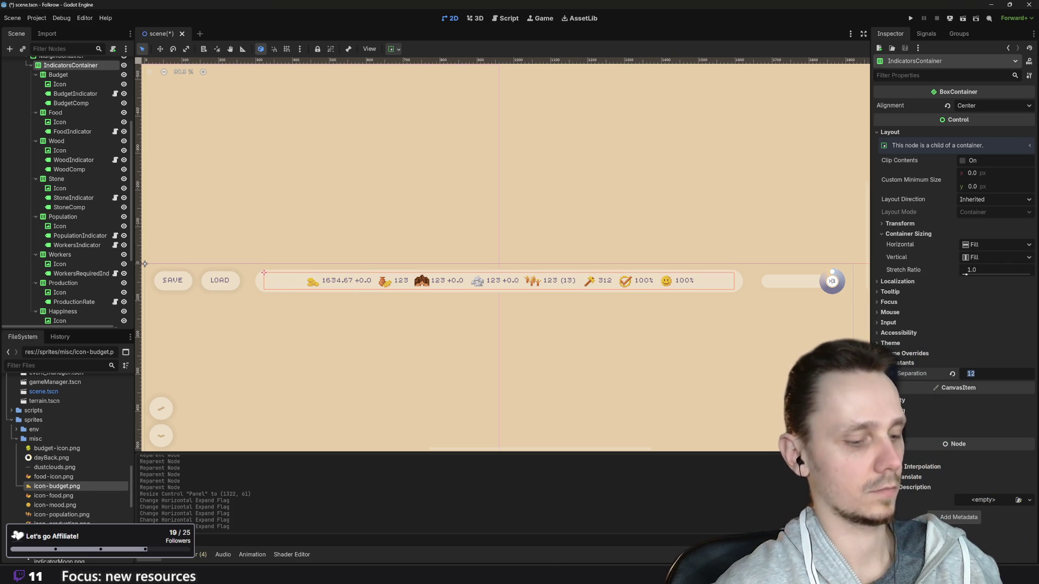
text(24)
key(Return)
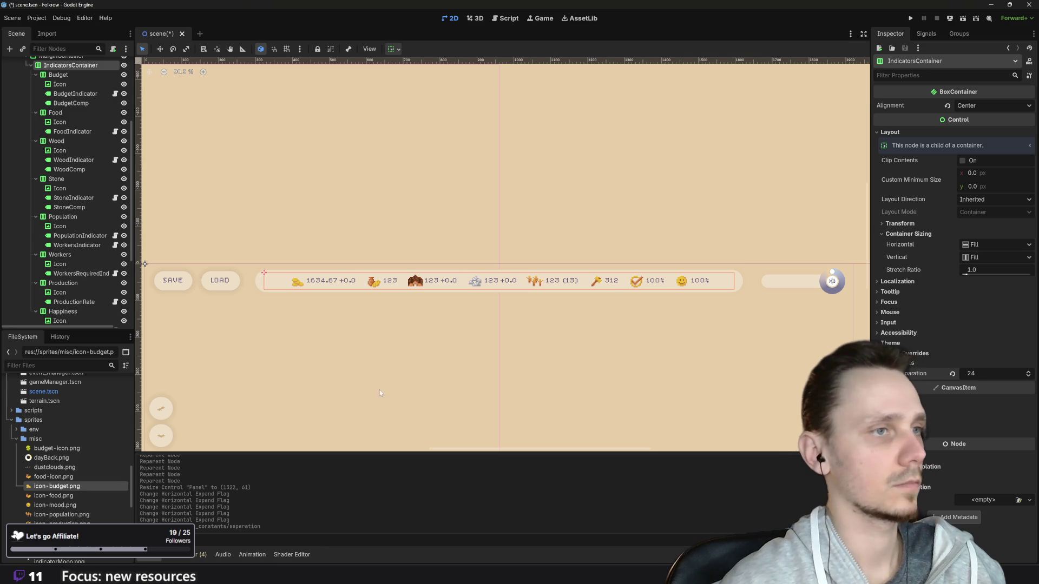
click(587, 340)
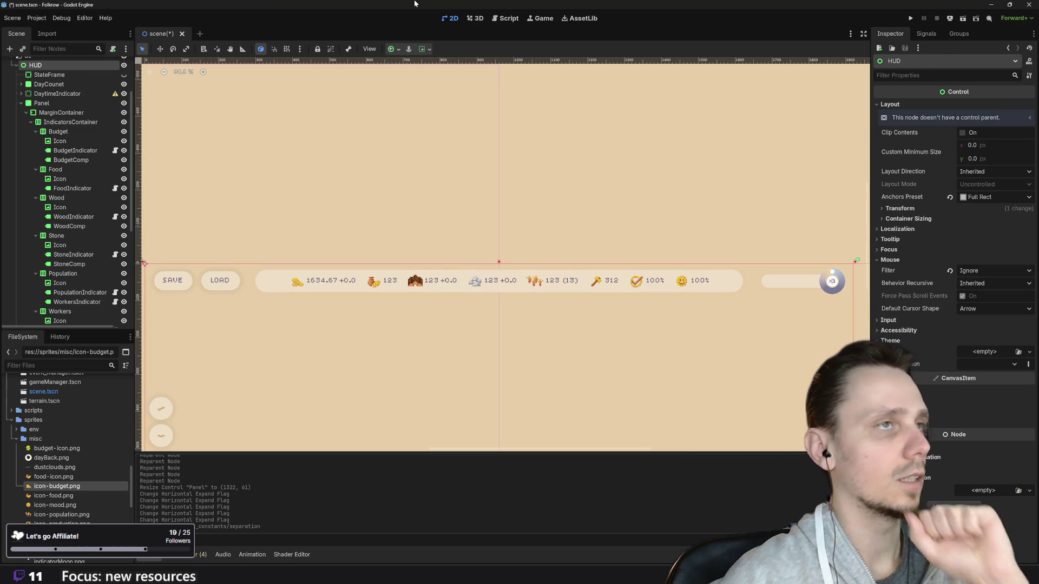
click(505, 18)
- Drop a BudgetComp reference into the script, then delete the duplicate and the three old comp lines
scroll(541, 244, up, 20)
scroll(568, 246, up, 20)
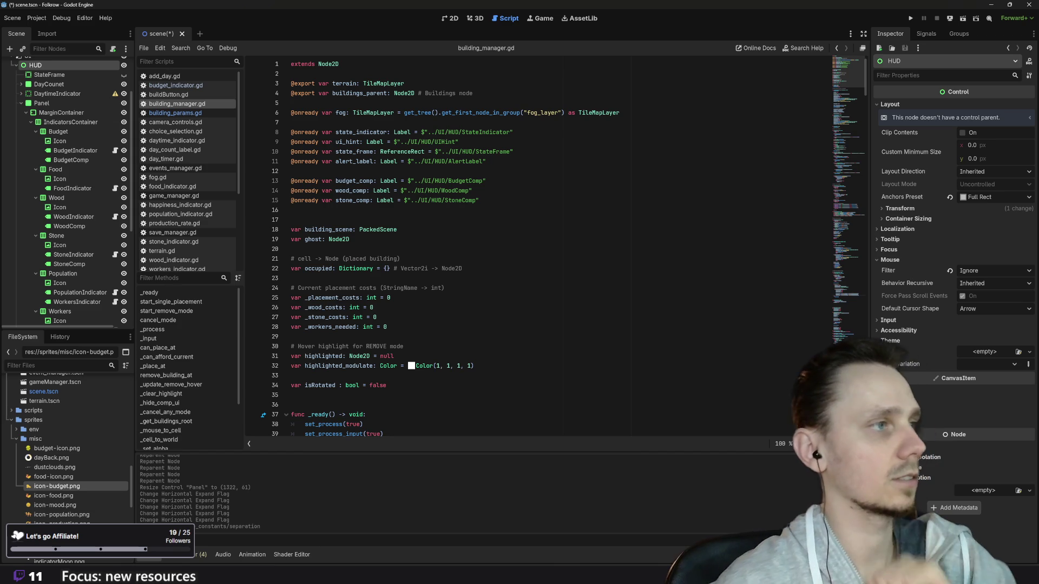
click(77, 161)
mouse_move(78, 164)
mouse_down()
mouse_move(536, 181)
mouse_move(444, 183)
mouse_move(401, 215)
mouse_up()
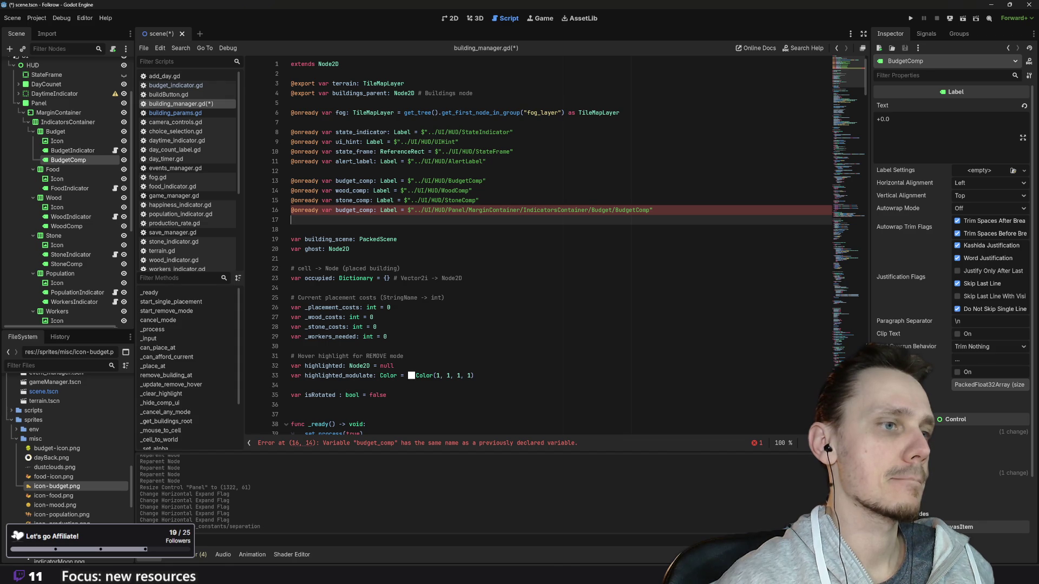
key(Up)
key(shift+End)
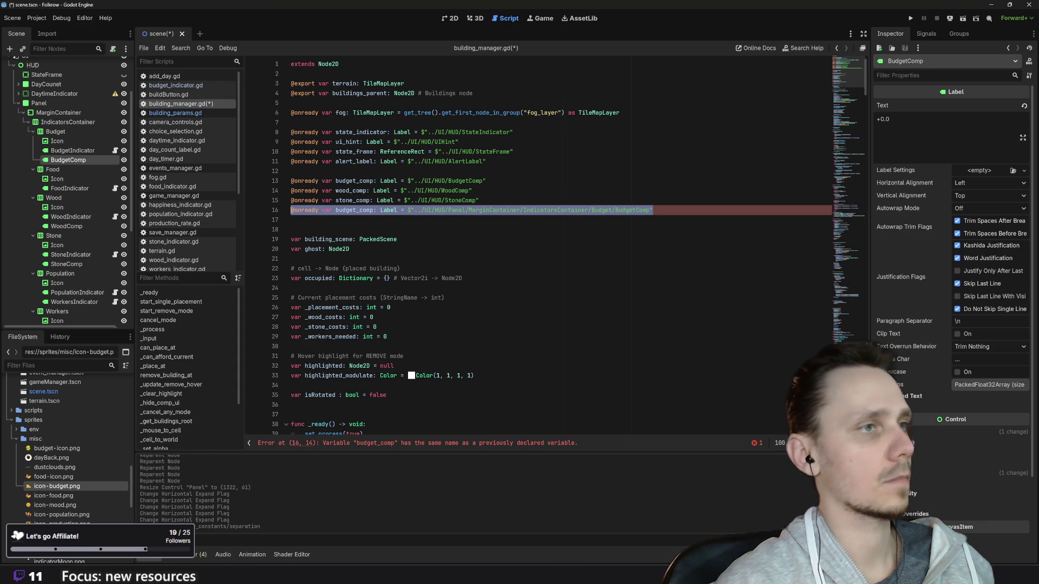
key(Delete)
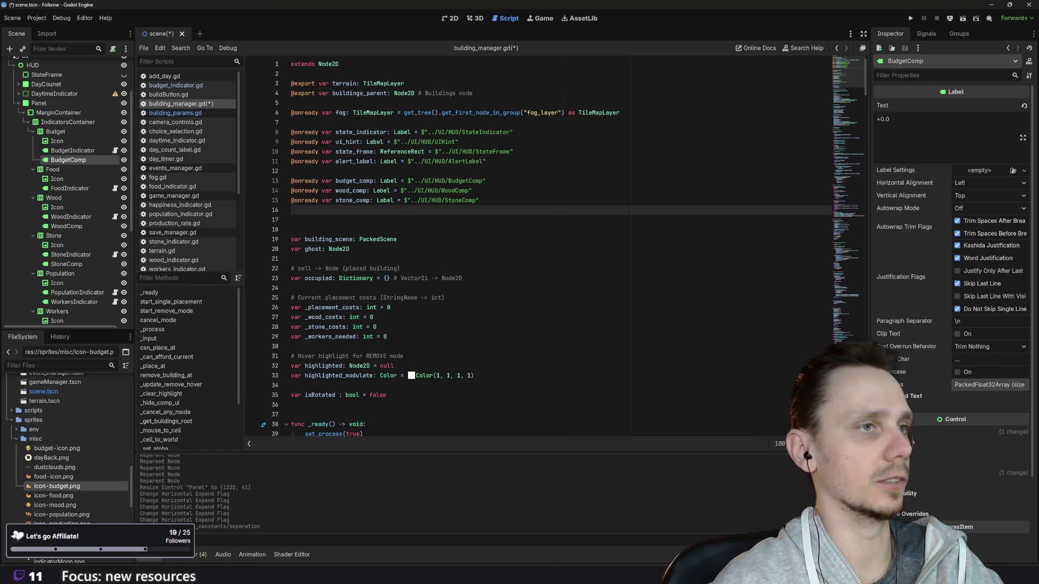
key(shift+Up)
key(shift+Up)
key(shift+Up)
key(Delete)
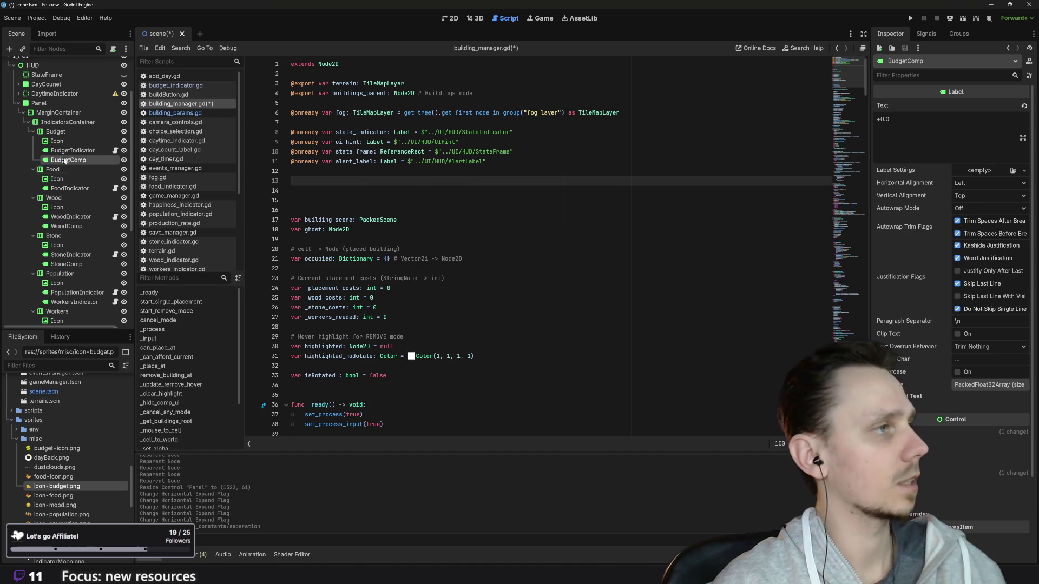
- Insert full-path references to BudgetComp, WoodComp and StoneComp, then run the project
click(71, 153)
click(69, 160)
ctrl+click(69, 227)
ctrl+click(67, 264)
drag(83, 162, 312, 182)
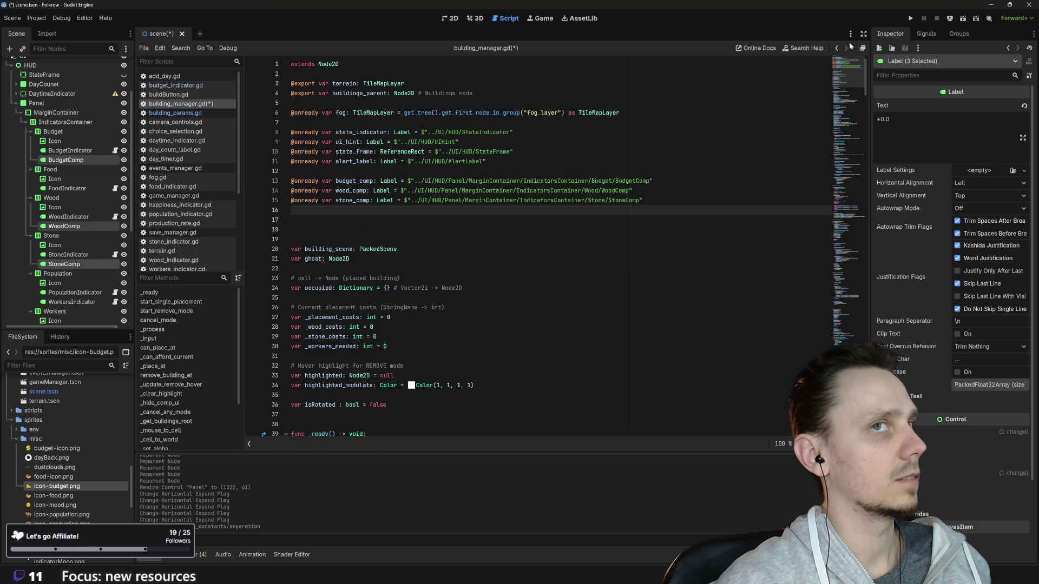
click(911, 18)
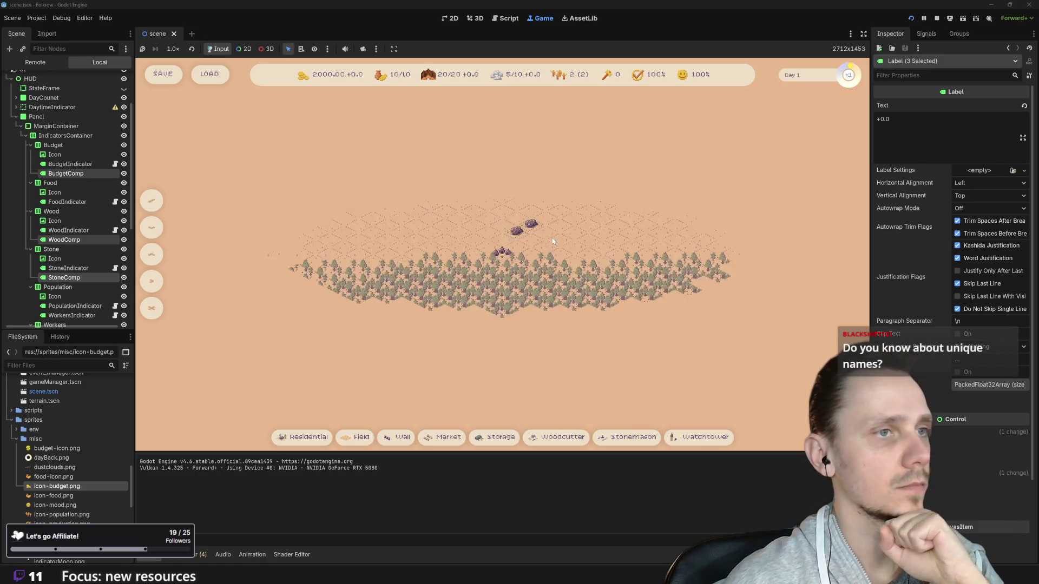
- Build two field tiles left of the rocks, a house beside them and a small market
drag(597, 267, 598, 328)
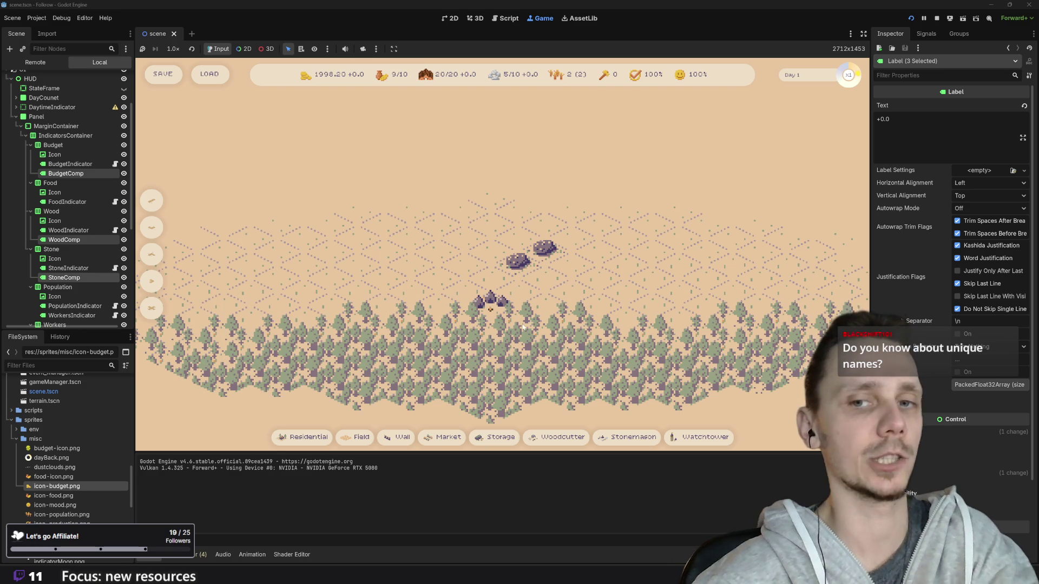
scroll(397, 297, down, 5)
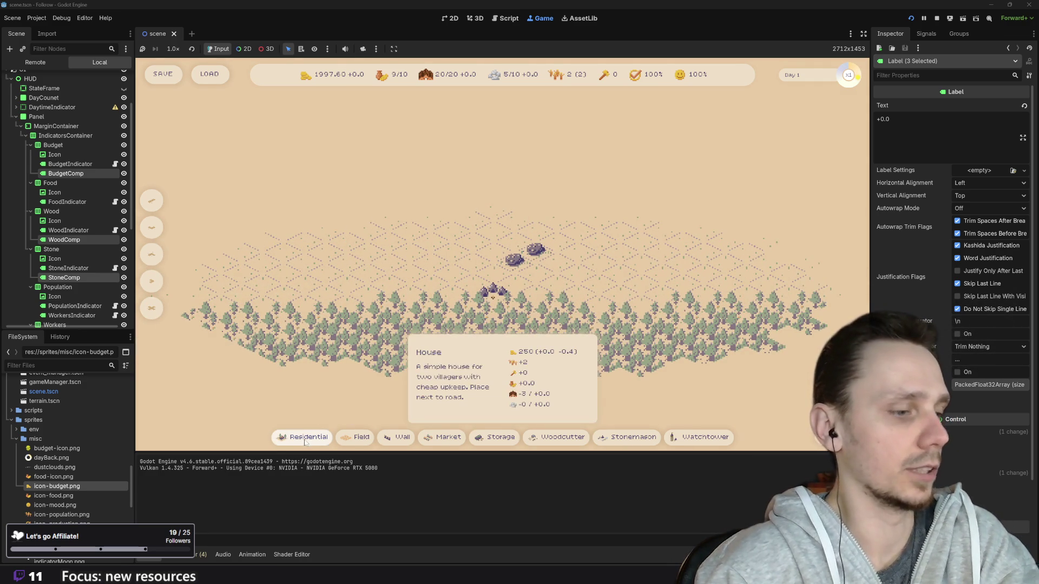
click(355, 437)
click(431, 264)
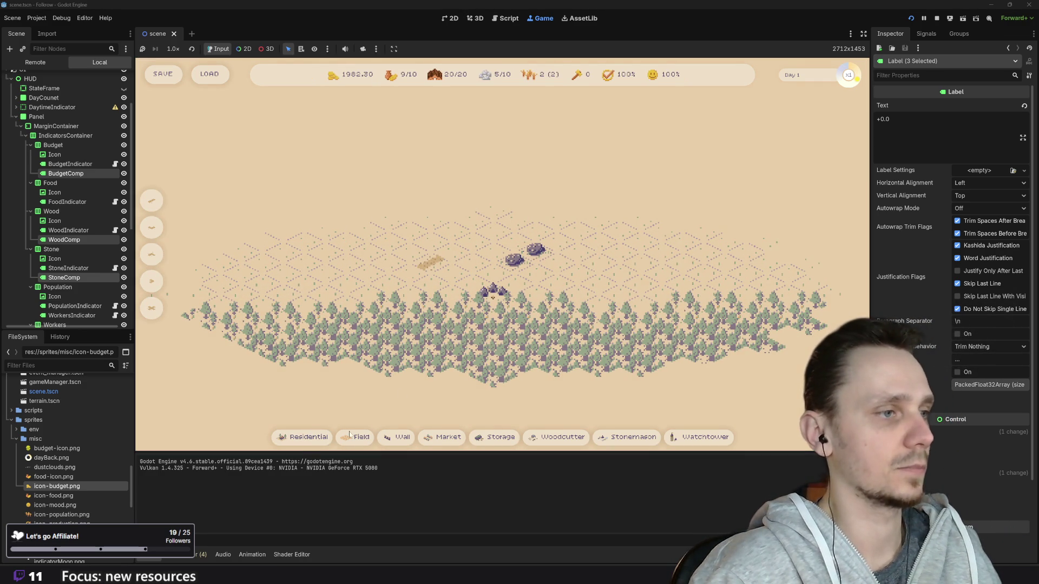
click(355, 437)
click(453, 253)
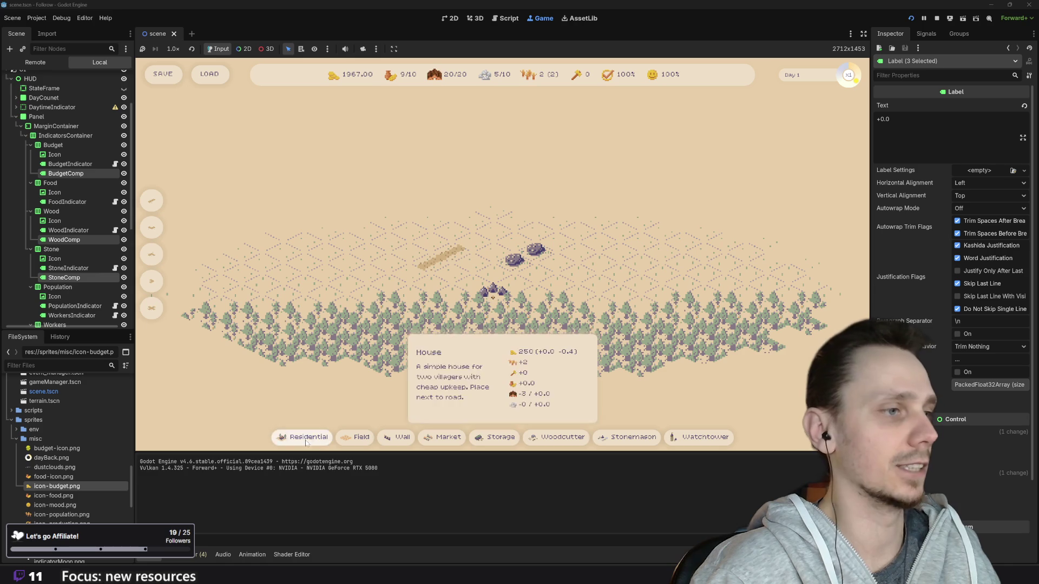
click(303, 437)
click(410, 252)
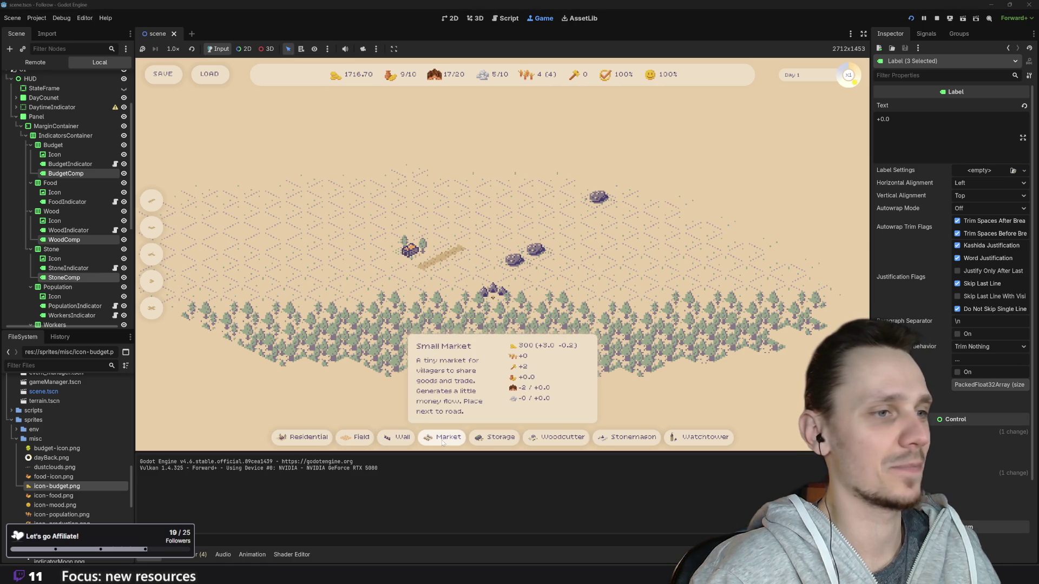
click(472, 260)
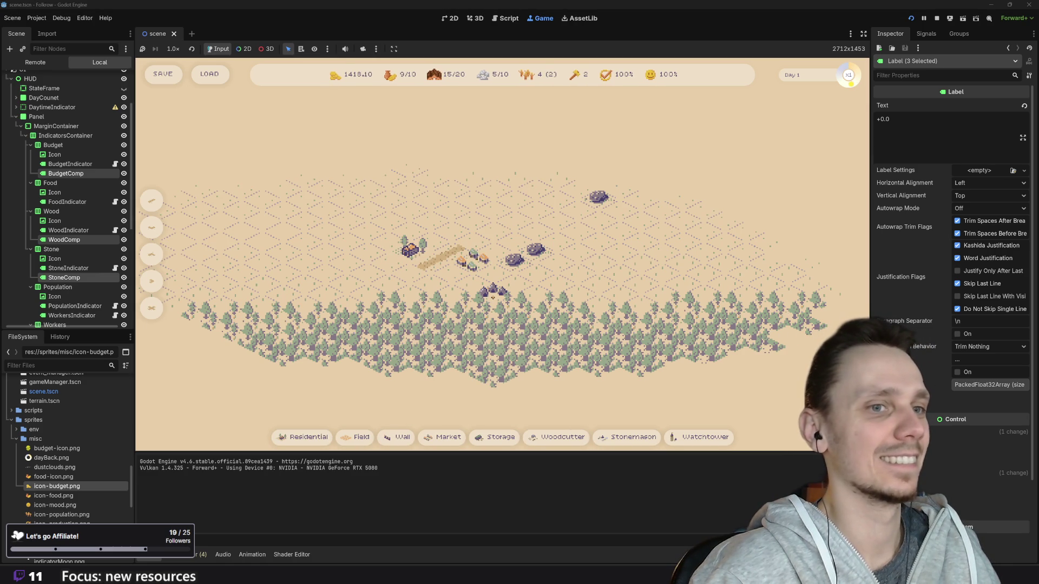
- Enter removal mode with X and demolish five buildings, checking the refund previews by budget, wood and stone
key(x)
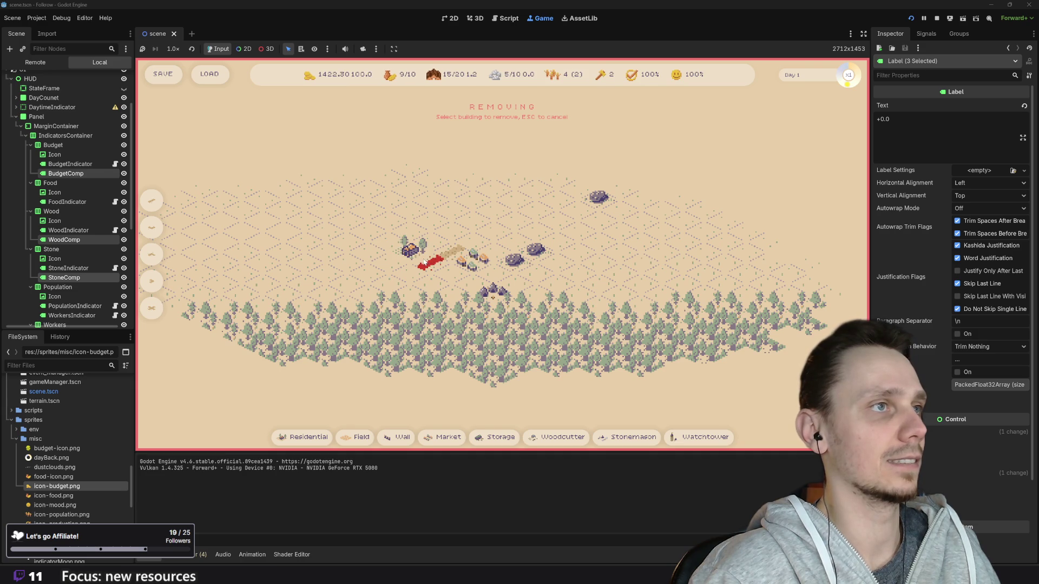
click(483, 263)
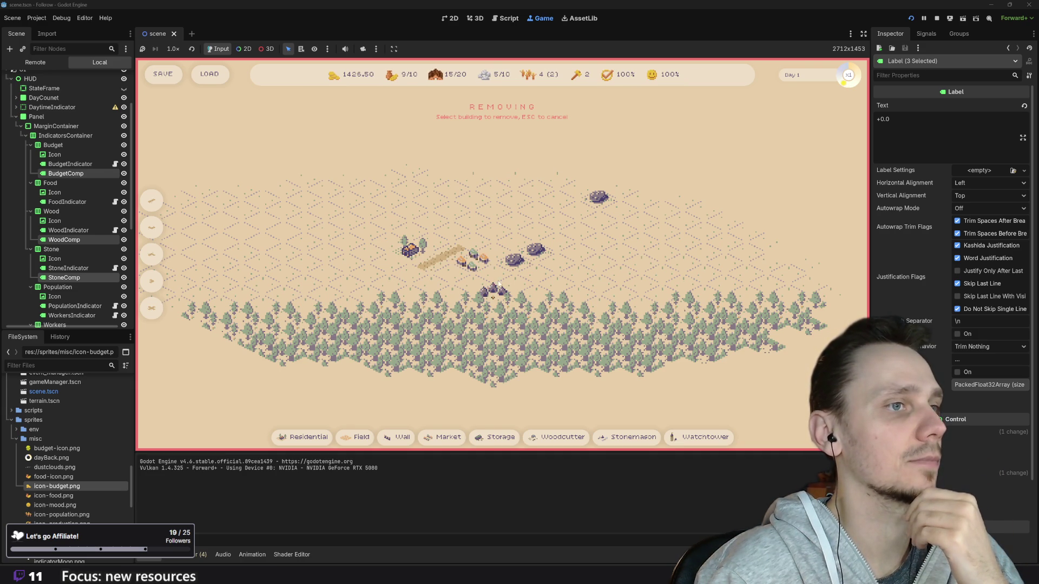
click(476, 265)
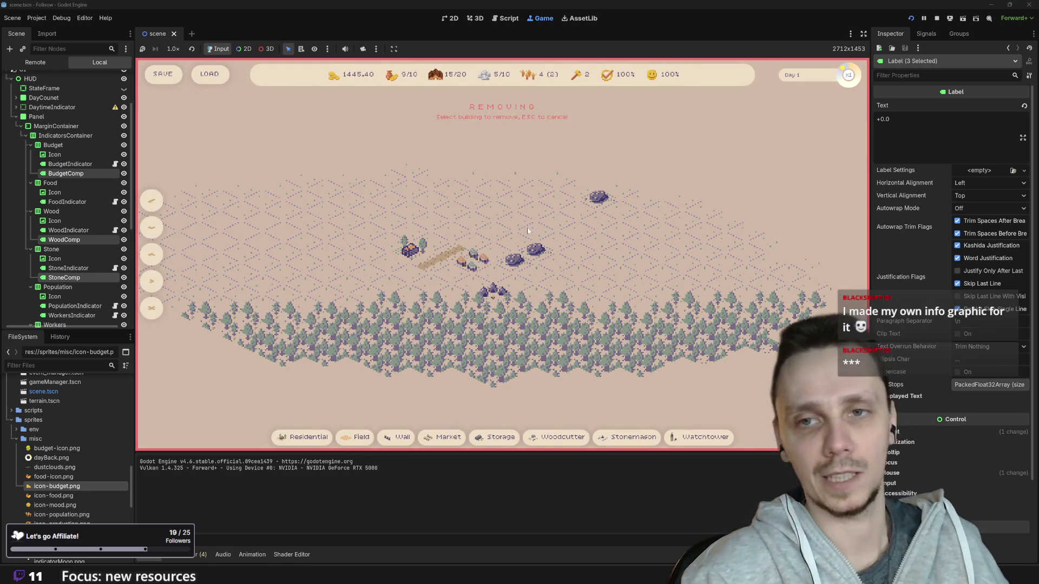
click(473, 264)
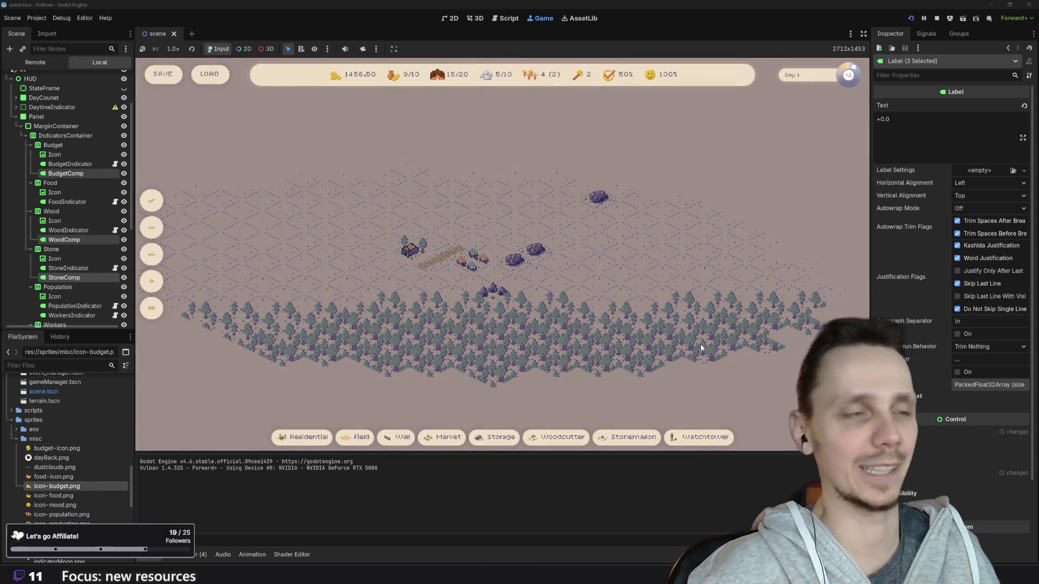
key(x)
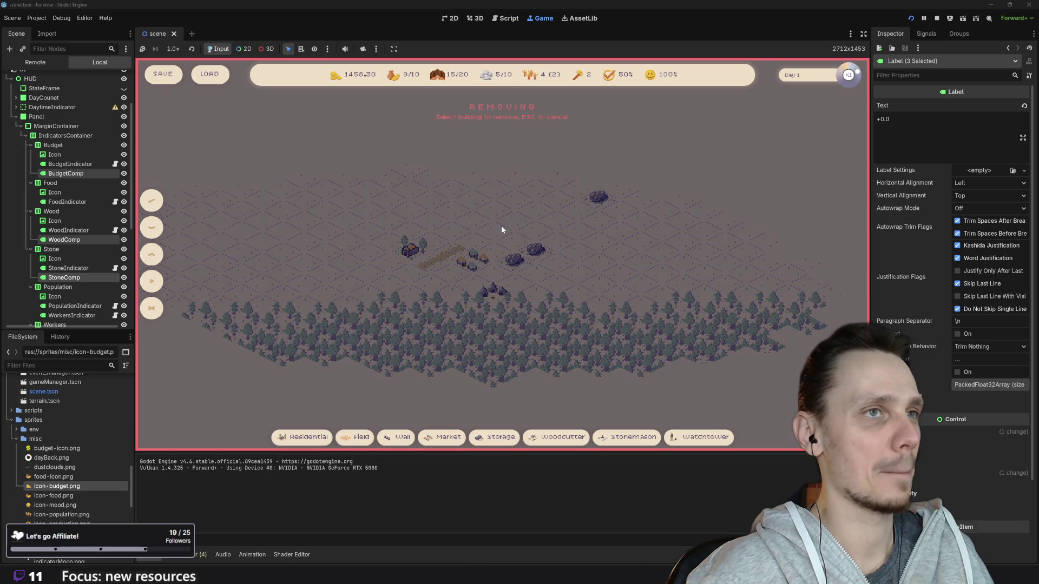
click(476, 258)
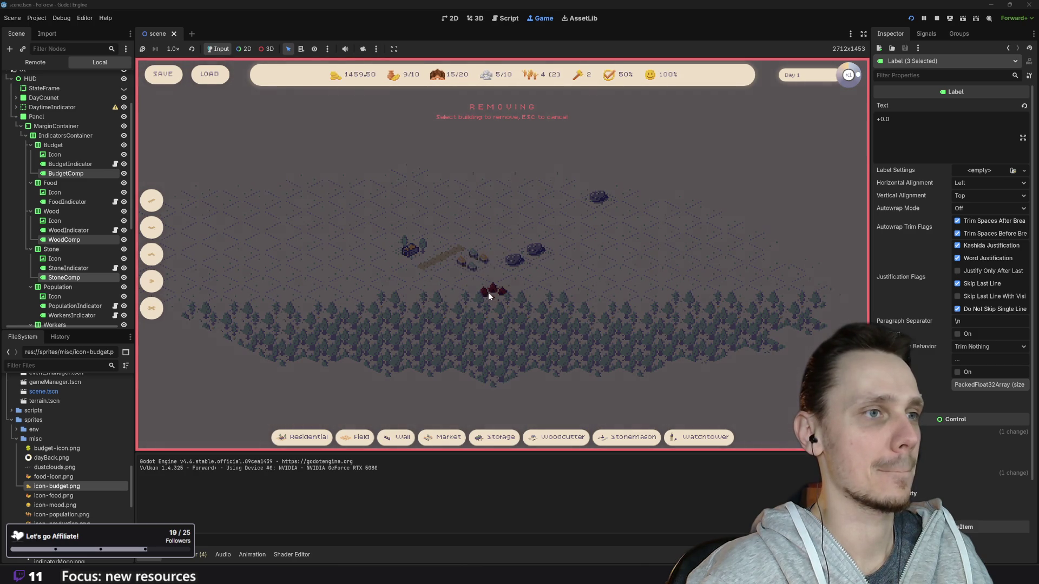
click(469, 259)
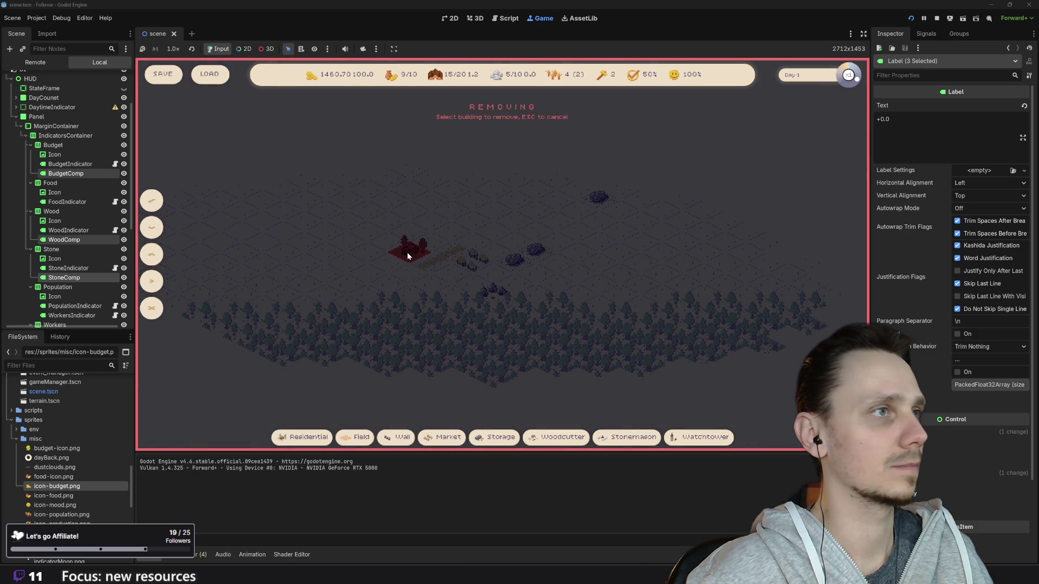
- Leave removal mode, stop the game and scroll building_manager.gd down to _update_remove_hover
key(Escape)
click(939, 20)
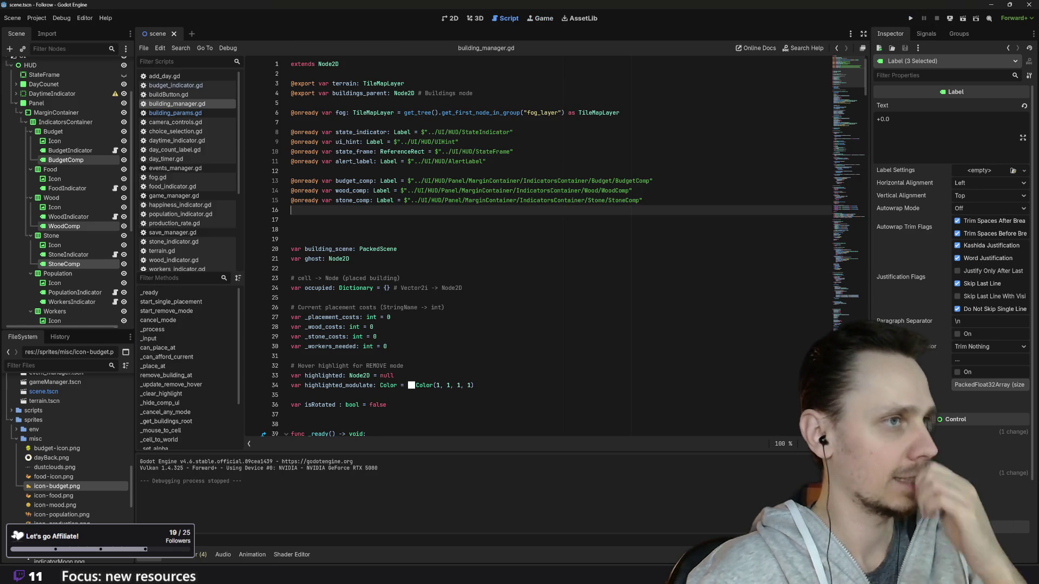
scroll(535, 244, down, 5)
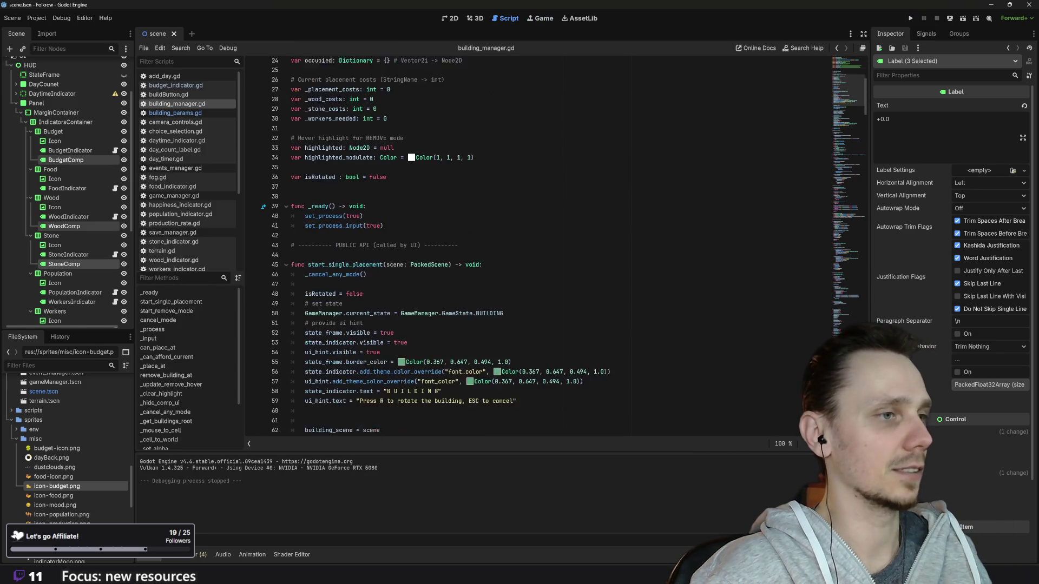
scroll(536, 244, down, 20)
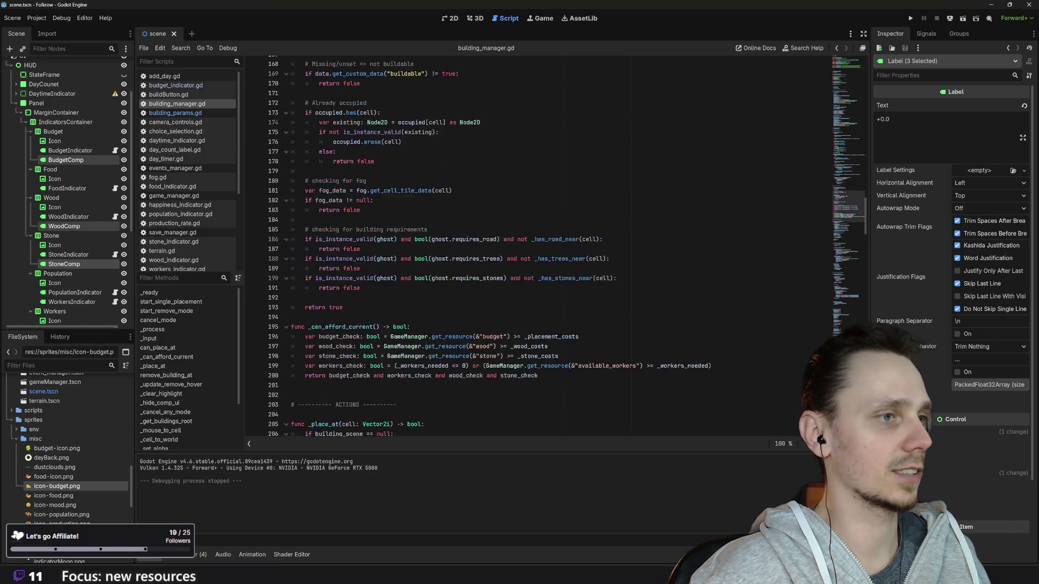
scroll(536, 243, down, 8)
scroll(536, 243, down, 17)
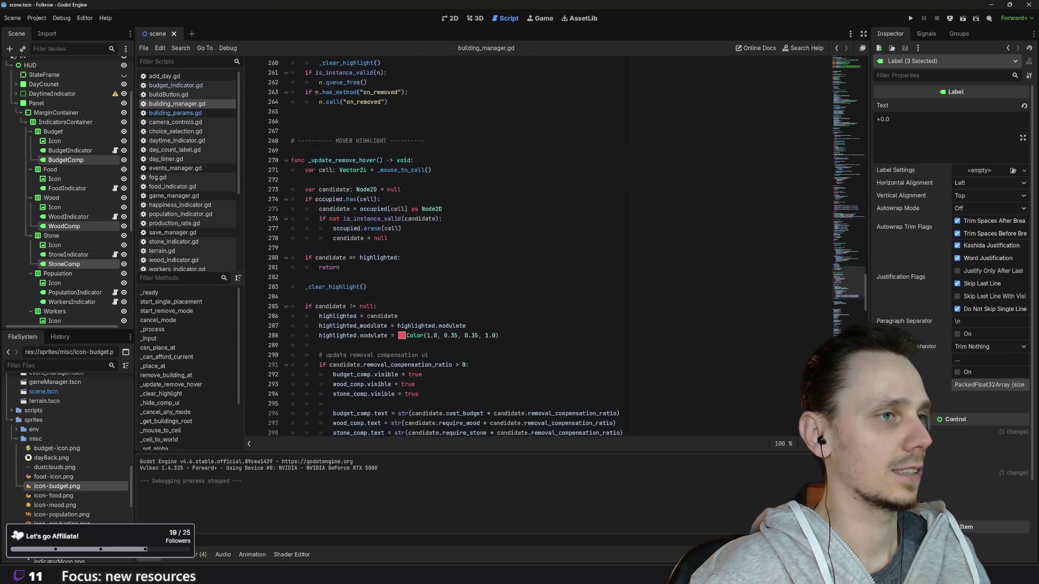
scroll(536, 244, up, 1)
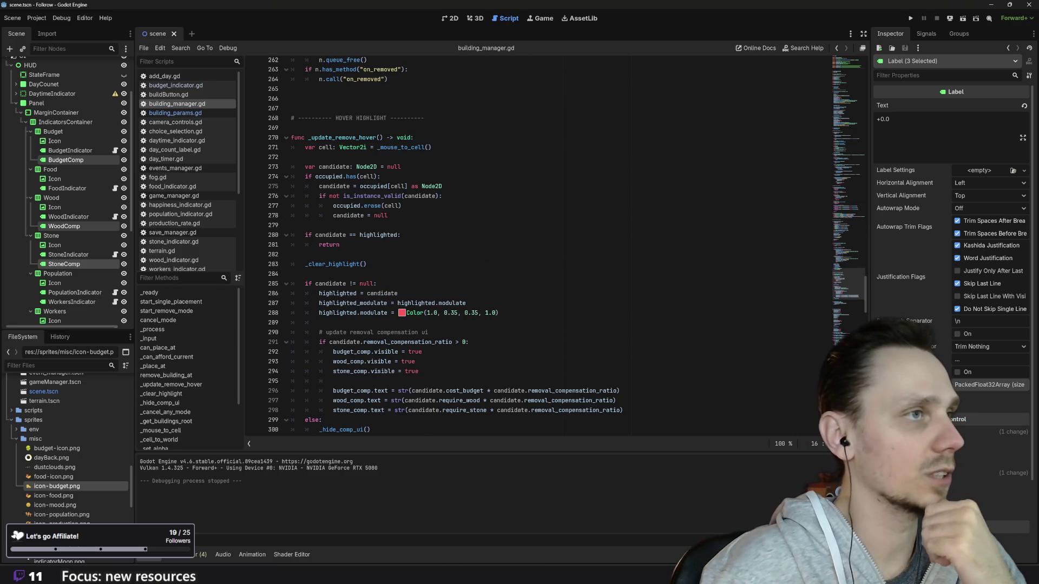
scroll(536, 244, down, 3)
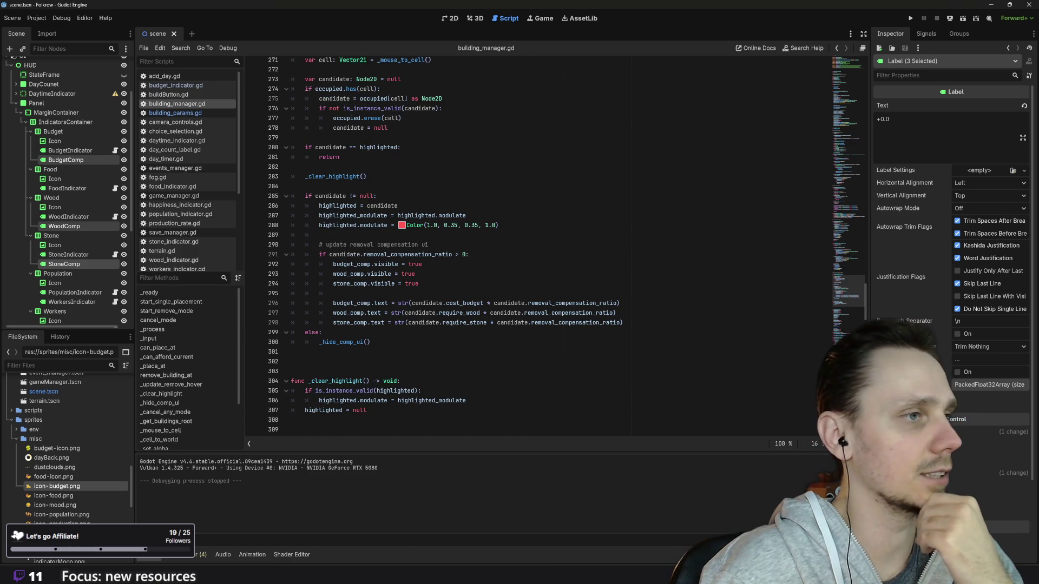
scroll(536, 244, down, 1)
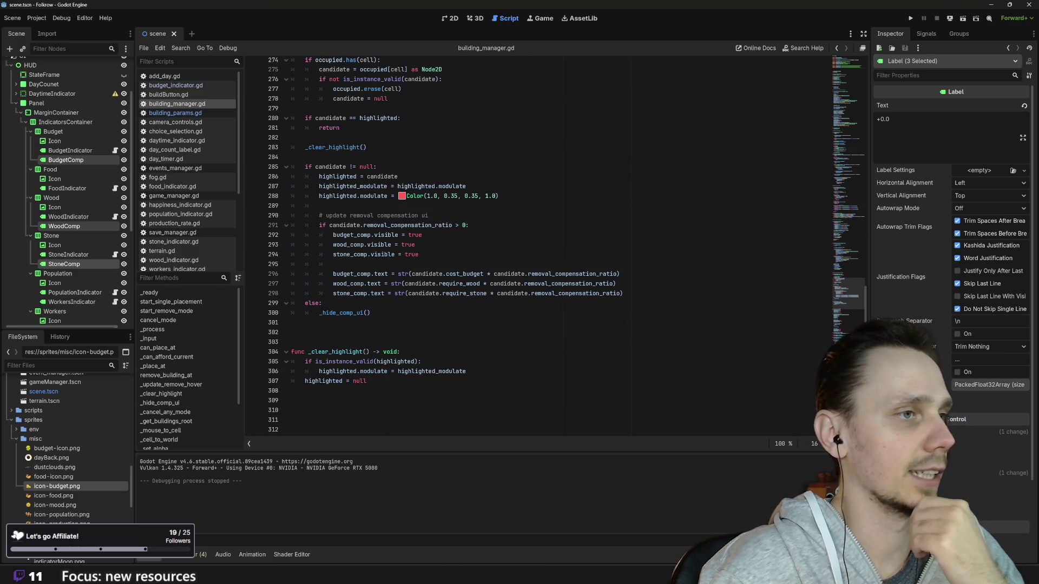
- Place the caret at the end of line 296 and add a space after the equals sign
click(410, 274)
key(End)
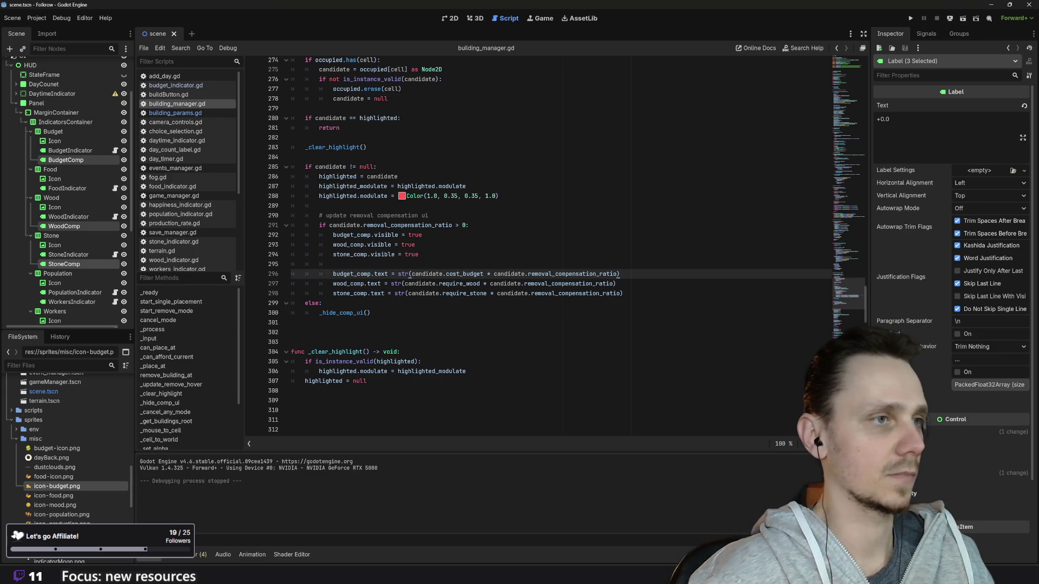
key(ctrl+space)
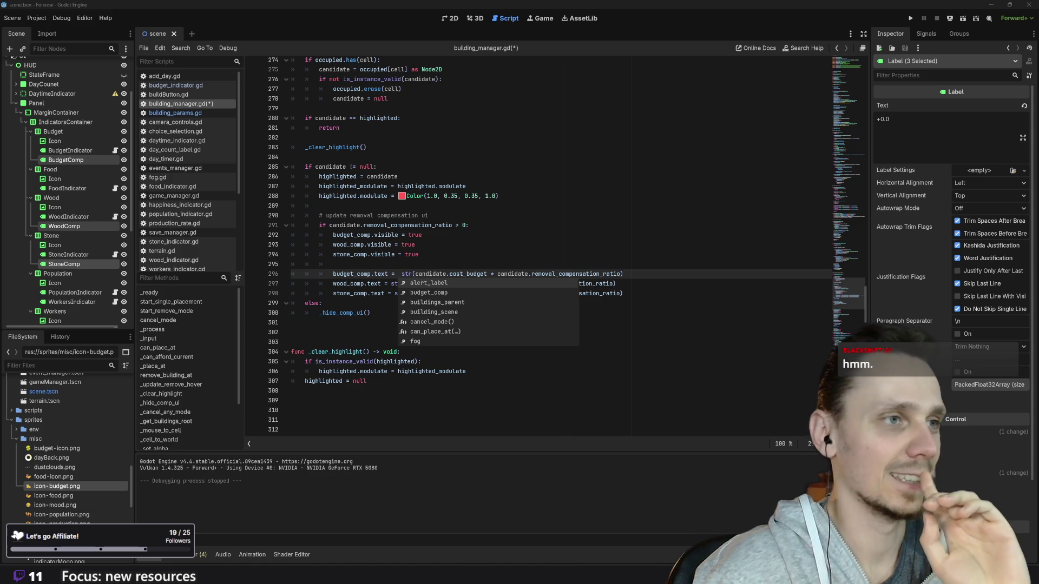
- Prefix the compensation text on line 296 with "+" +, paste it onto lines 297 and 298, and save
click(381, 273)
click(397, 273)
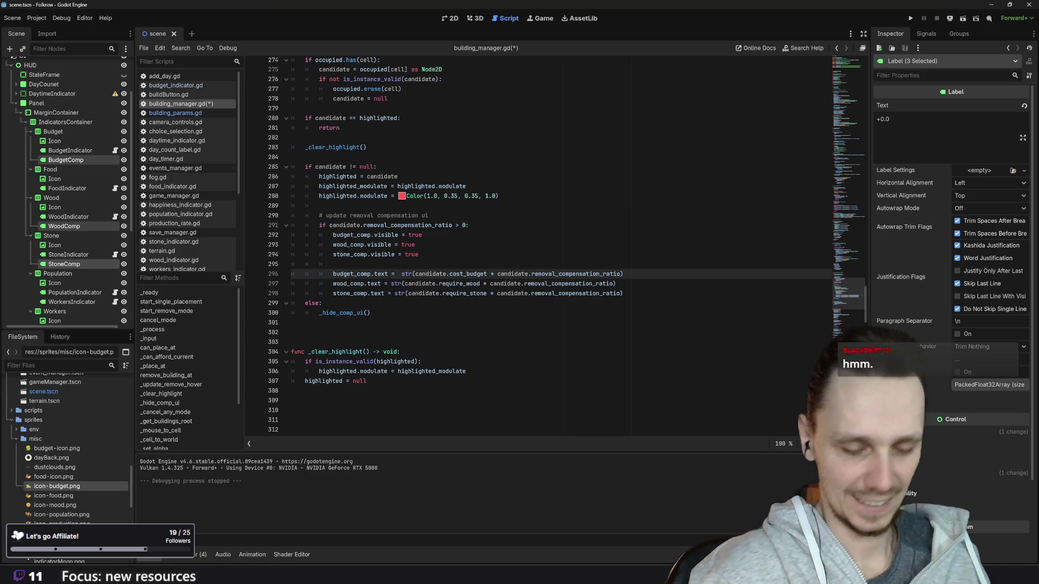
text(")
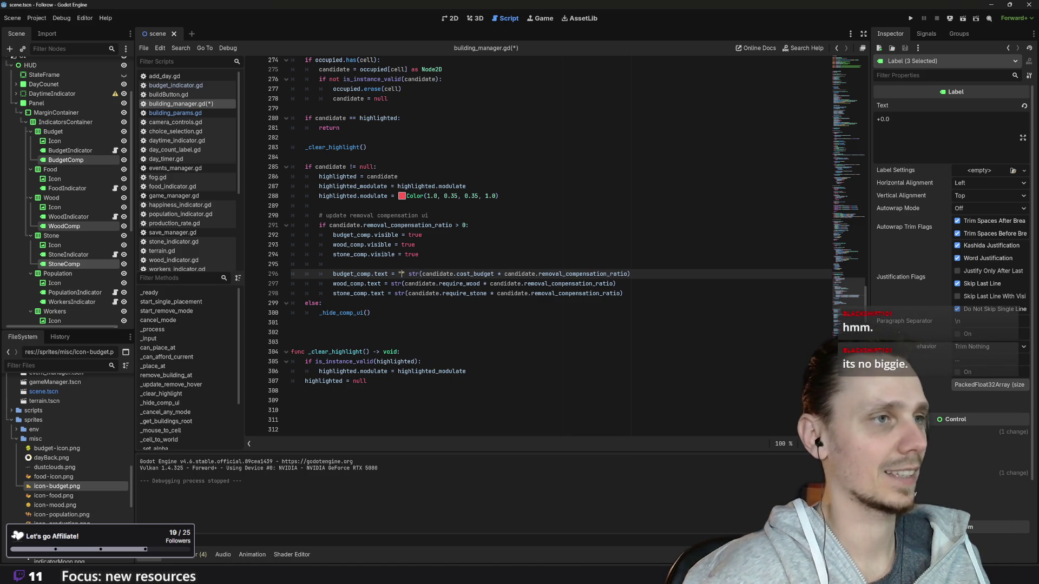
text(+)
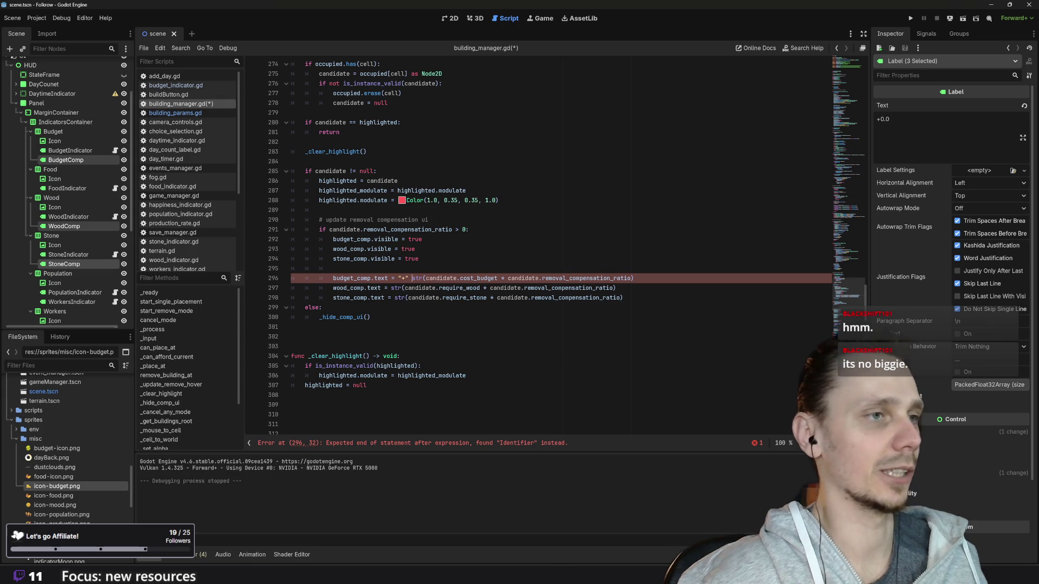
text(" +)
key(shift+Left)
key(shift+Left)
key(shift+Left)
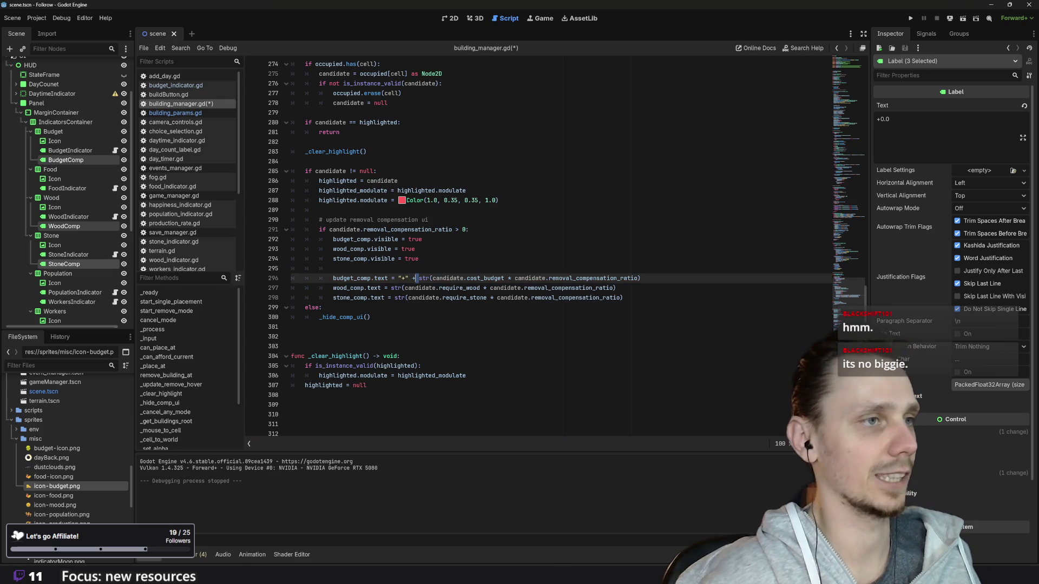
key(shift+Left)
key(shift+Left)
key(ctrl+c)
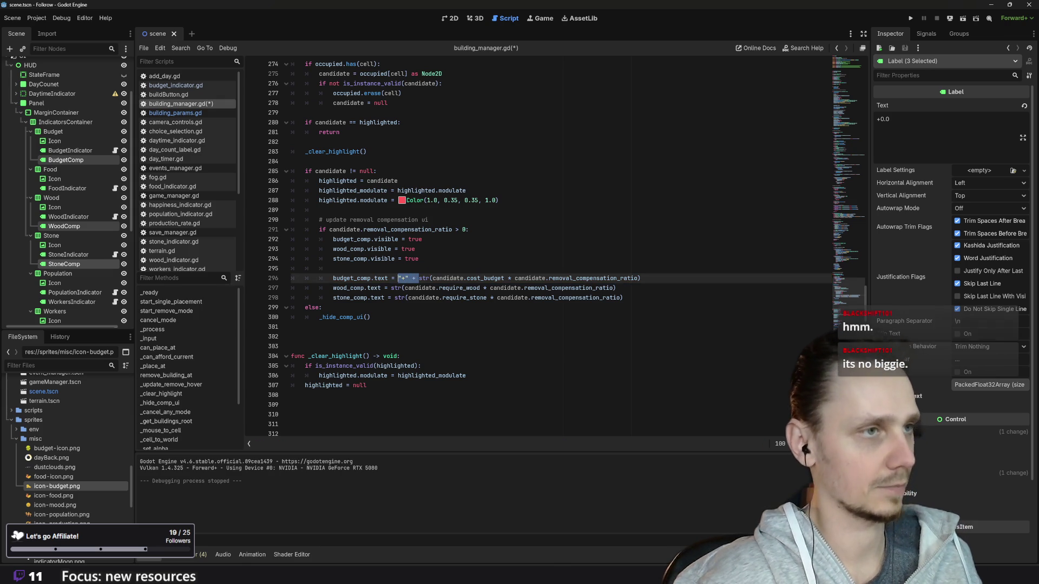
key(Down)
key(ctrl+v)
key(Down)
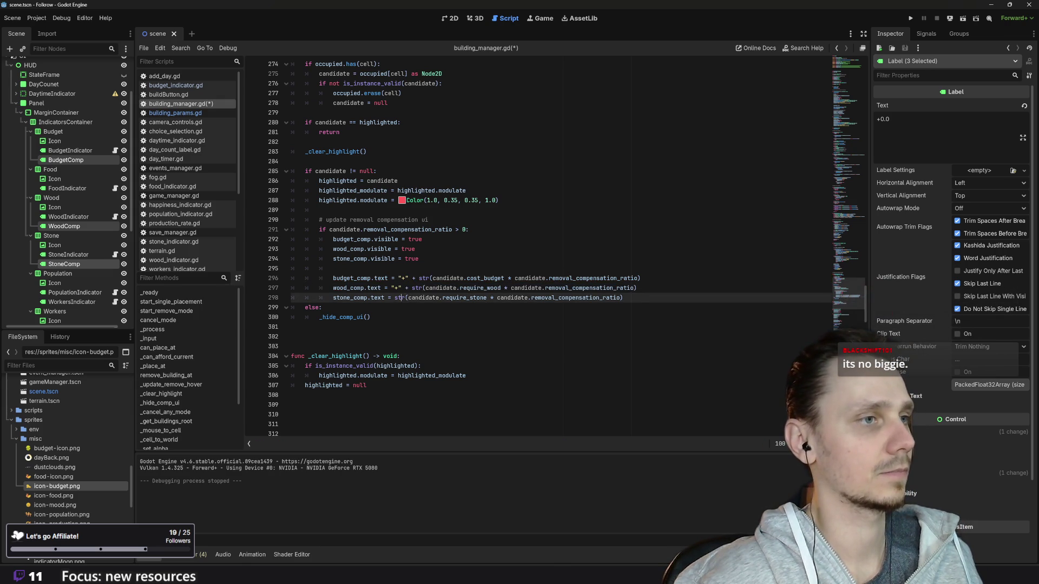
key(ctrl+v)
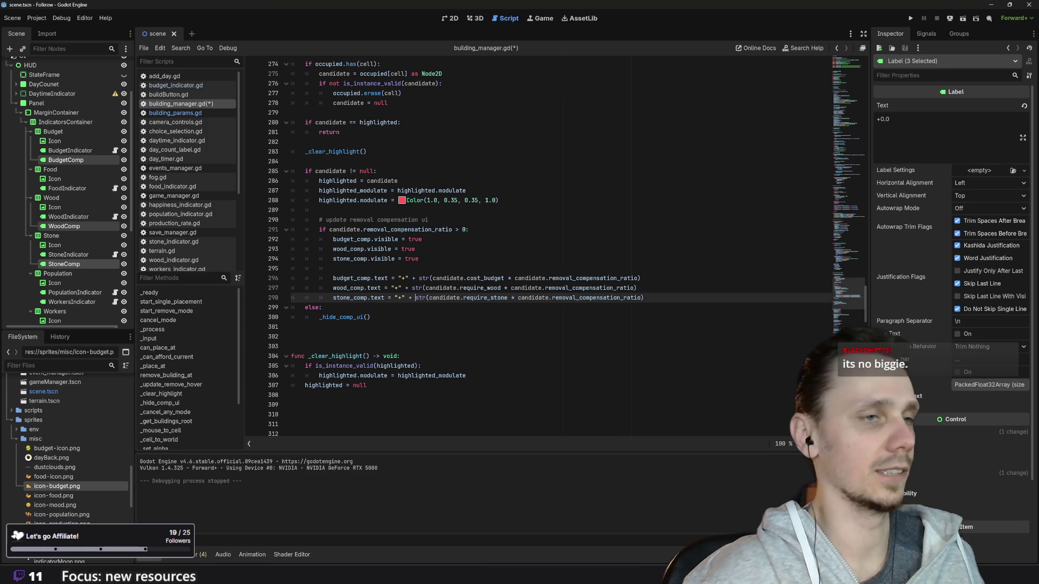
key(ctrl+s)
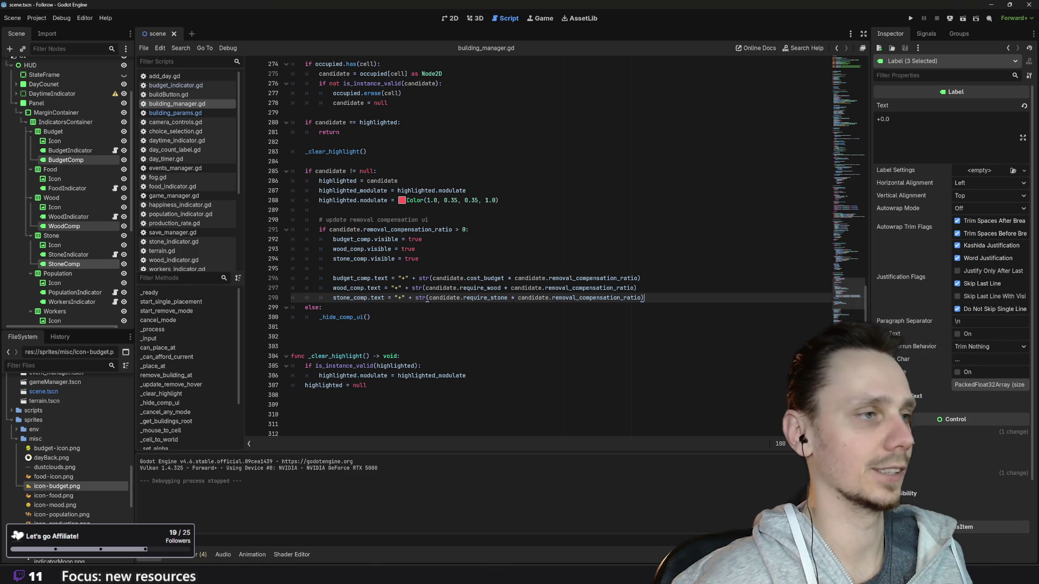
scroll(539, 249, down, 6)
scroll(539, 249, up, 5)
scroll(539, 249, down, 20)
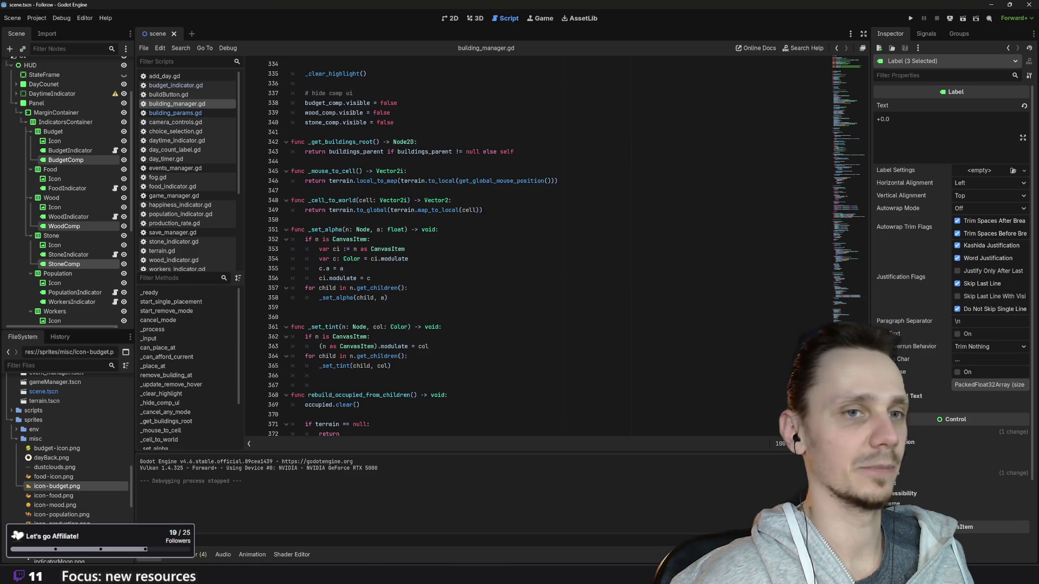
scroll(538, 249, up, 3)
scroll(538, 249, up, 5)
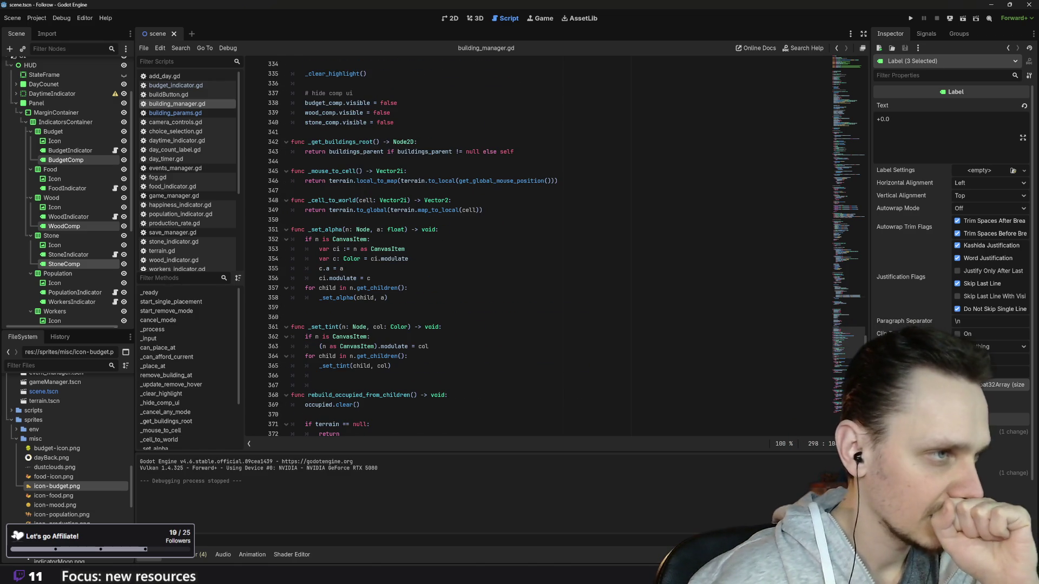
scroll(538, 249, up, 18)
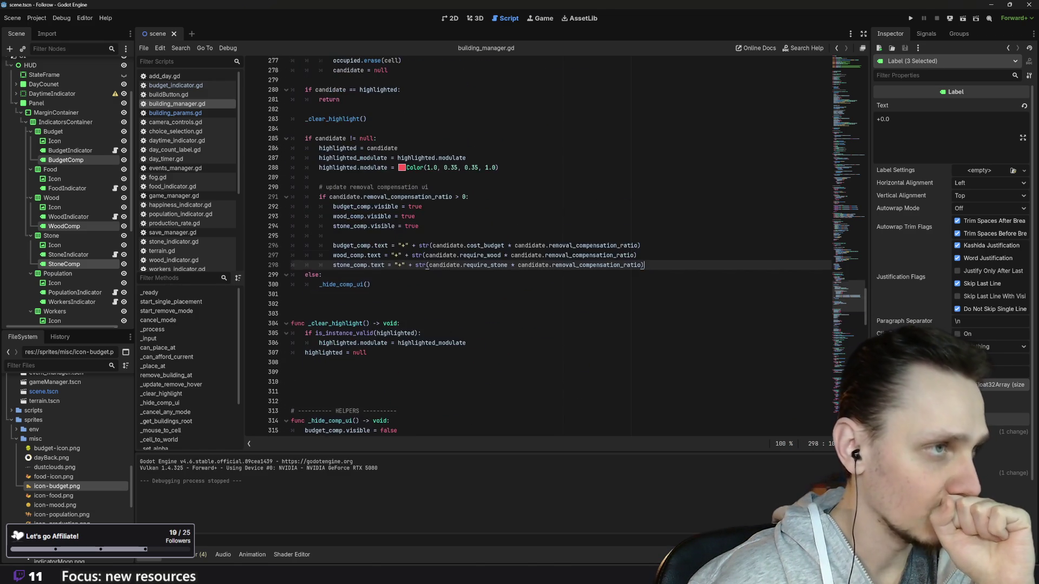
scroll(539, 249, up, 20)
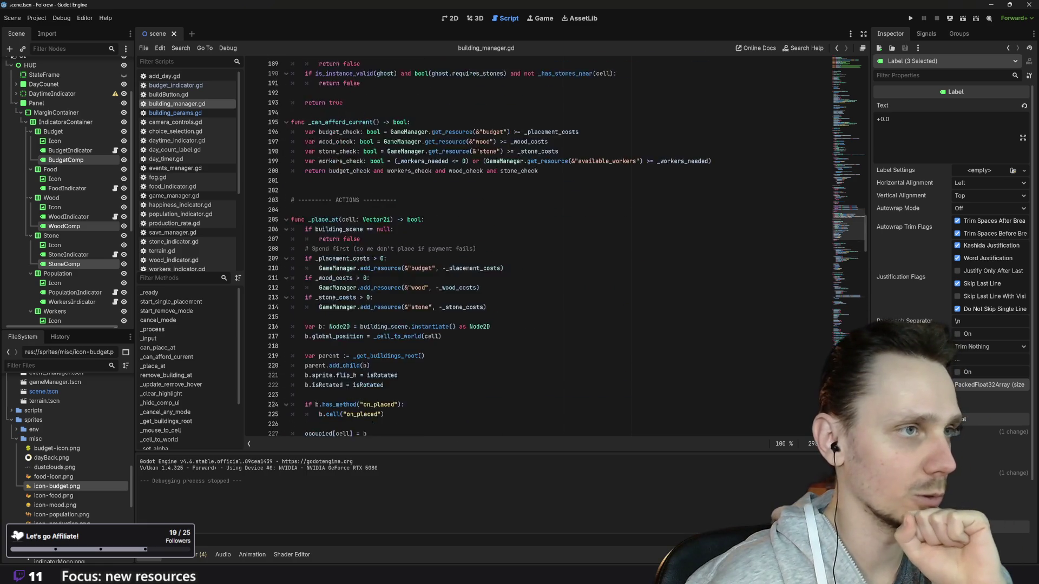
scroll(539, 249, up, 20)
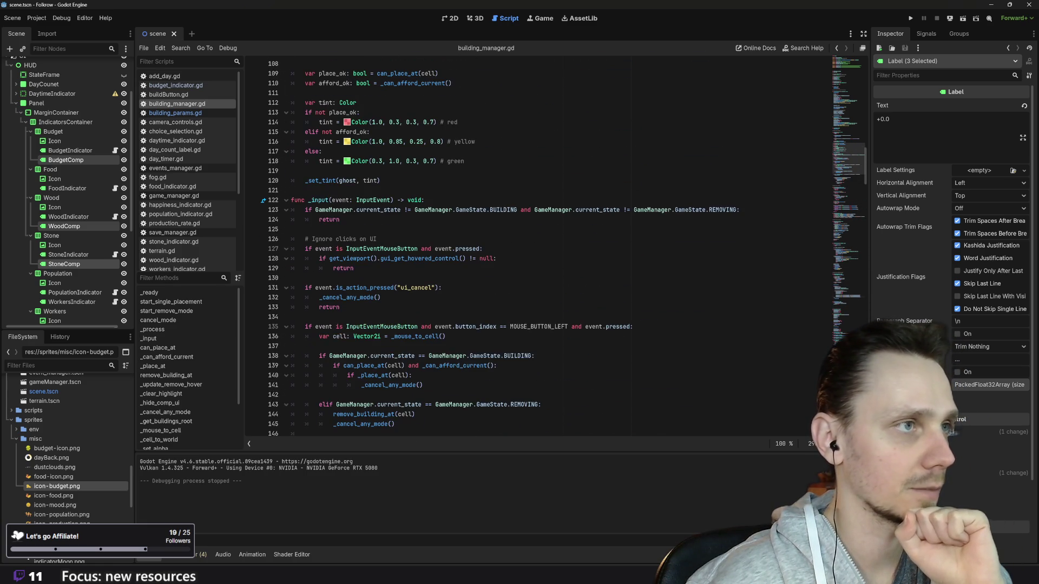
scroll(538, 249, up, 20)
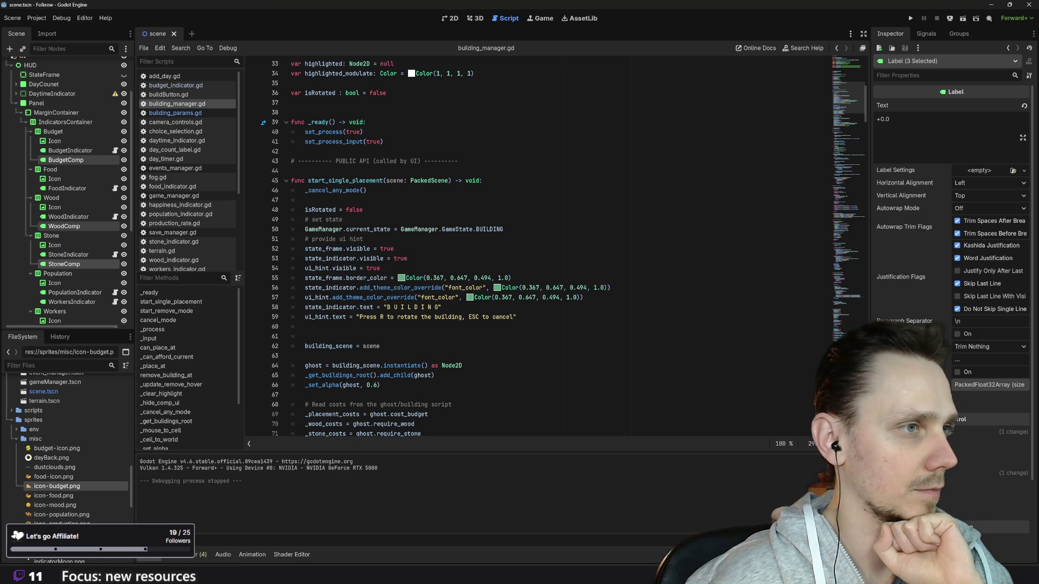
mouse_move(611, 288)
mouse_down()
mouse_move(458, 297)
mouse_move(601, 287)
mouse_move(357, 288)
mouse_up()
key(ctrl+c)
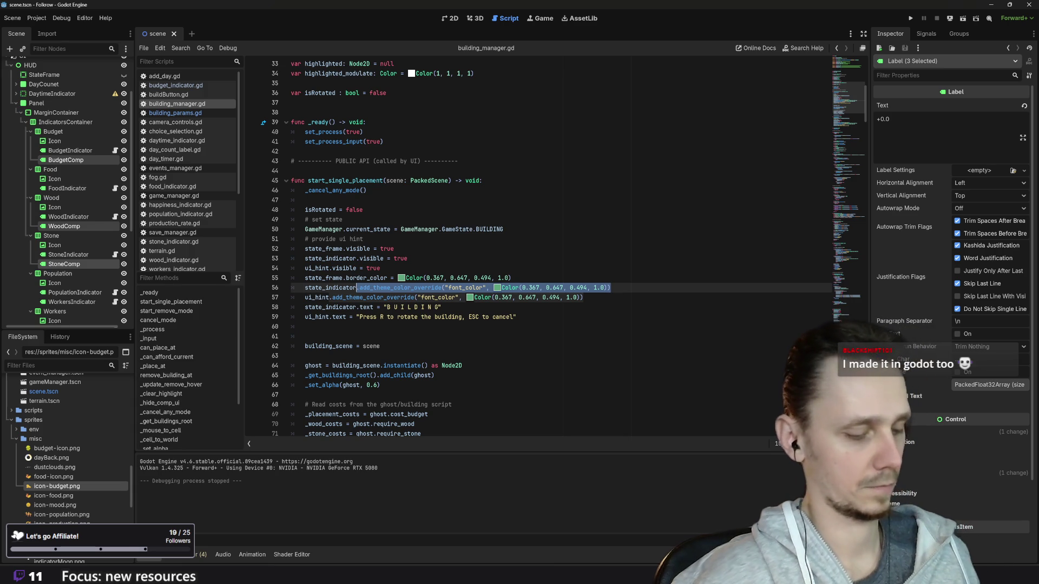
scroll(569, 246, down, 10)
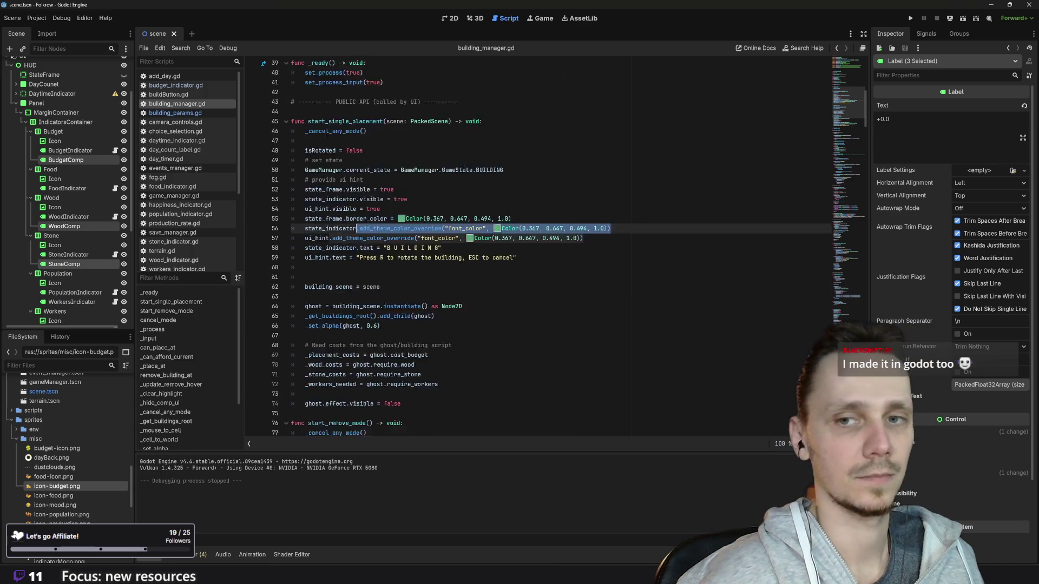
scroll(542, 247, down, 20)
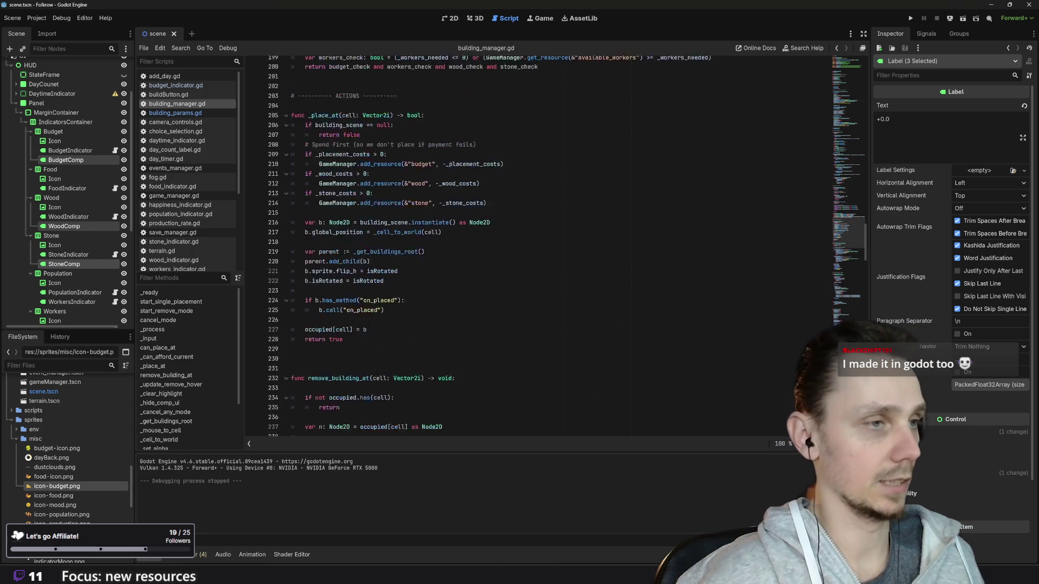
scroll(541, 247, down, 11)
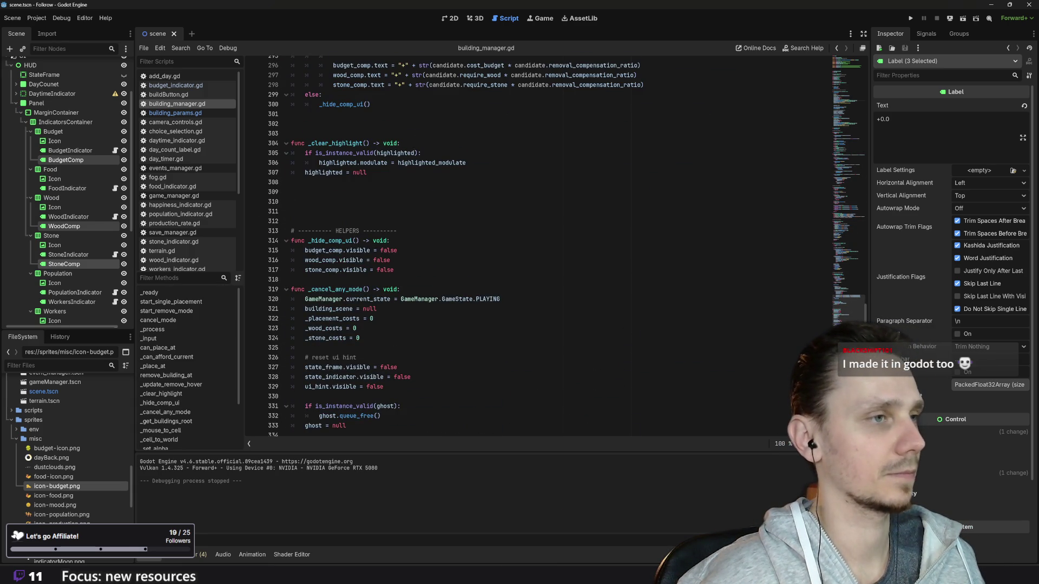
scroll(541, 247, up, 3)
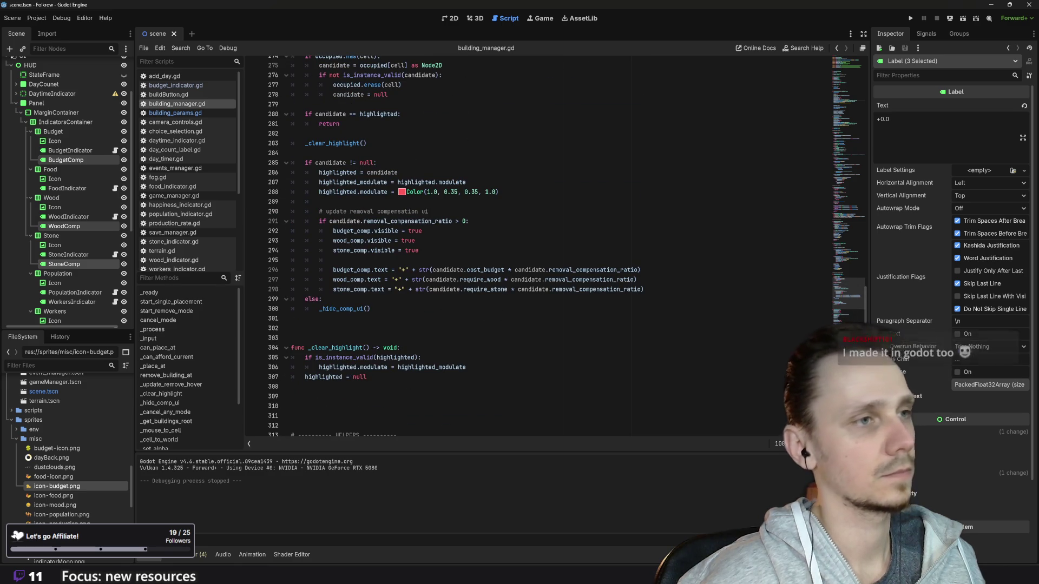
- Add lines giving budget_comp, wood_comp and stone_comp a font_color override of Color(0.367, 0.647, 0.494, 1.0)
click(419, 250)
key(Return)
key(Return)
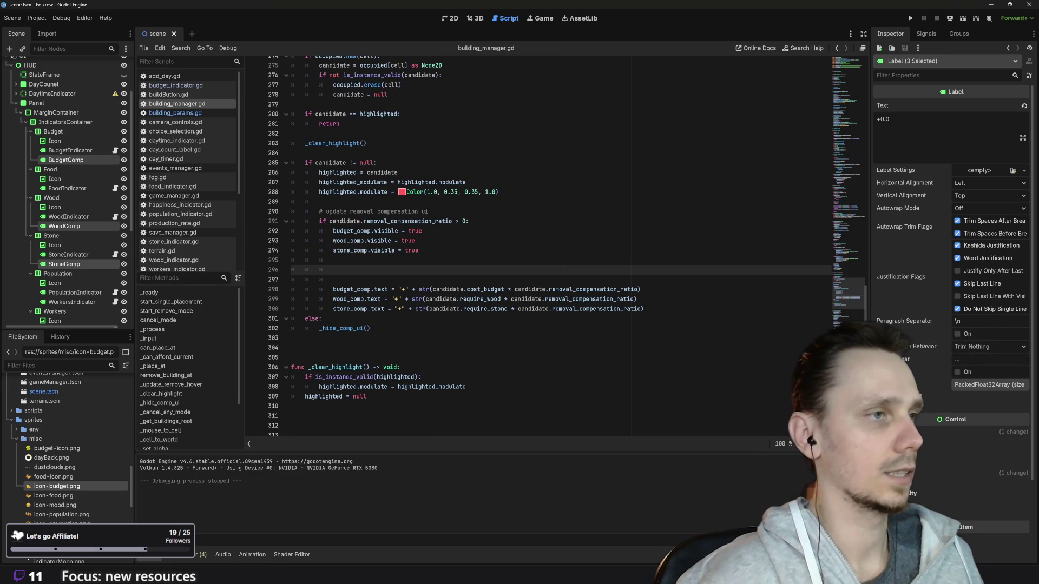
text(budget_comp)
key(ctrl+v)
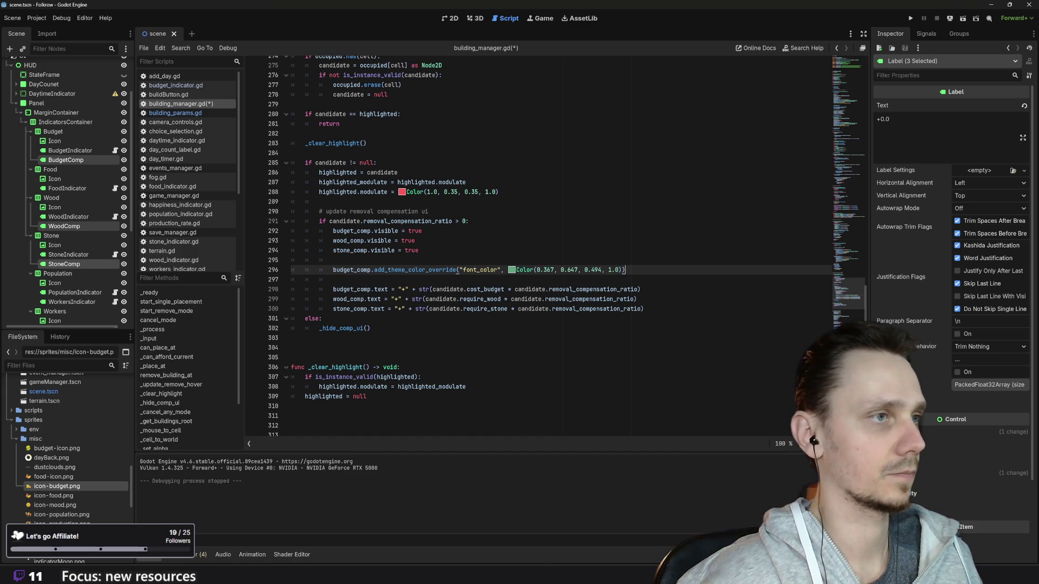
key(Return)
text(wood)
key(Return)
key(ctrl+v)
key(Return)
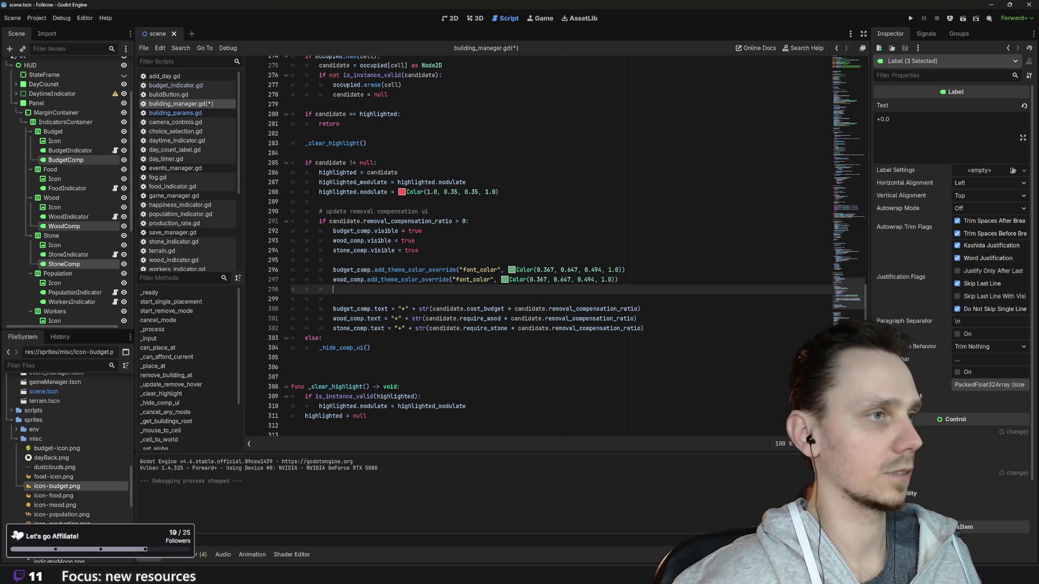
text(sto)
key(Return)
key(ctrl+v)
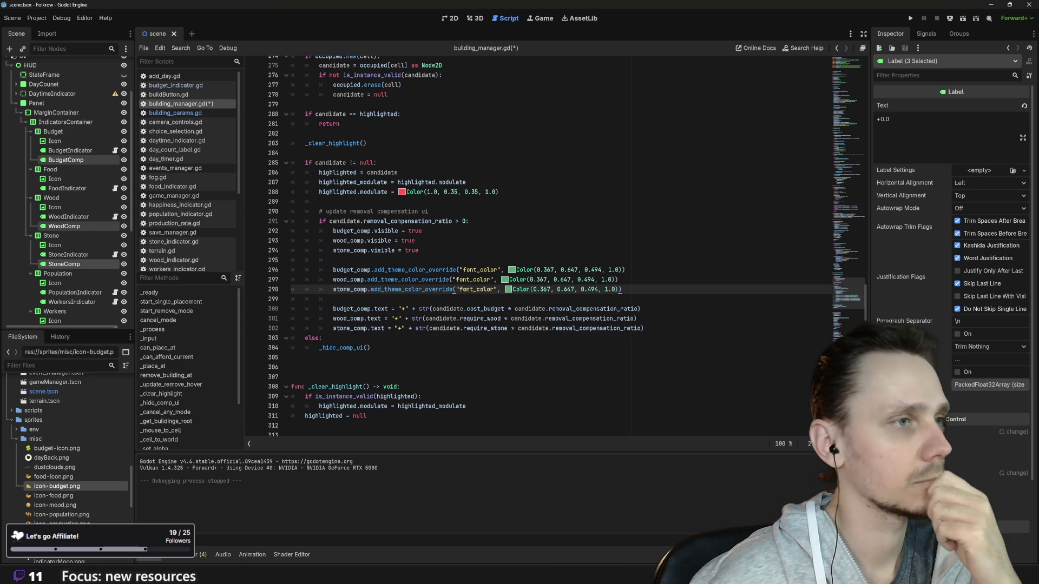
scroll(539, 244, down, 4)
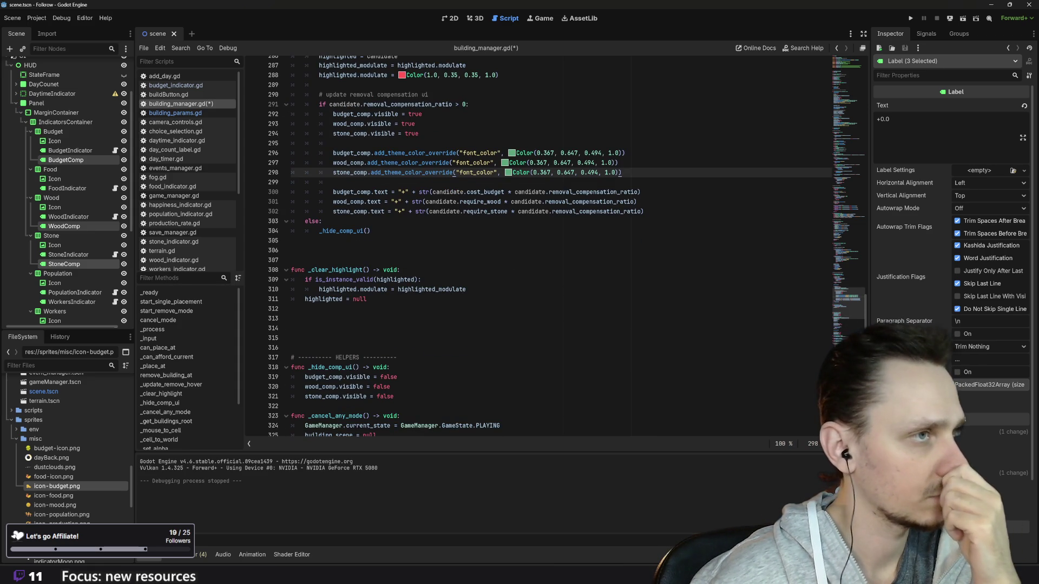
scroll(539, 244, down, 4)
scroll(538, 244, up, 2)
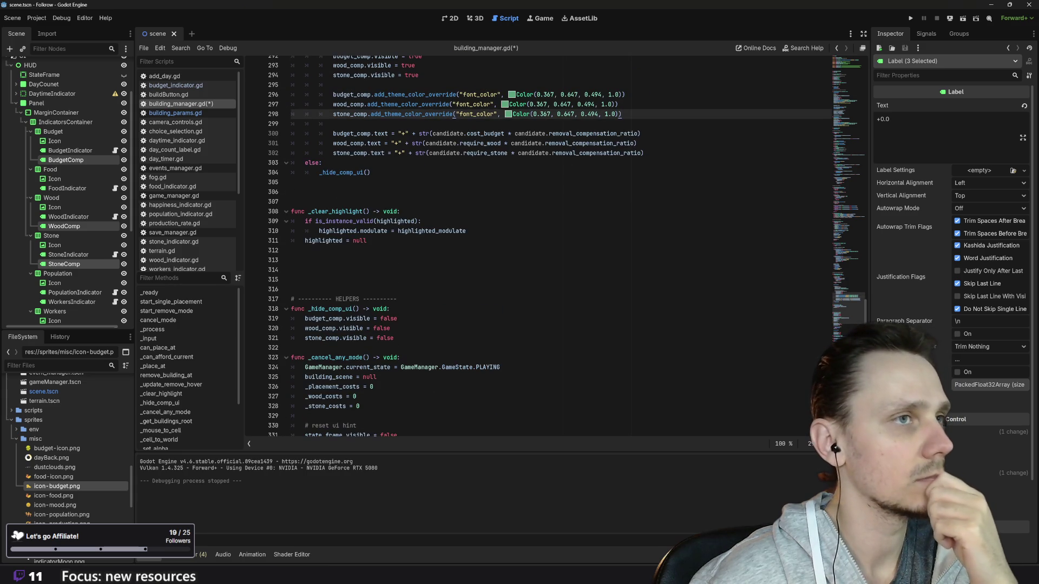
- Run the game, lay a diagonal path and place a building beside it
click(911, 18)
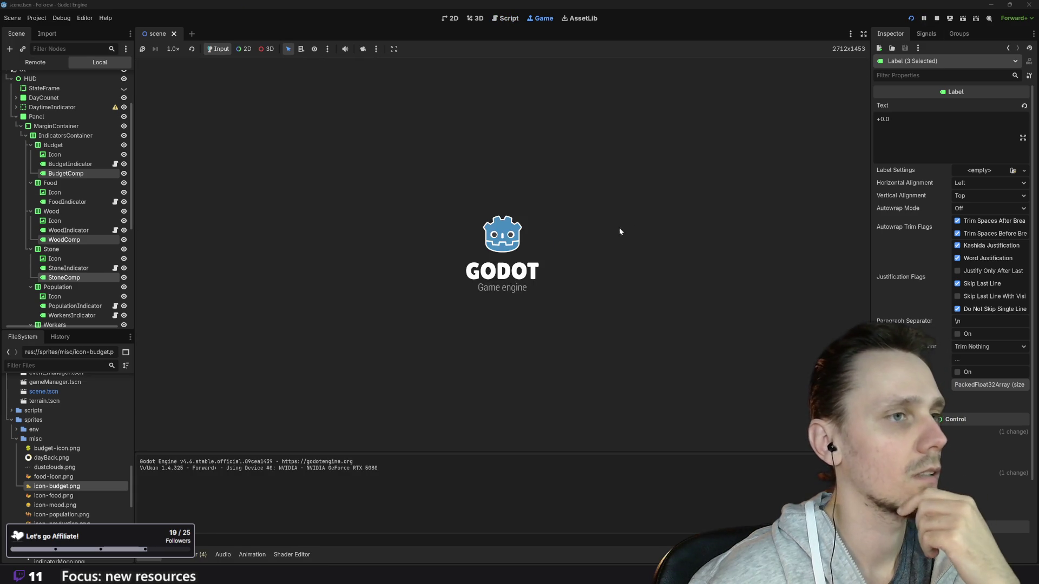
scroll(582, 288, up, 5)
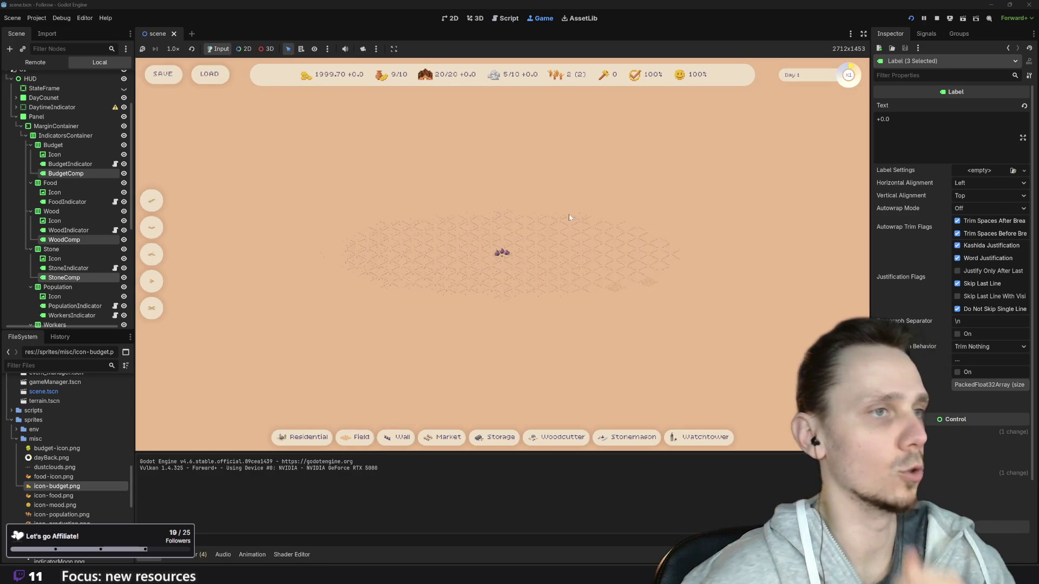
drag(518, 326, 587, 285)
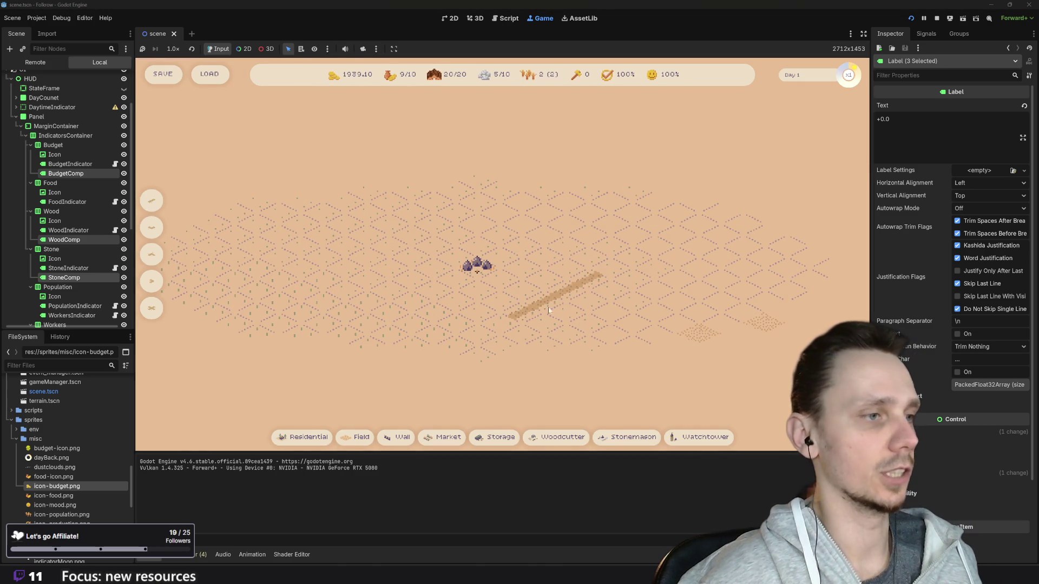
click(498, 297)
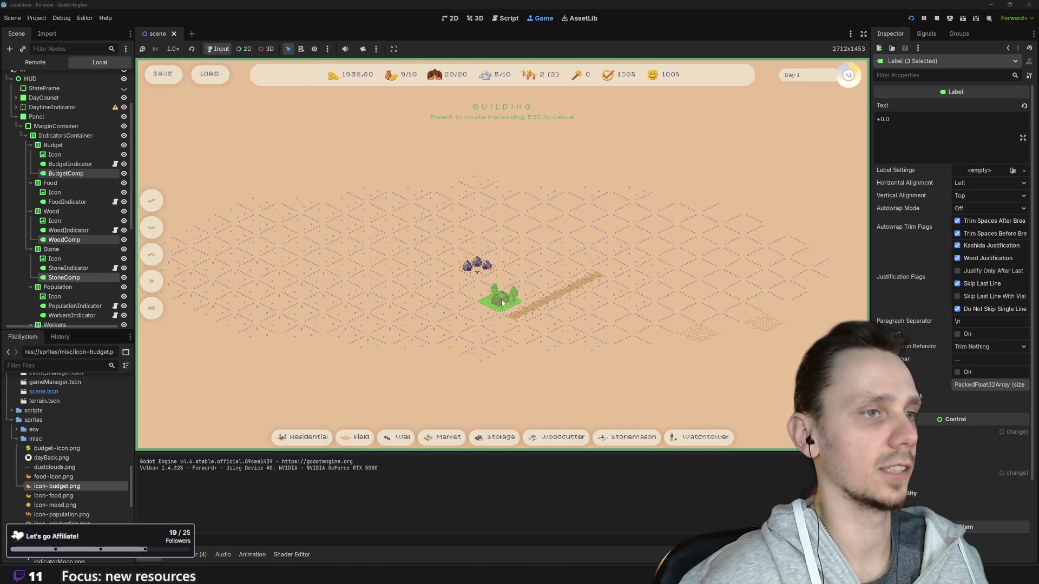
- Place a Market right of the path and a Field above the settlement, then enter remove mode
click(455, 437)
click(589, 298)
mouse_move(551, 442)
click(357, 437)
click(501, 246)
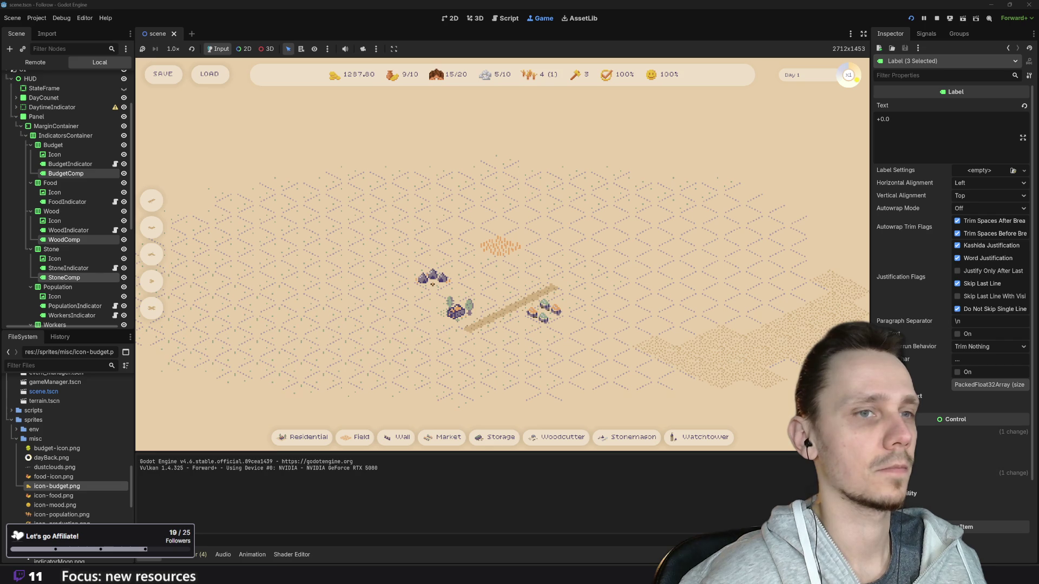
key(x)
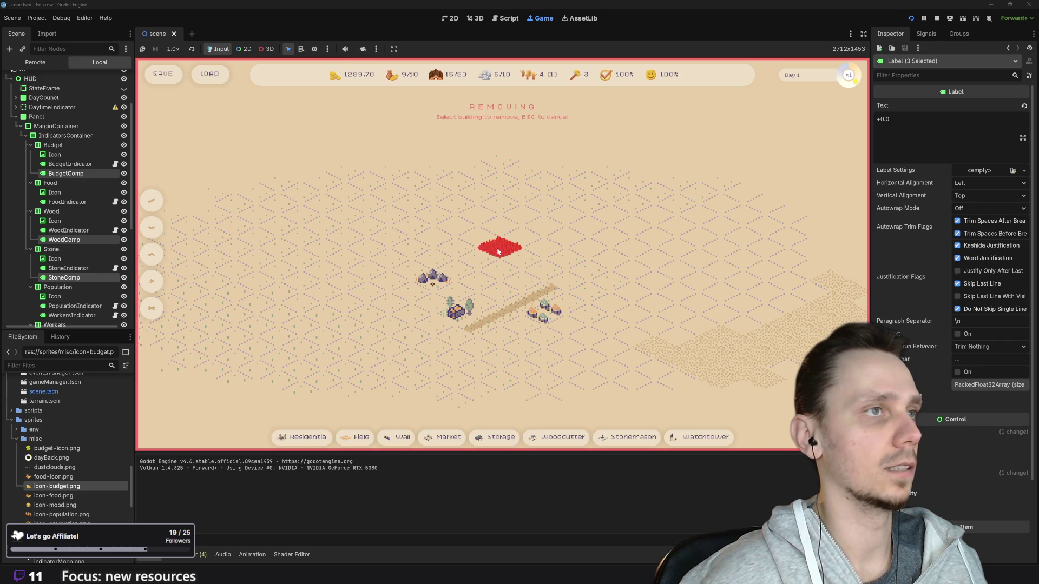
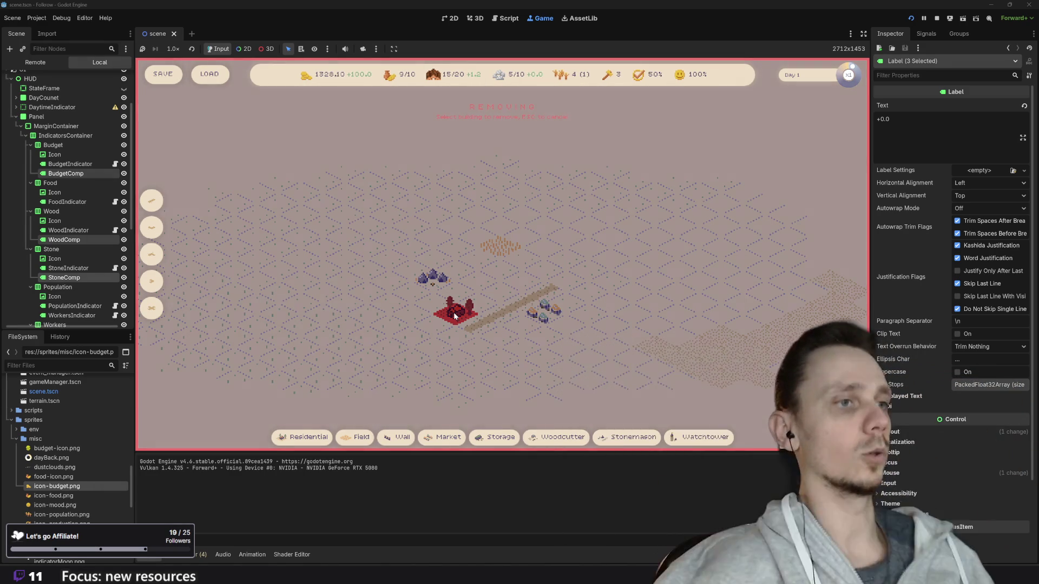
- Remove the red-highlighted building for a refund and adjust the map view
click(456, 317)
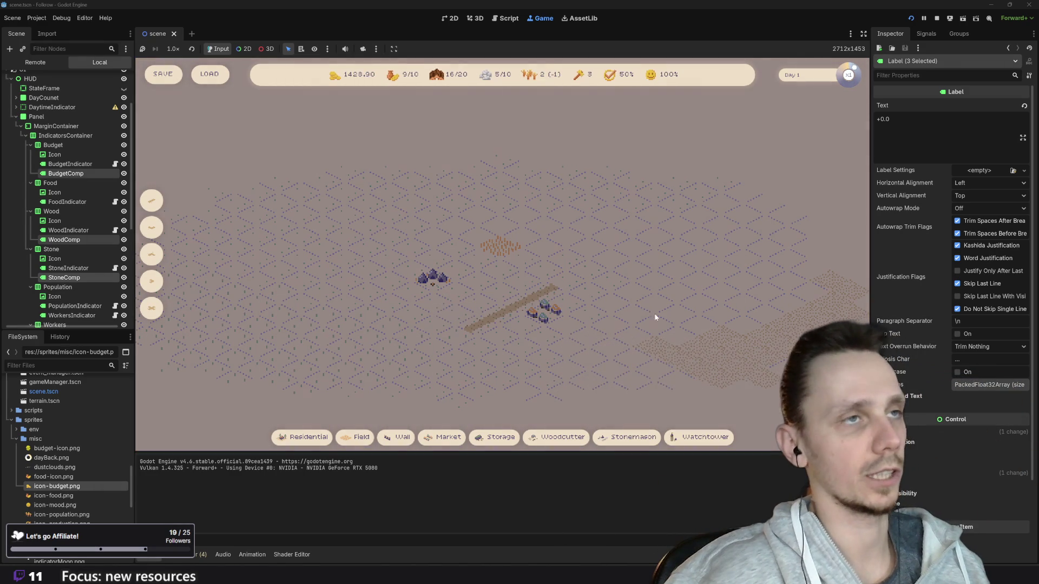
scroll(669, 310, up, 1)
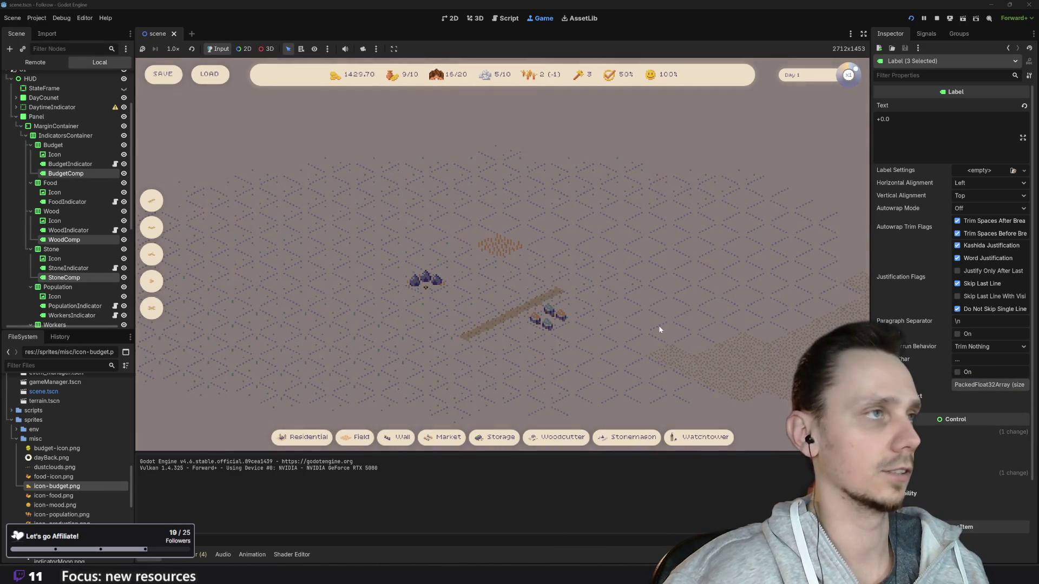
drag(661, 314, 610, 316)
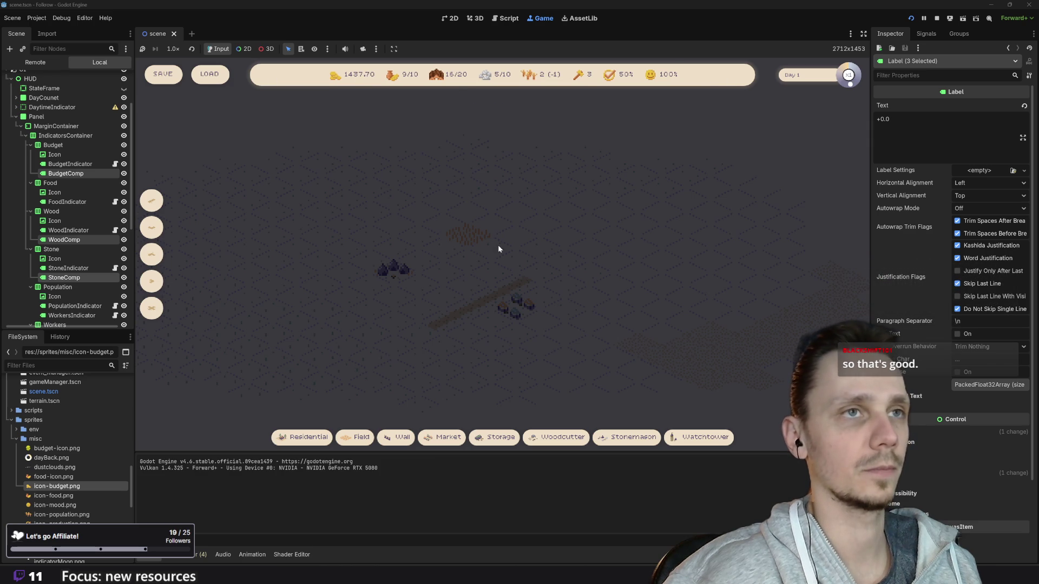
- Enter removal mode with X and remove two more highlighted buildings
key(x)
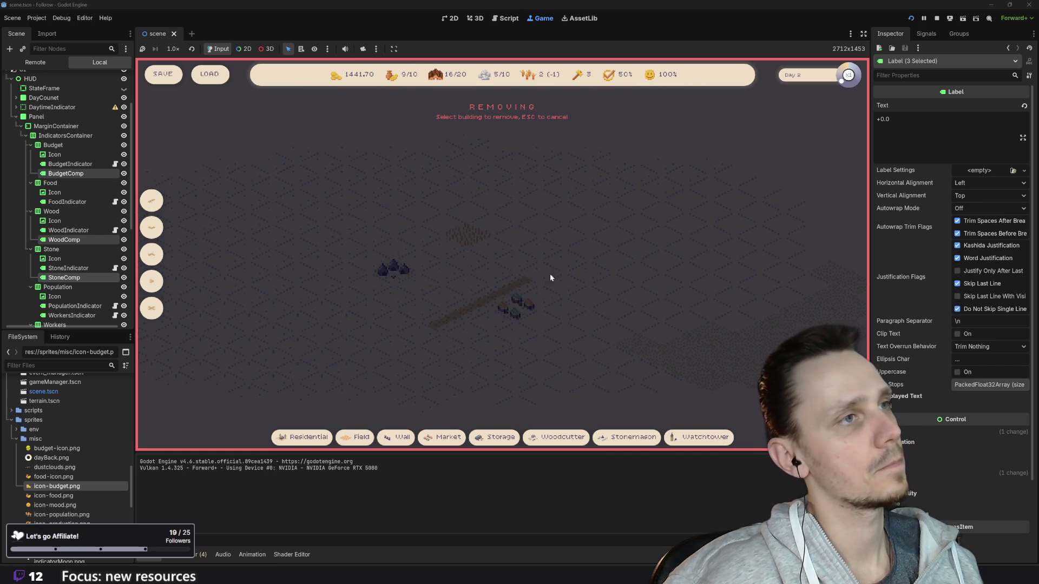
click(515, 310)
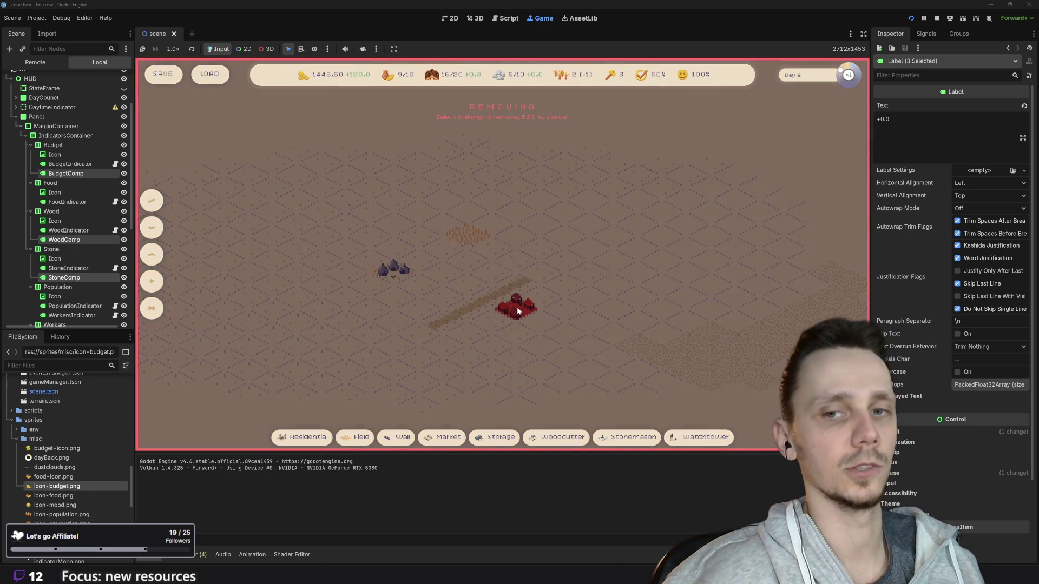
click(517, 308)
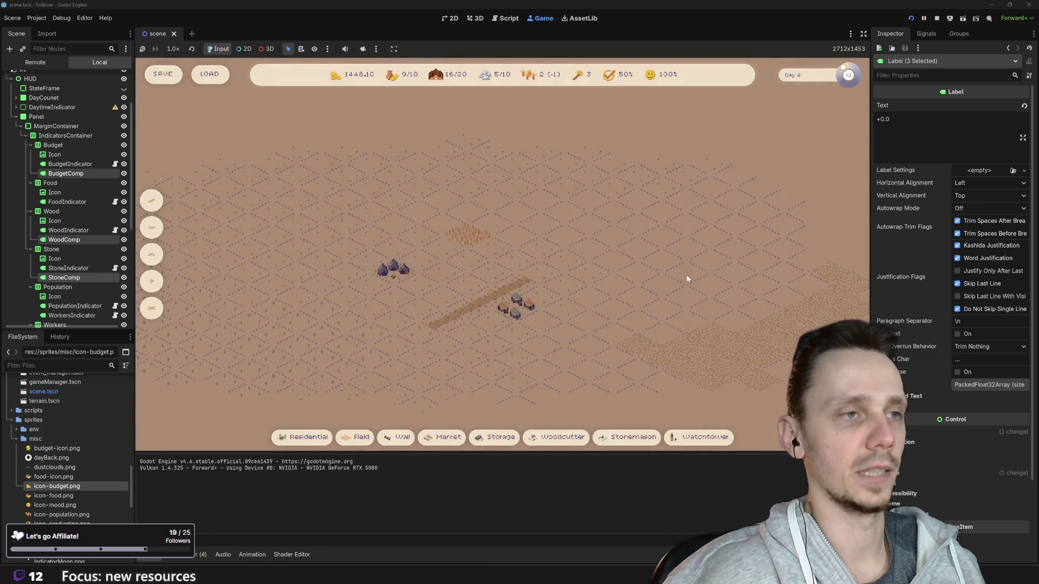
scroll(645, 296, up, 1)
- Load the Day 6 save, try removing rocks (blocked without a stonemason), then stop the playtest
click(210, 74)
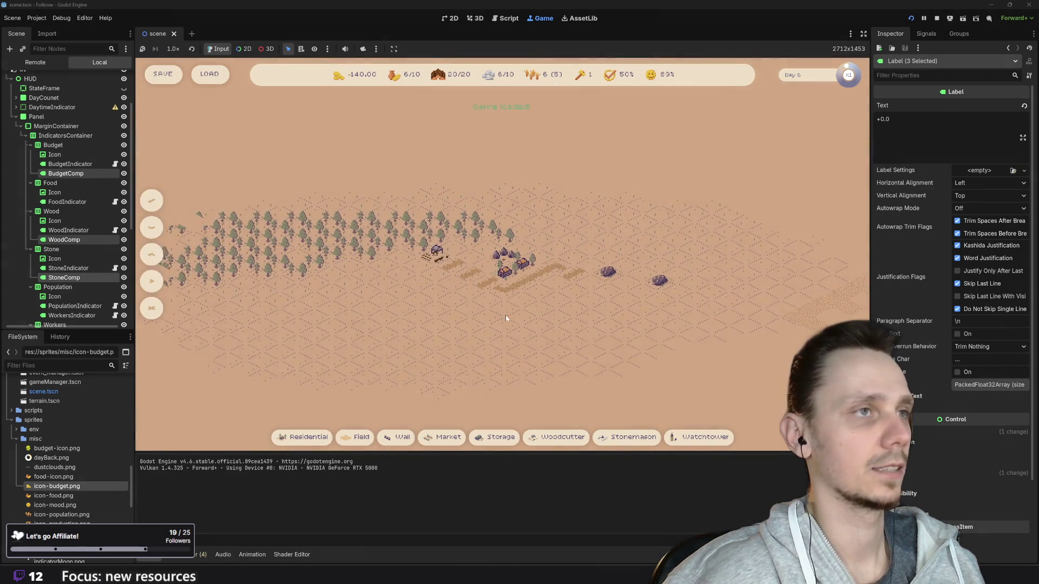
key(x)
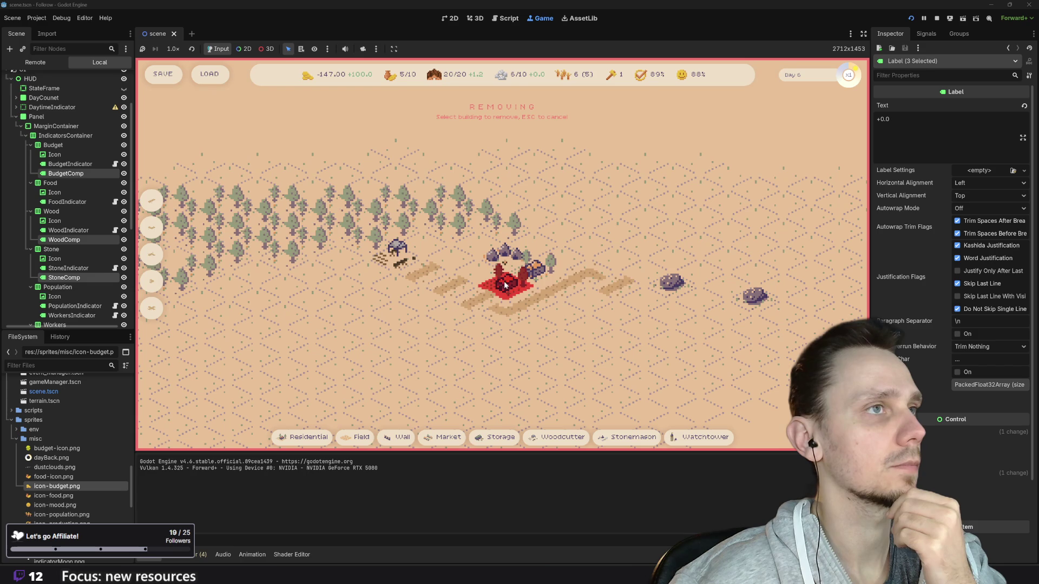
click(755, 302)
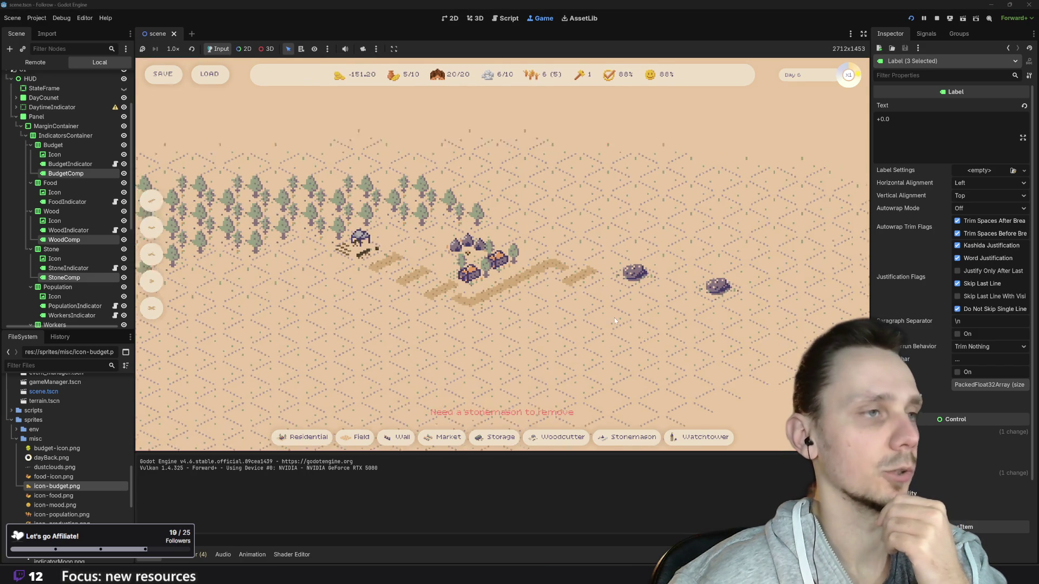
key(x)
click(604, 273)
key(w)
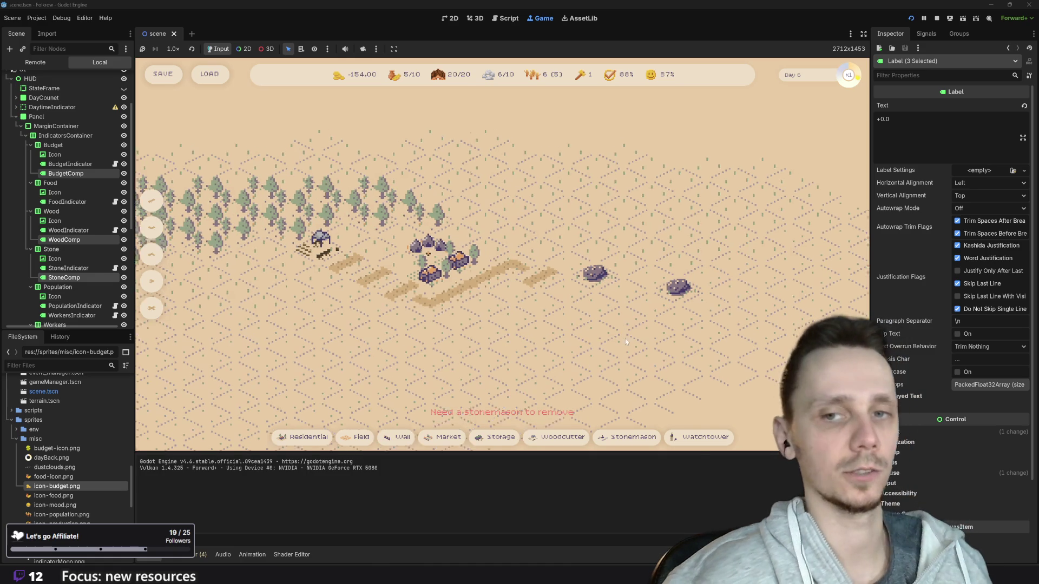
click(937, 19)
- Scroll through building_manager.gd and open fog.gd
scroll(536, 249, up, 15)
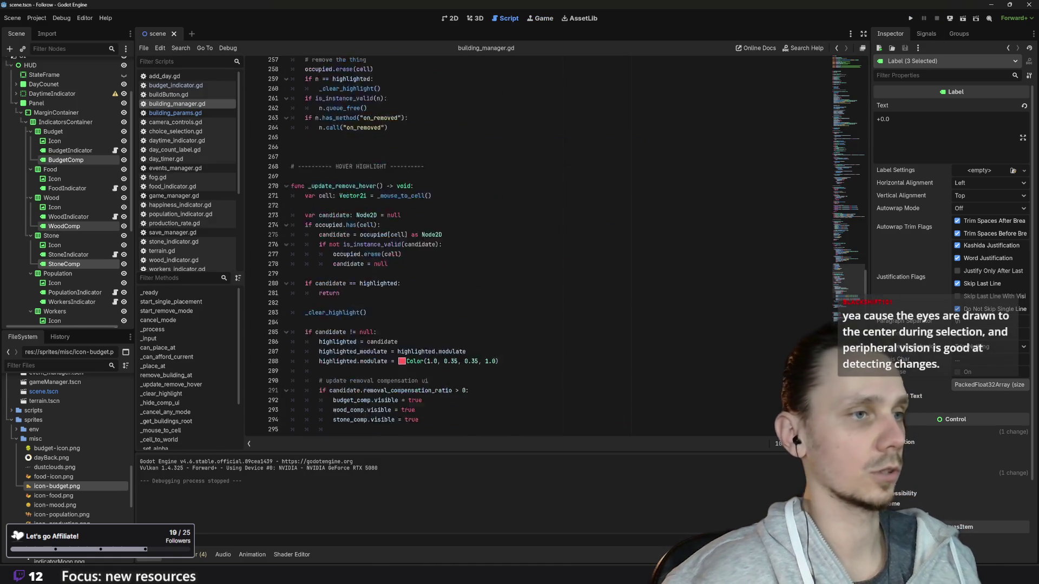
scroll(536, 249, up, 13)
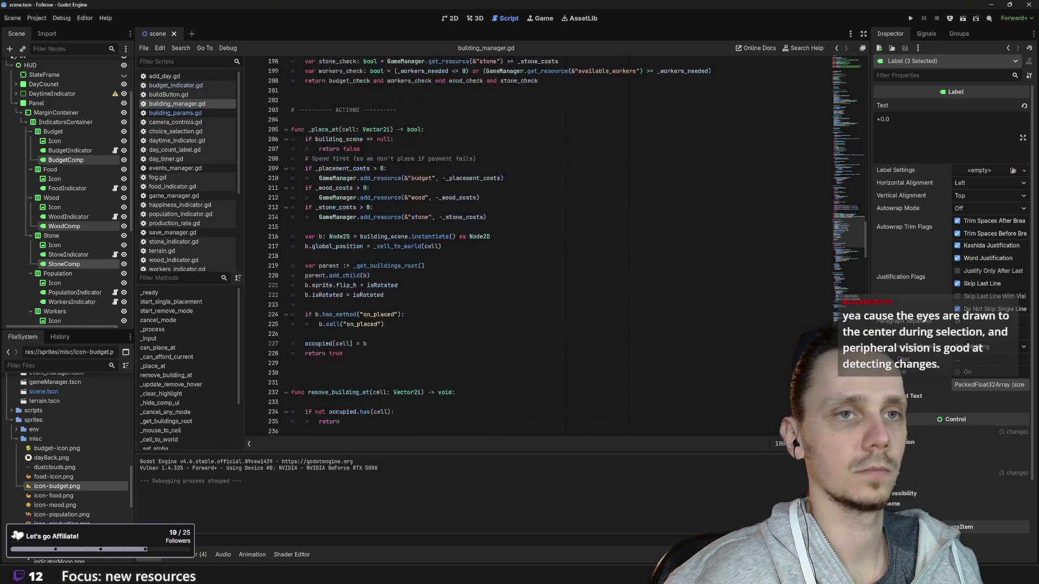
scroll(536, 249, up, 20)
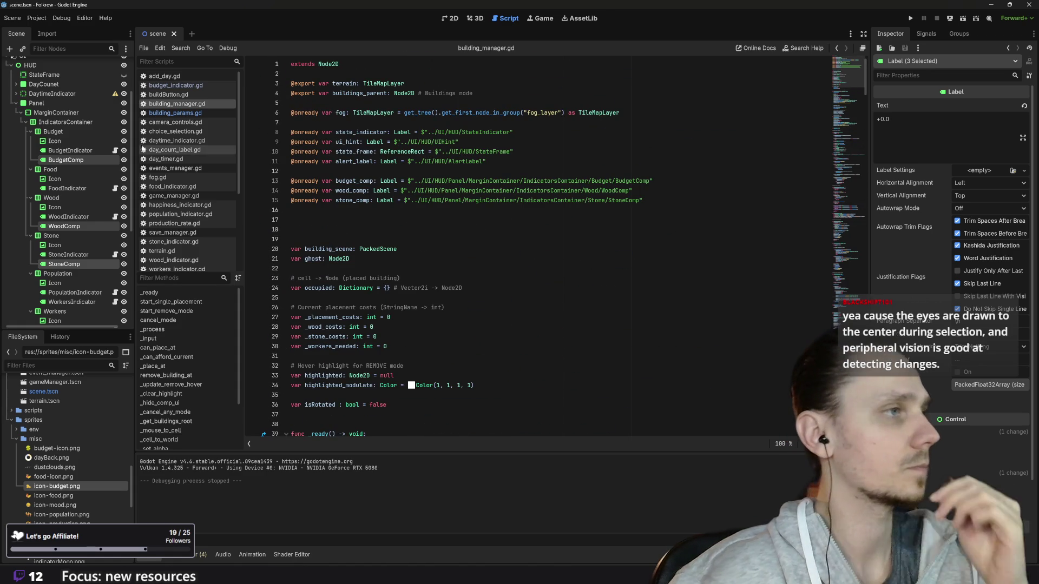
click(158, 177)
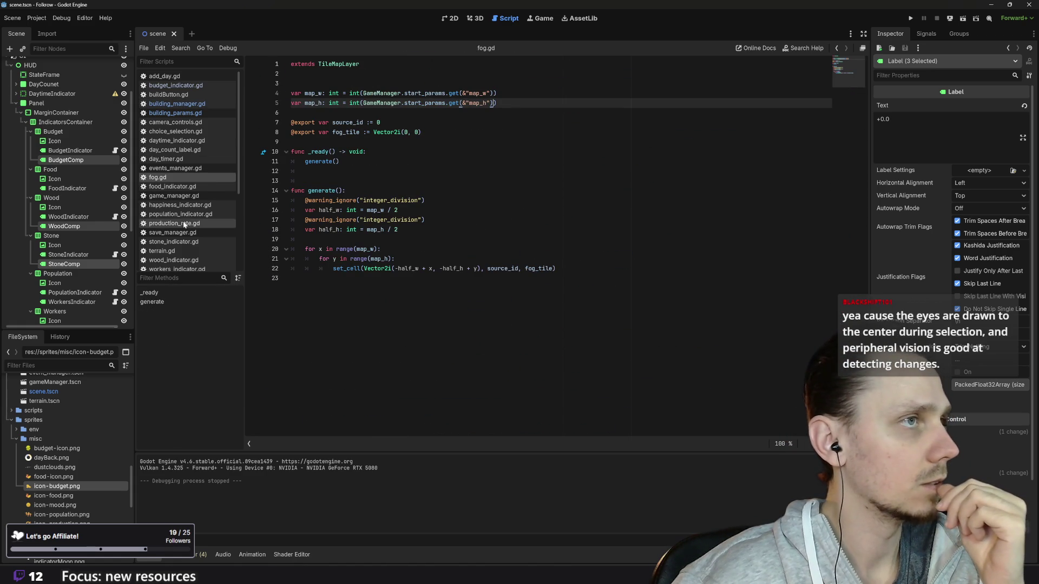
- Review building_params.gd, then bring up the Linear task board in the browser
click(182, 113)
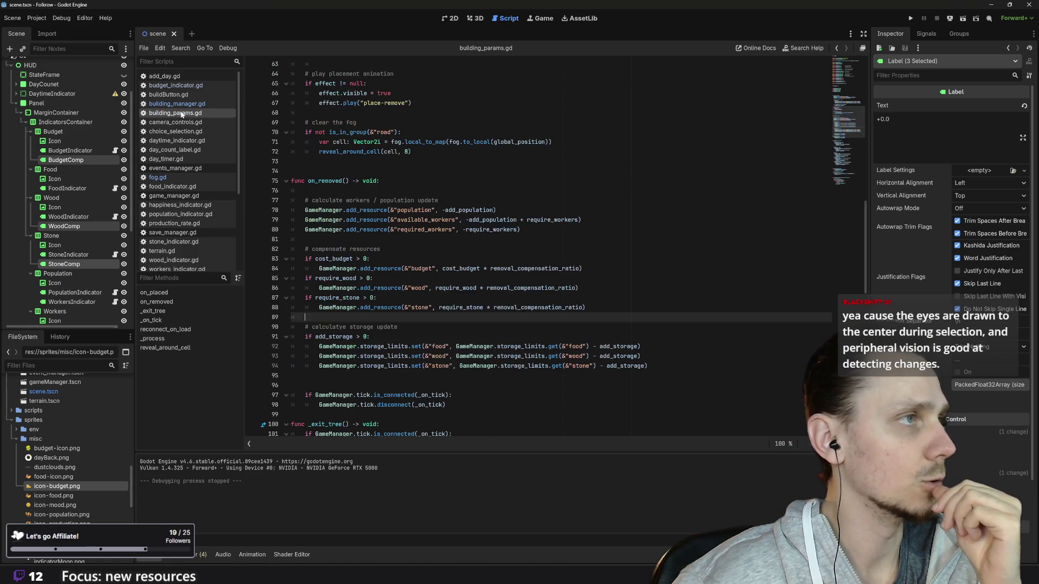
scroll(536, 249, up, 15)
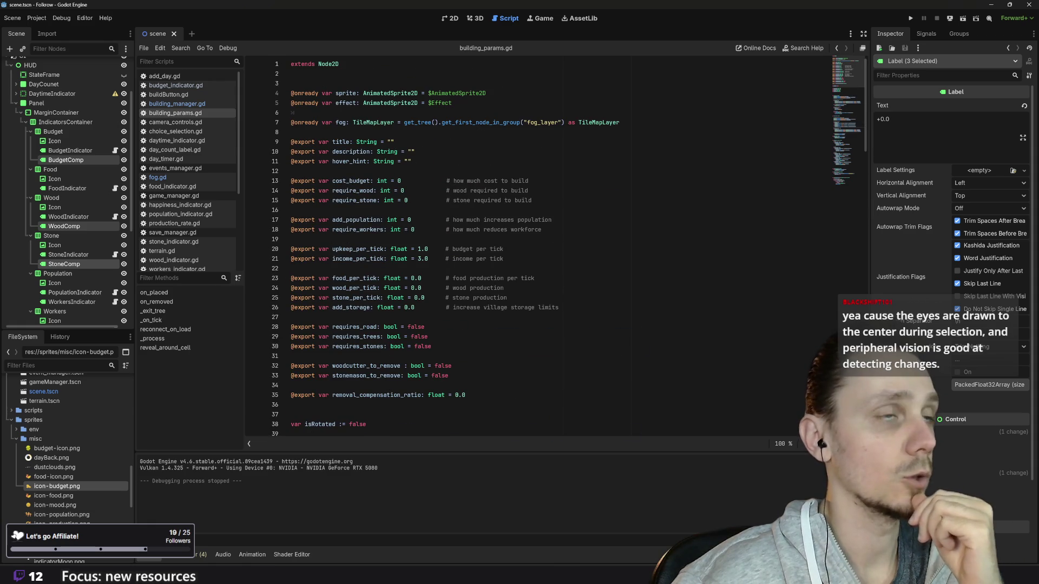
click(292, 171)
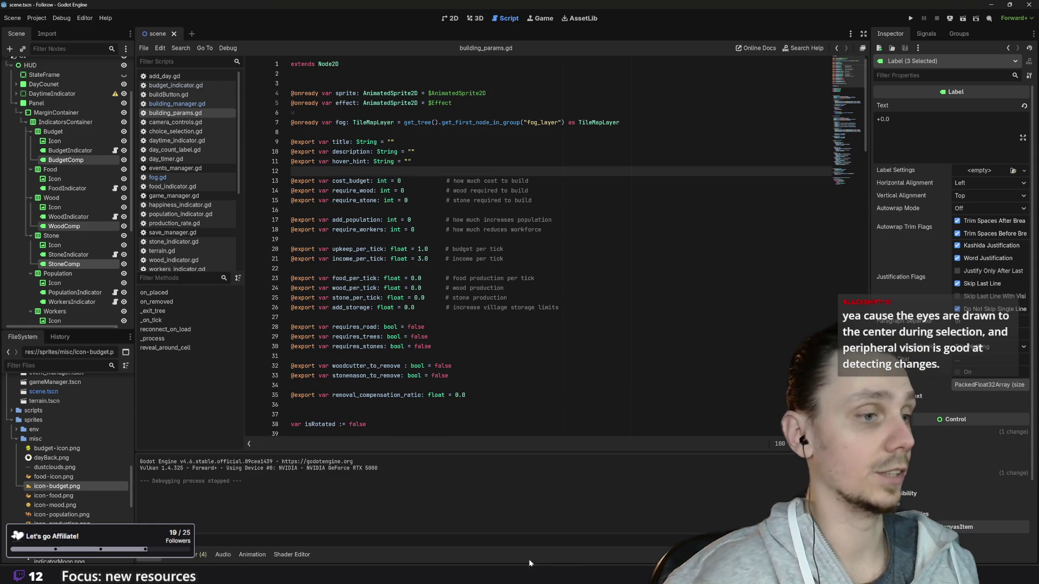
mouse_move(433, 572)
click(430, 548)
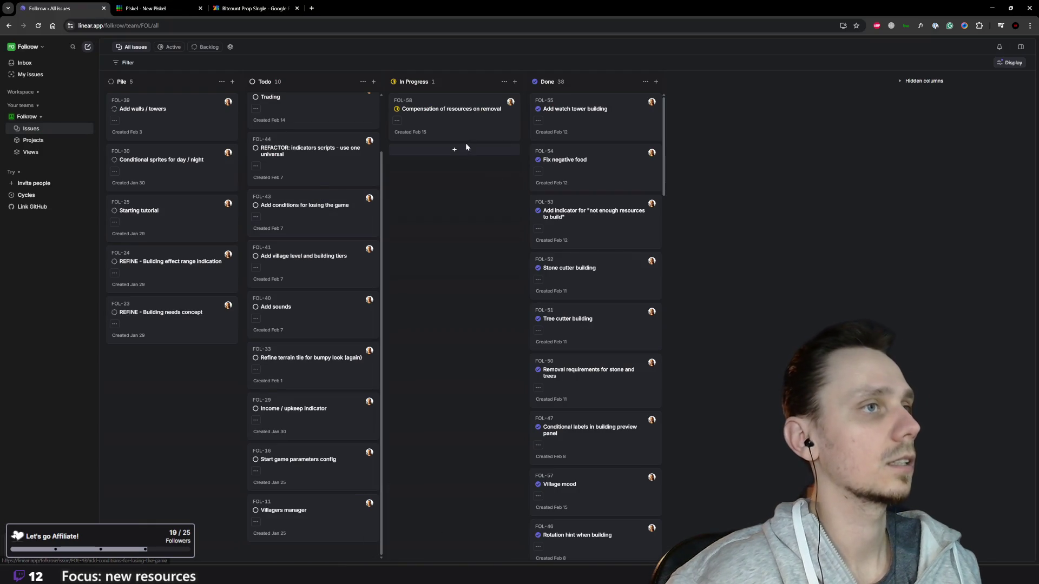
- Move FOL-58 from In Progress to Done and start a new issue with C
drag(463, 115, 629, 197)
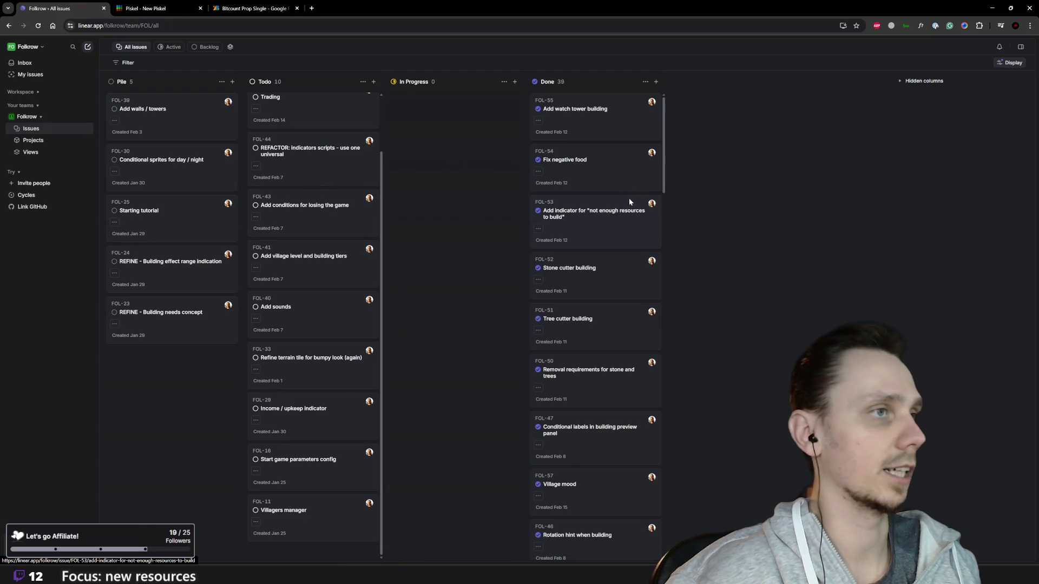
scroll(333, 361, up, 2)
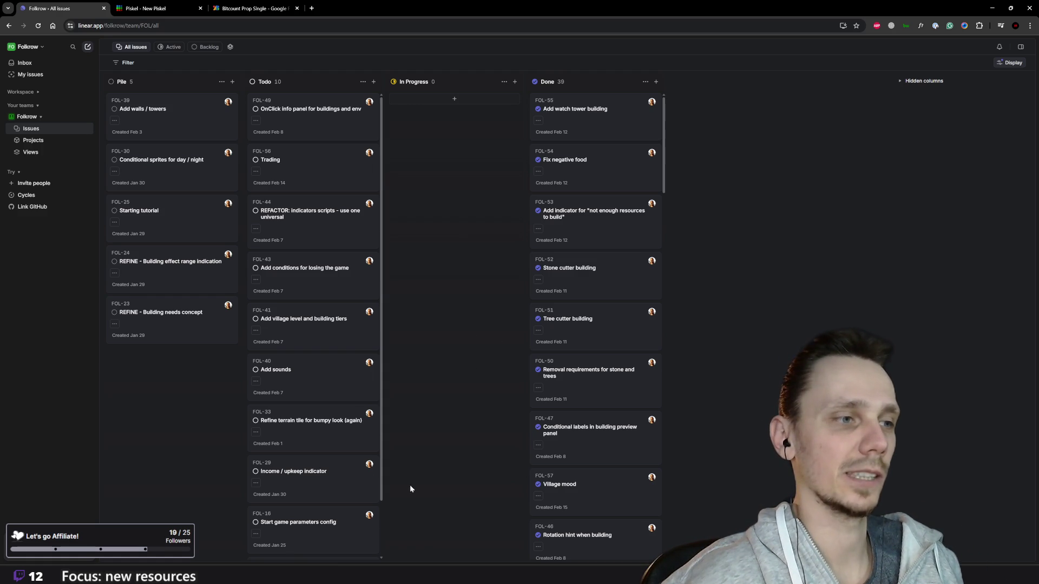
scroll(342, 459, down, 2)
key(c)
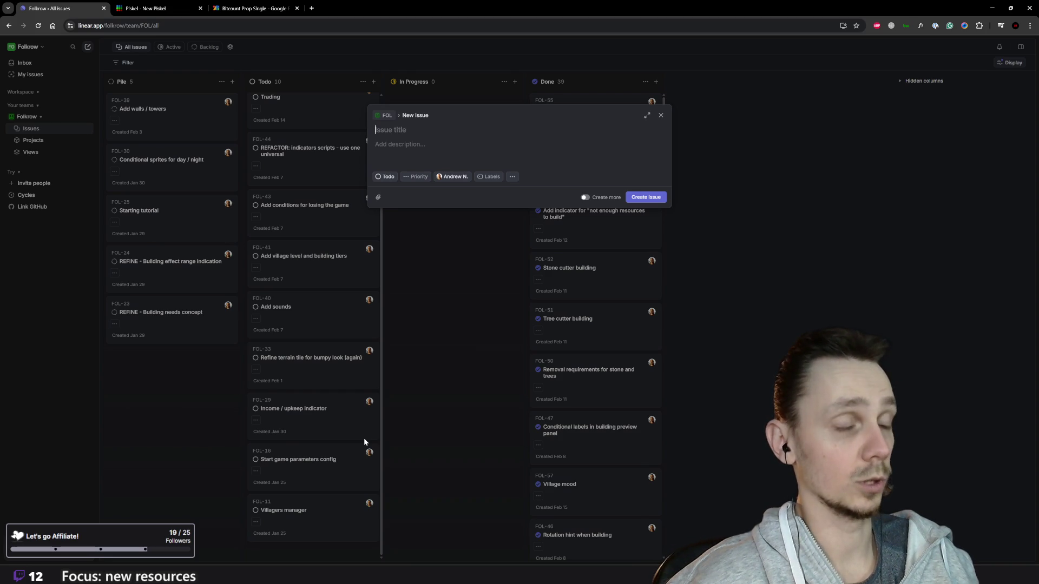
- Create issue 'ENHANCEMENT: panel resize when adding comp labels', then return to Godot and run the game
text(EN)
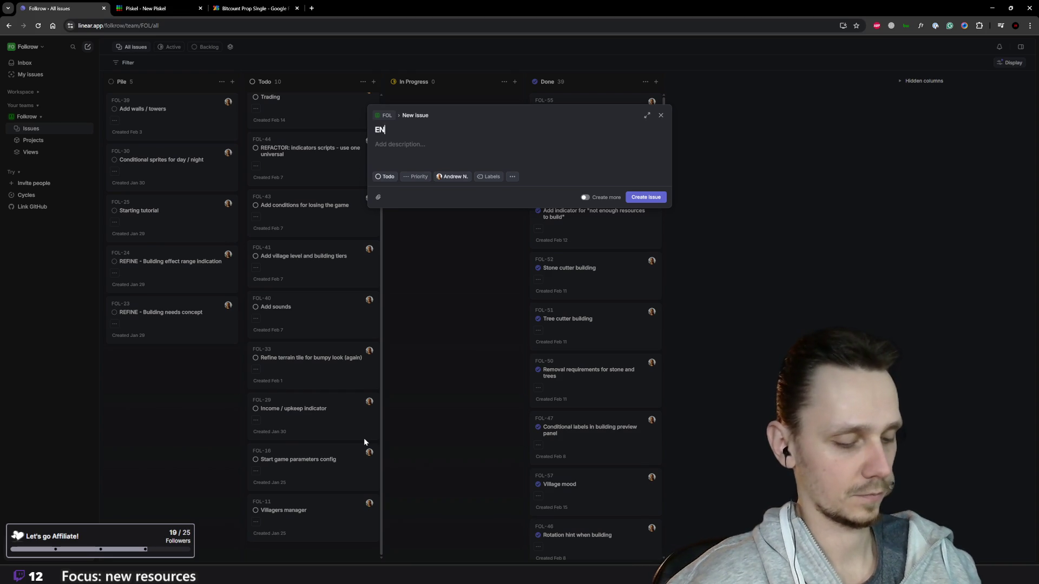
text(HCEMENT:)
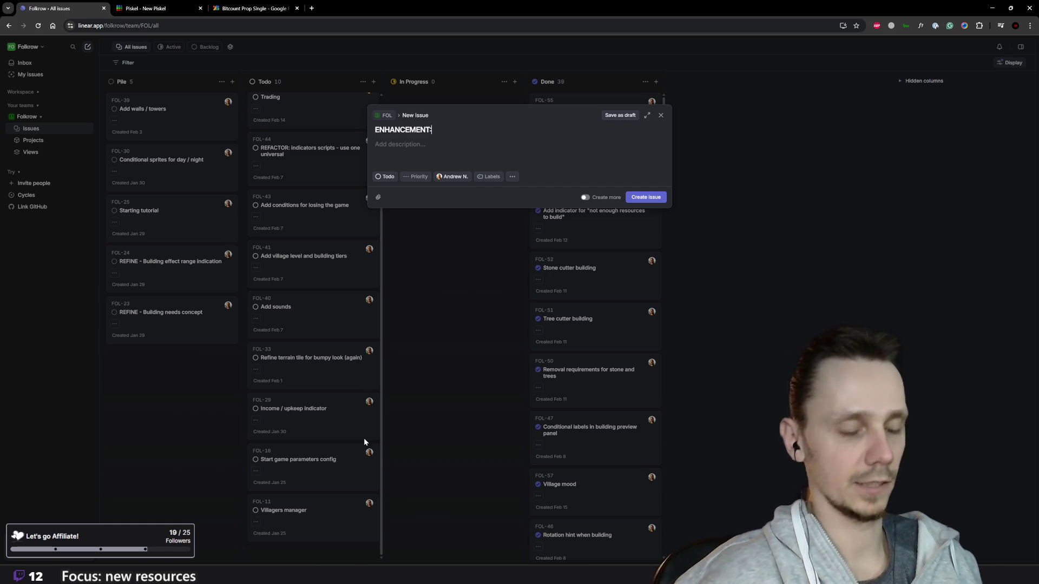
text( panel resize )
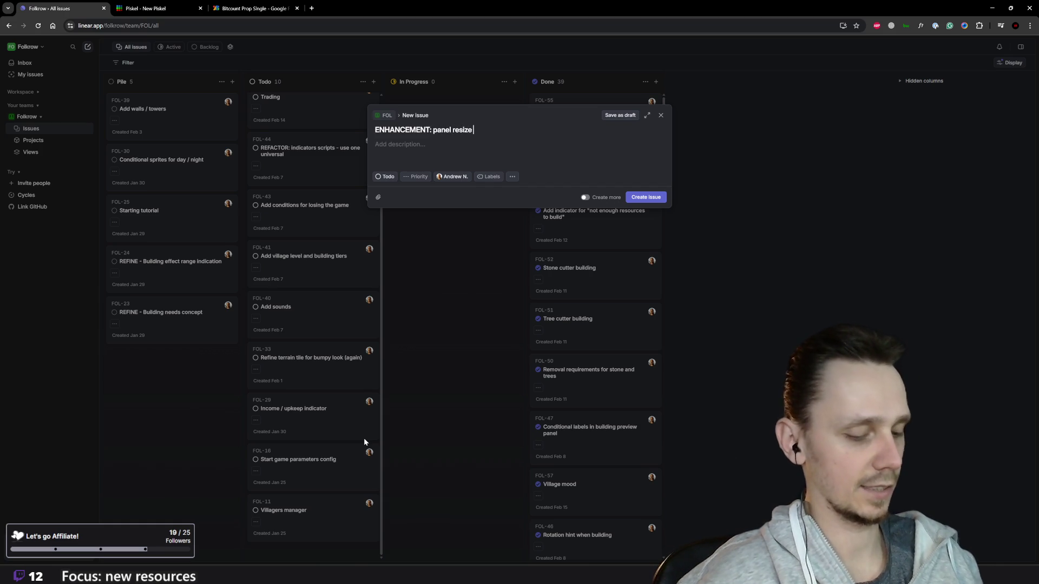
text(when )
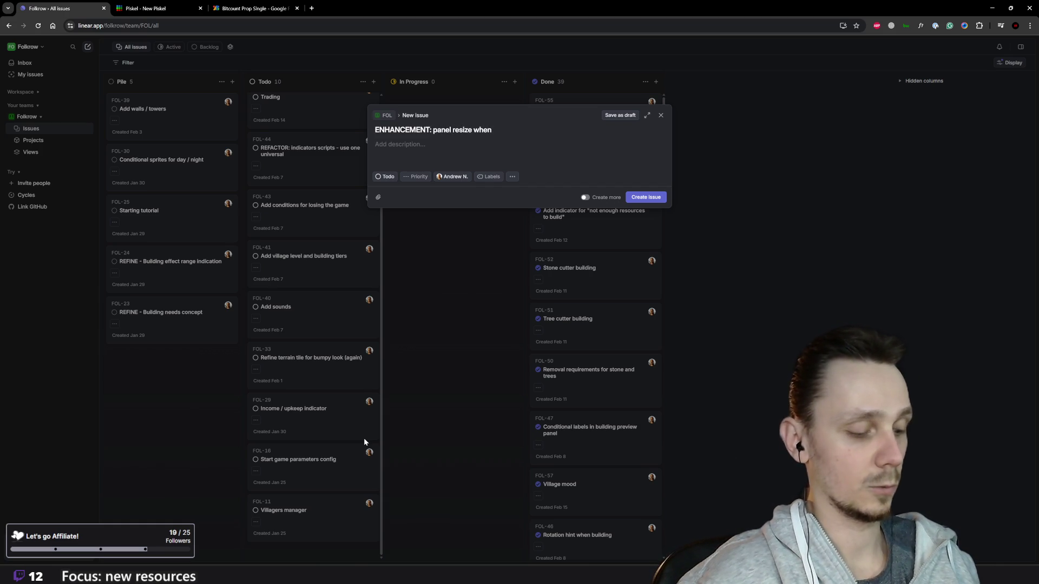
text( adding comp)
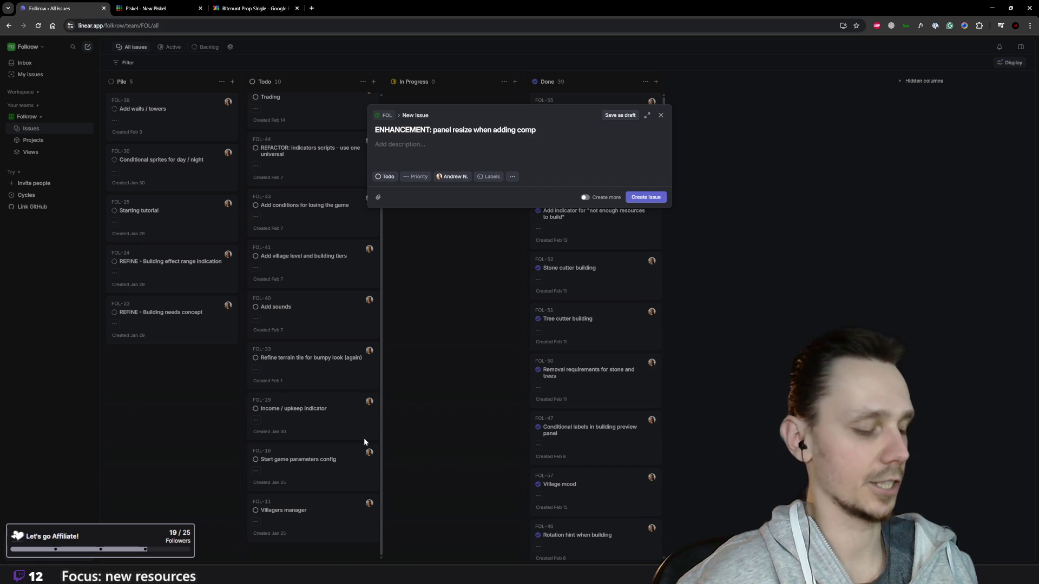
text(els)
key(ctrl+Return)
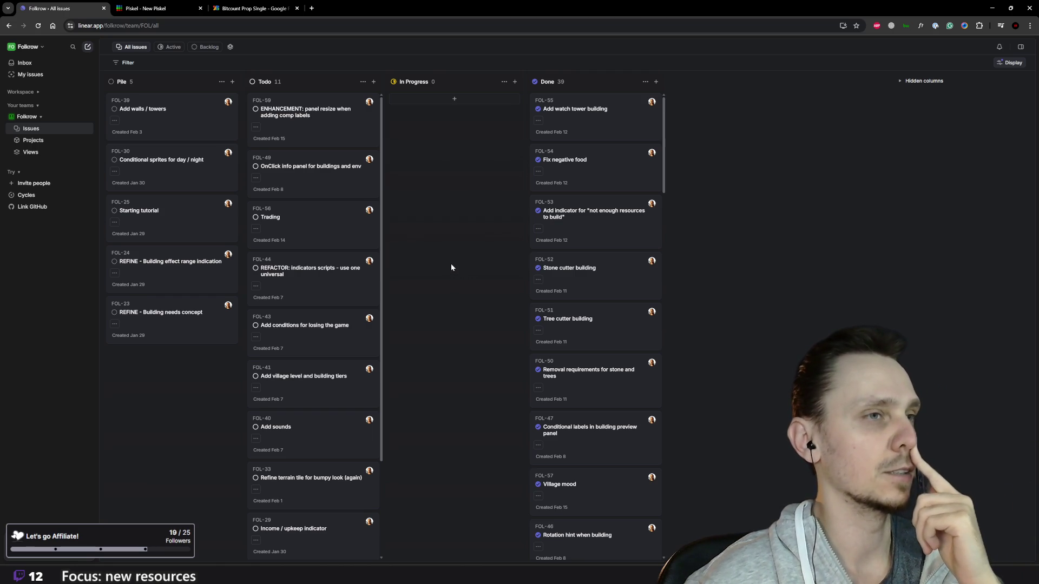
mouse_move(644, 575)
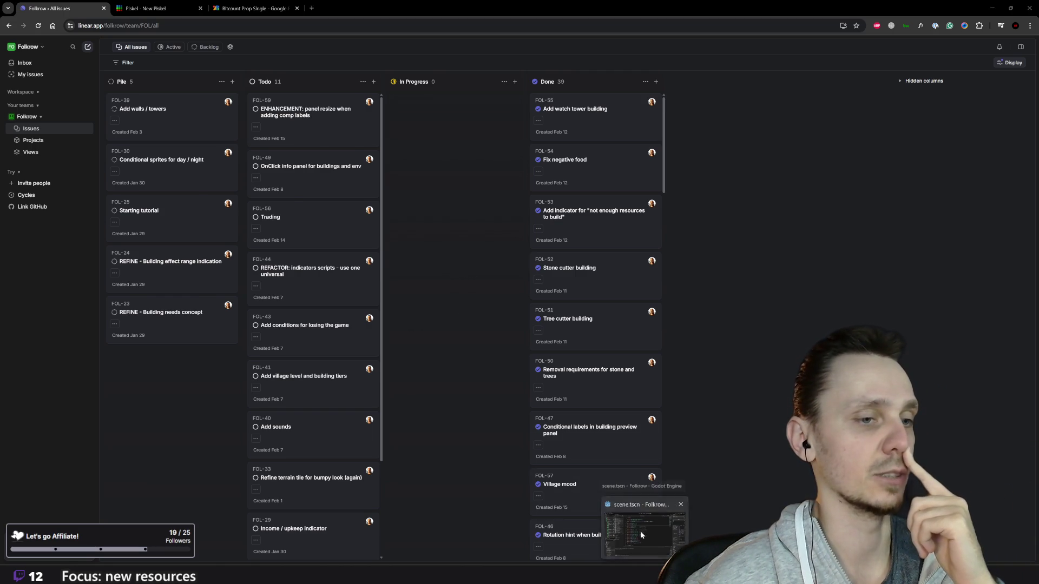
click(640, 531)
click(911, 19)
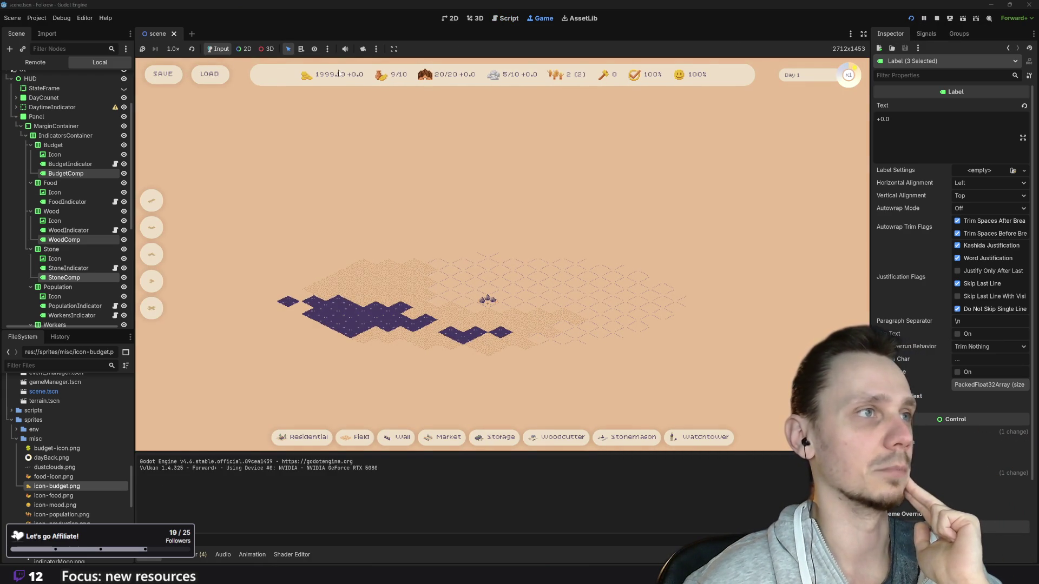
- Hide the BudgetComp, WoodComp and StoneComp labels by default and stop the game
scroll(94, 206, up, 3)
scroll(94, 207, down, 3)
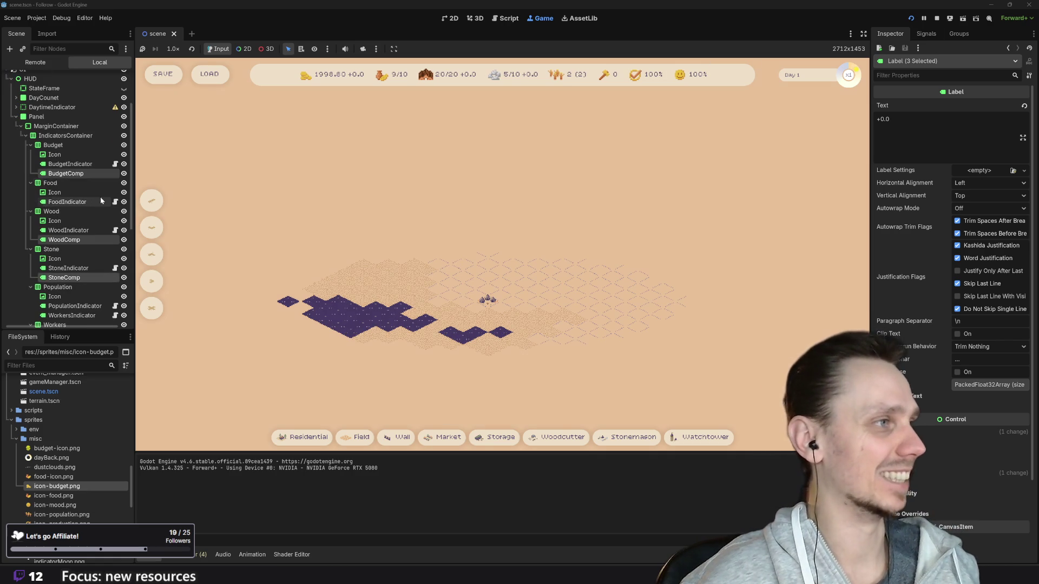
click(124, 174)
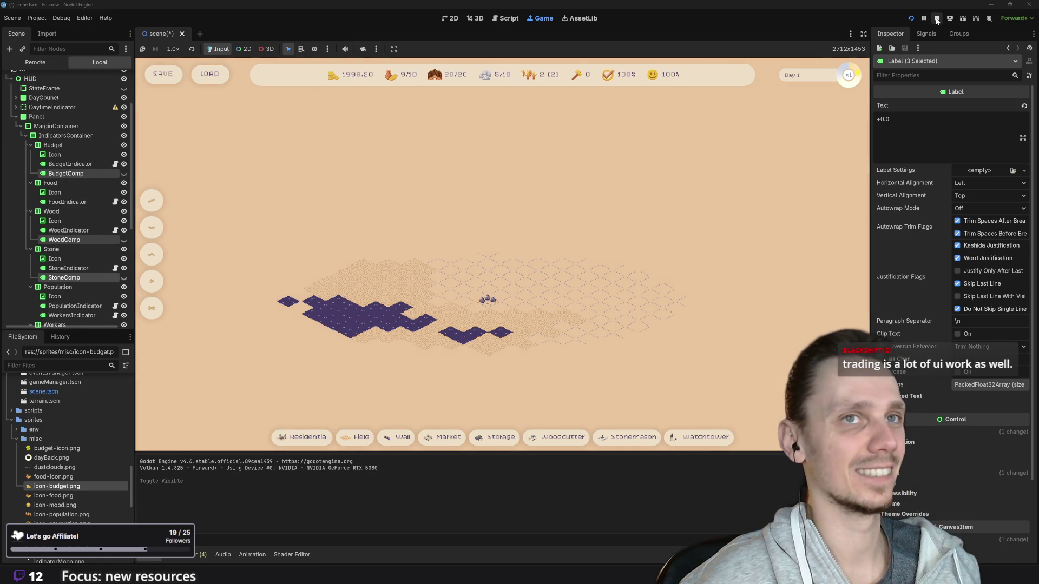
click(937, 19)
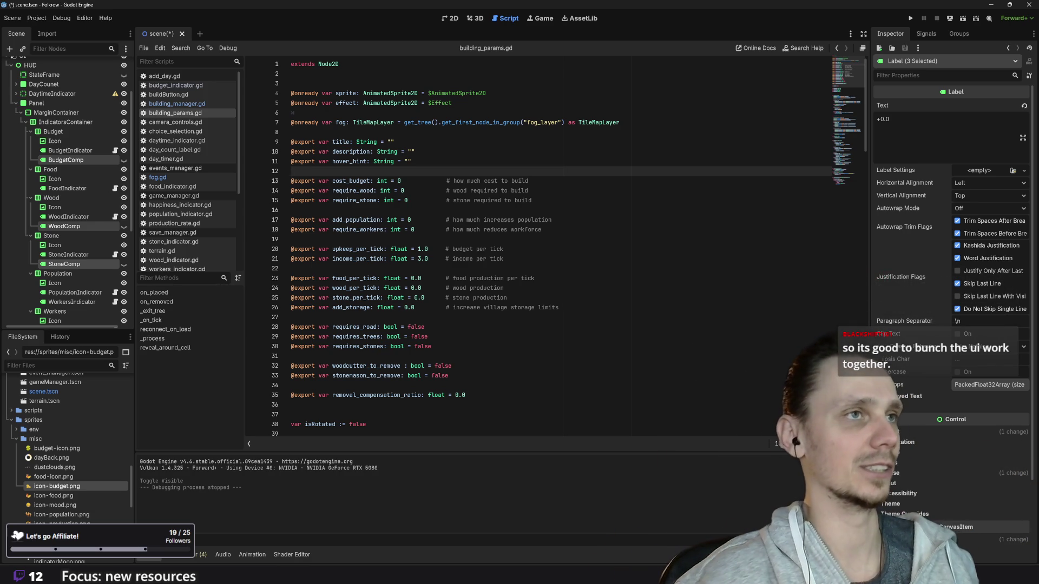
- Save the scene and relaunch the game with BudgetComp selected
key(ctrl+s)
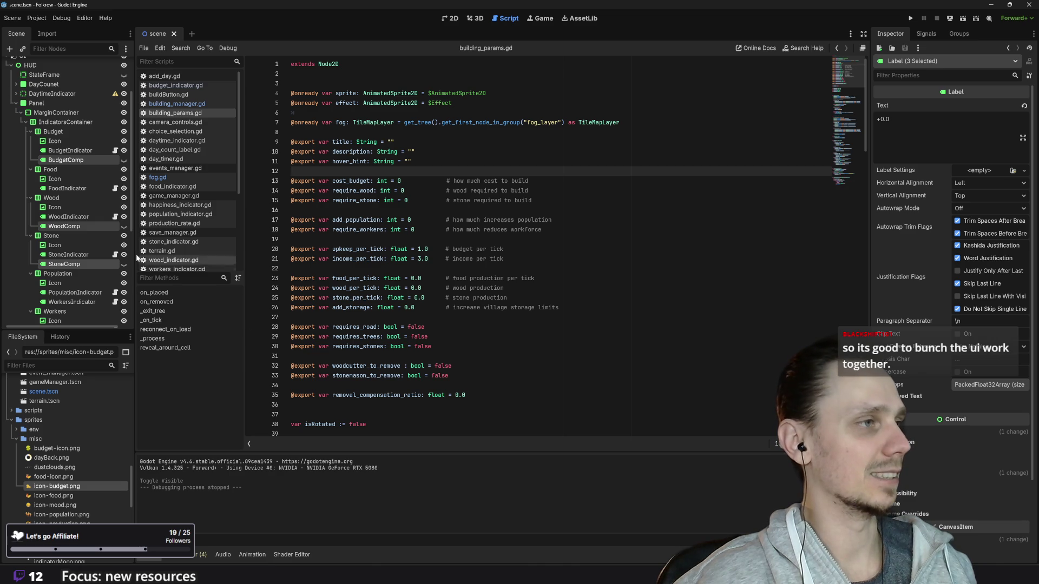
click(77, 161)
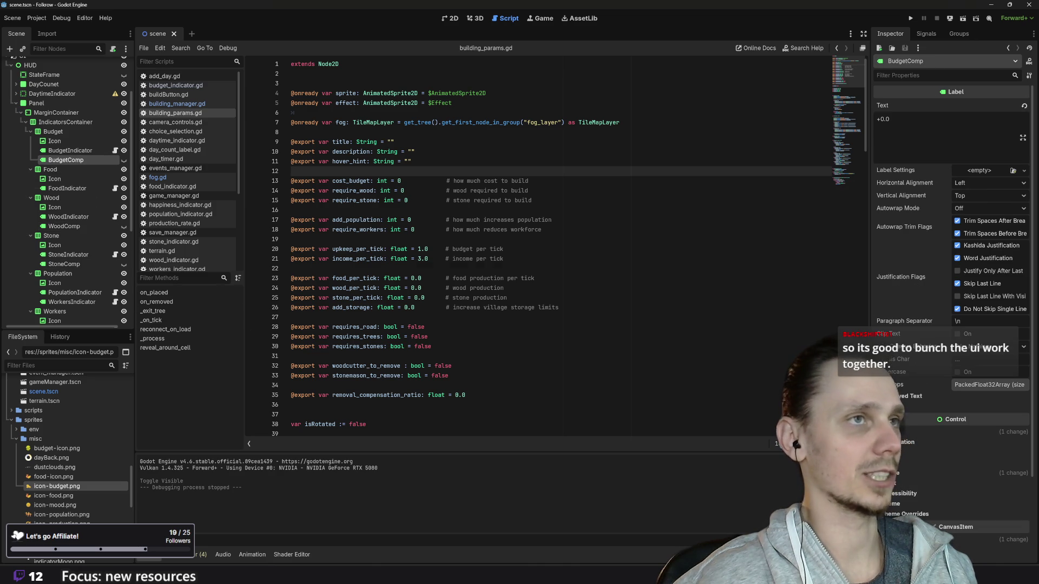
click(911, 18)
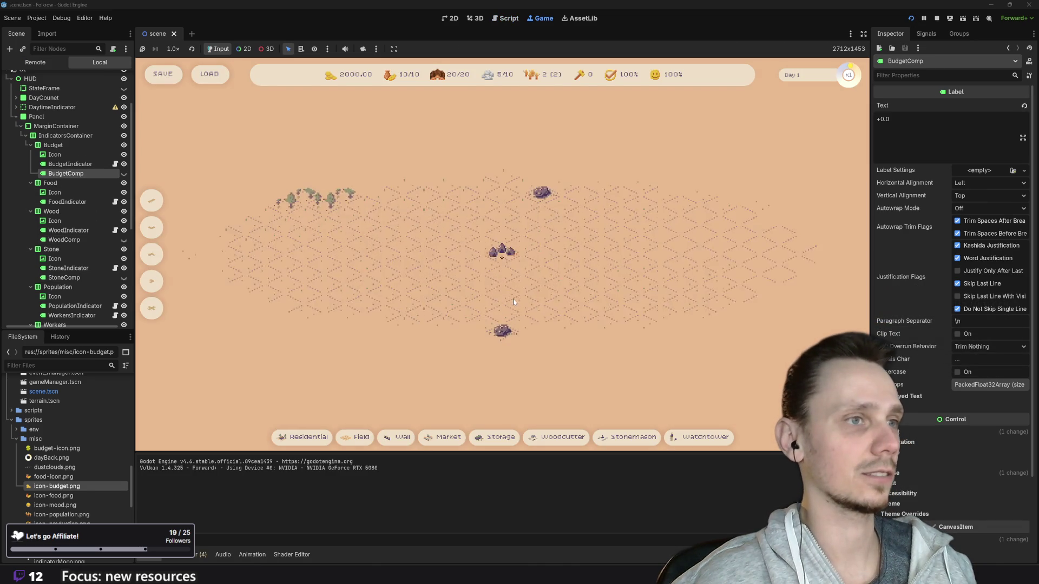
- Restart the game on a fresh map and place a watchtower on the left
scroll(531, 306, down, 3)
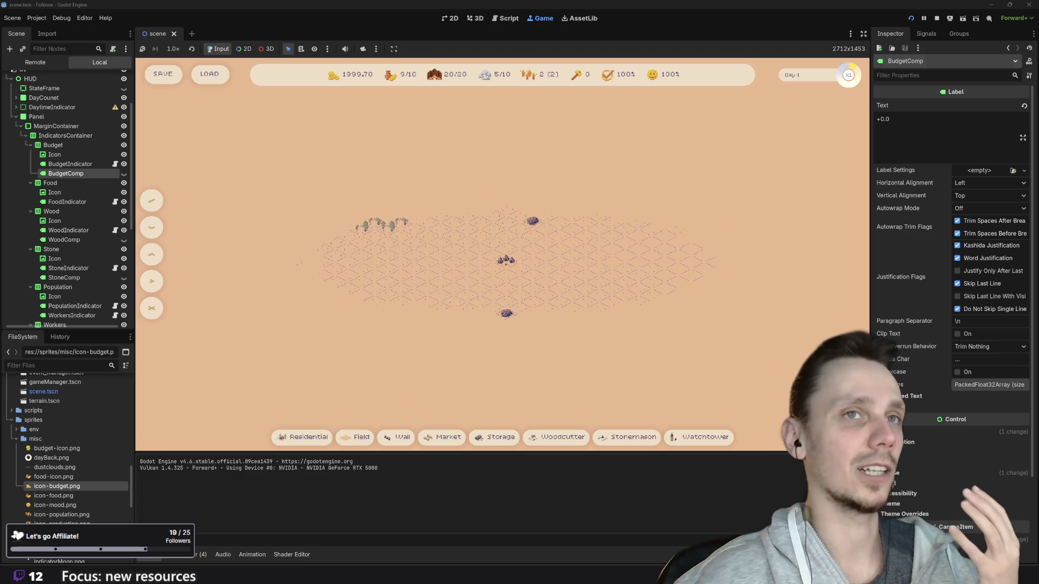
click(913, 18)
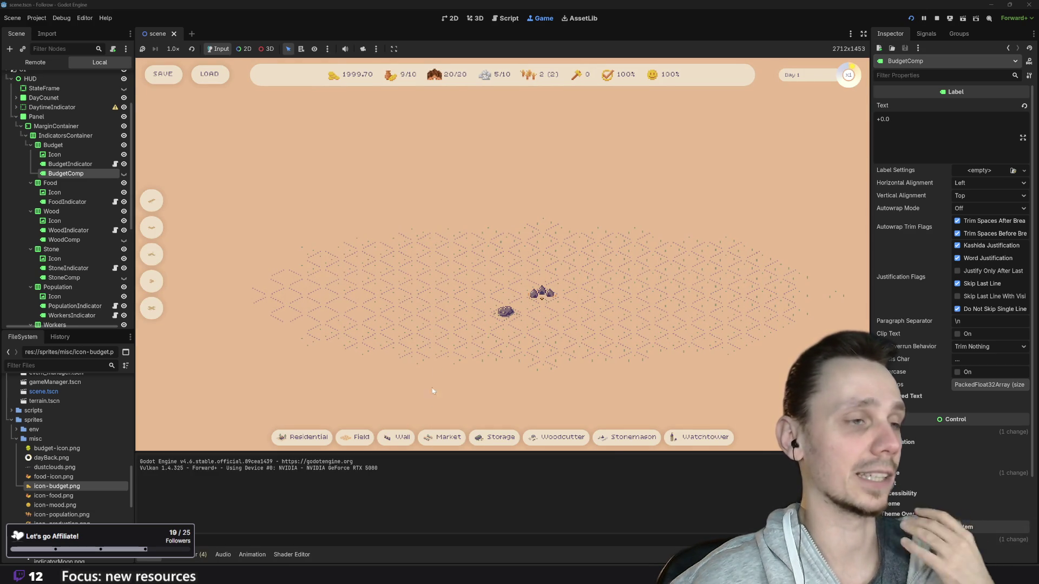
click(699, 441)
click(400, 301)
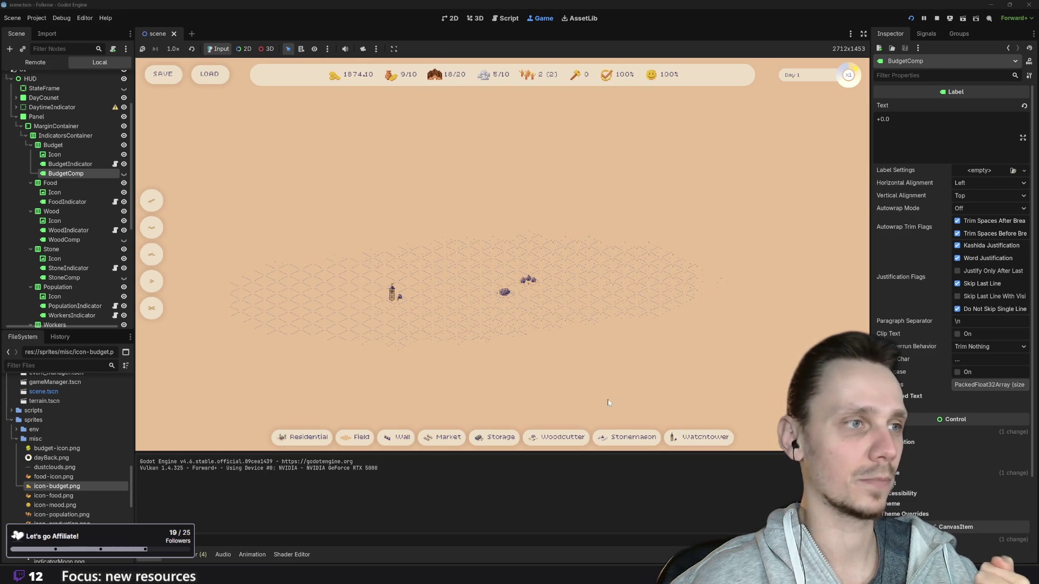
- Place a second watchtower further right, look over the revealed map, and stop the game
click(698, 438)
click(689, 276)
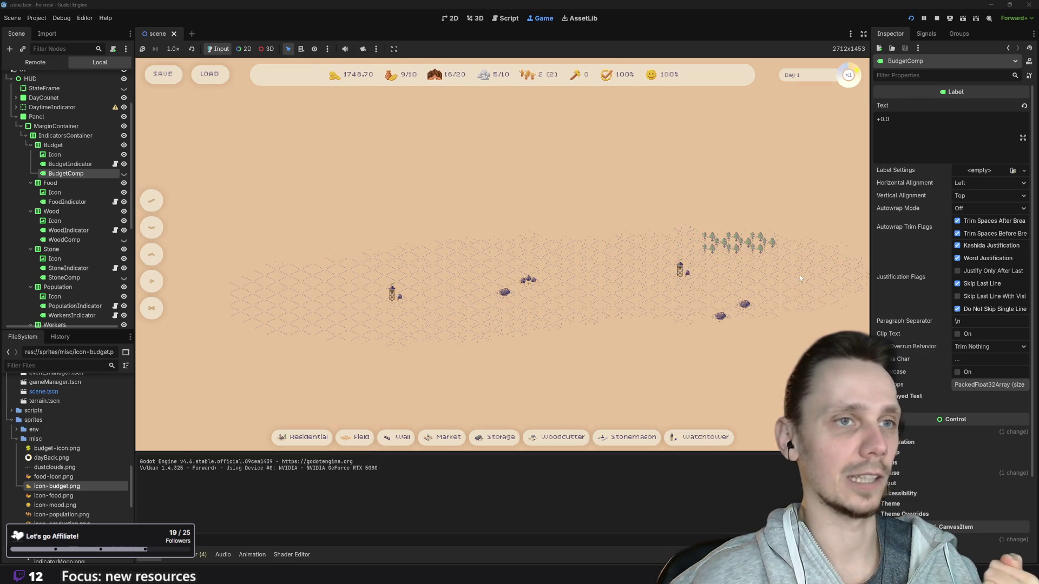
key(d)
scroll(594, 263, up, 1)
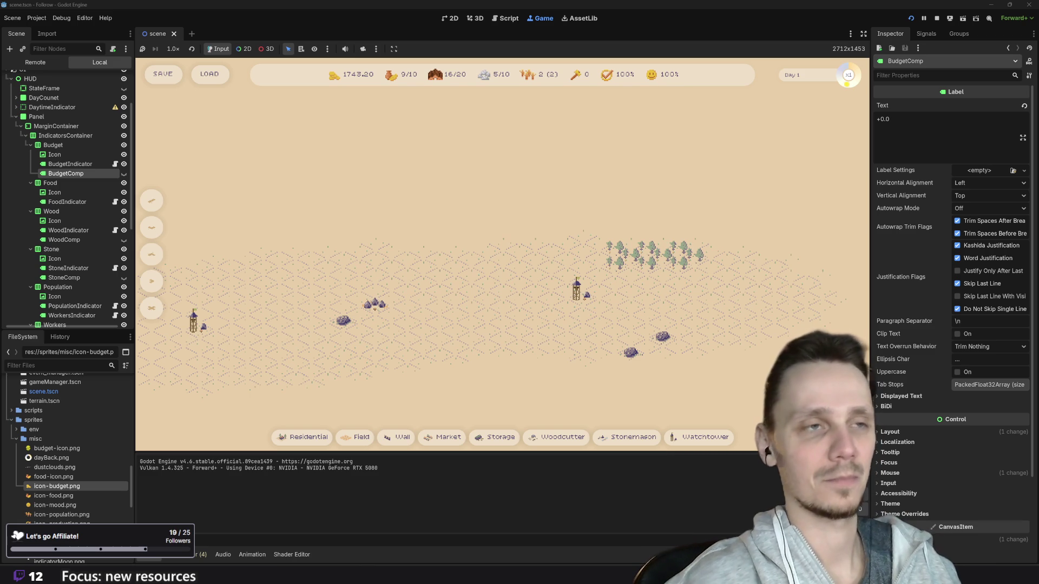
click(935, 20)
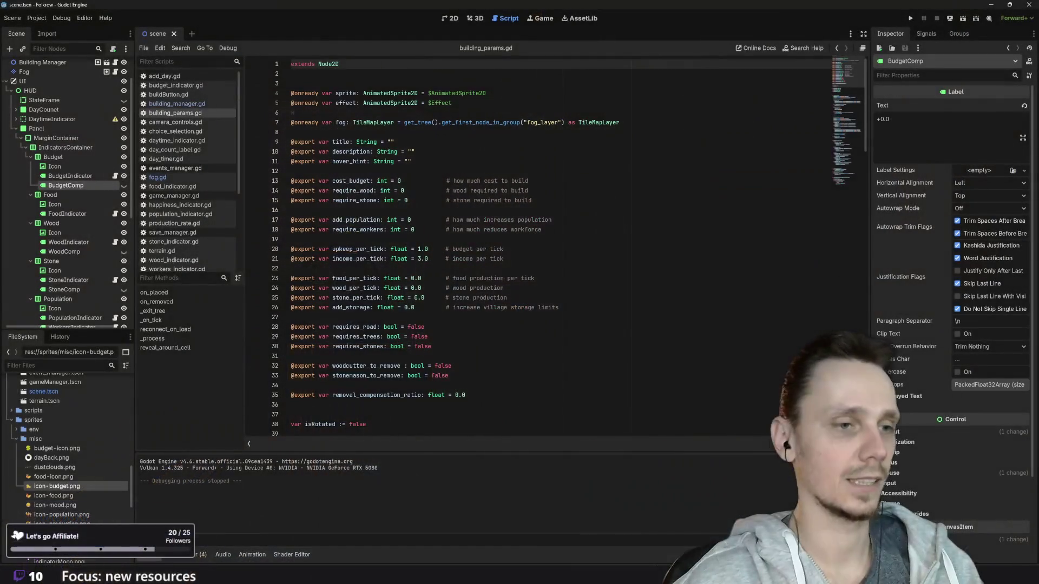
- Return to the Godot editor with building_params.gd and its removal_compensation_ratio export
mouse_move(644, 574)
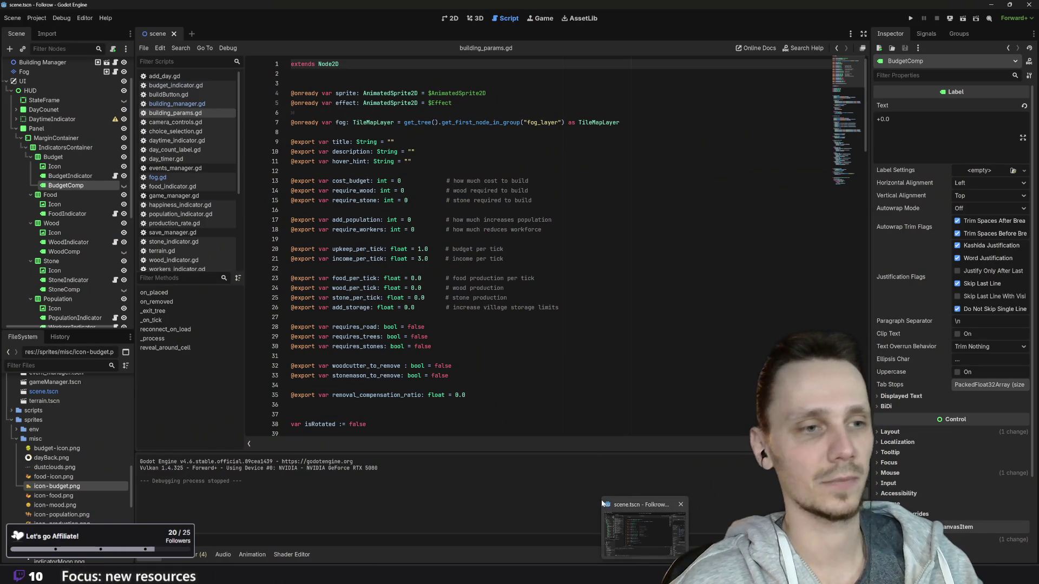
click(620, 525)
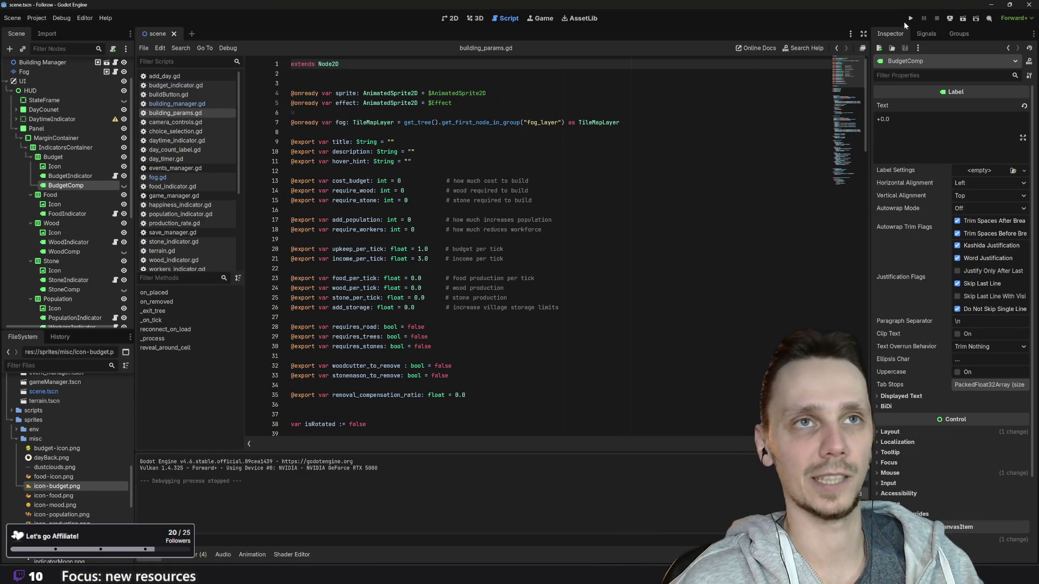
- Relaunch the game and view its live scene tree in the Remote tab
click(911, 18)
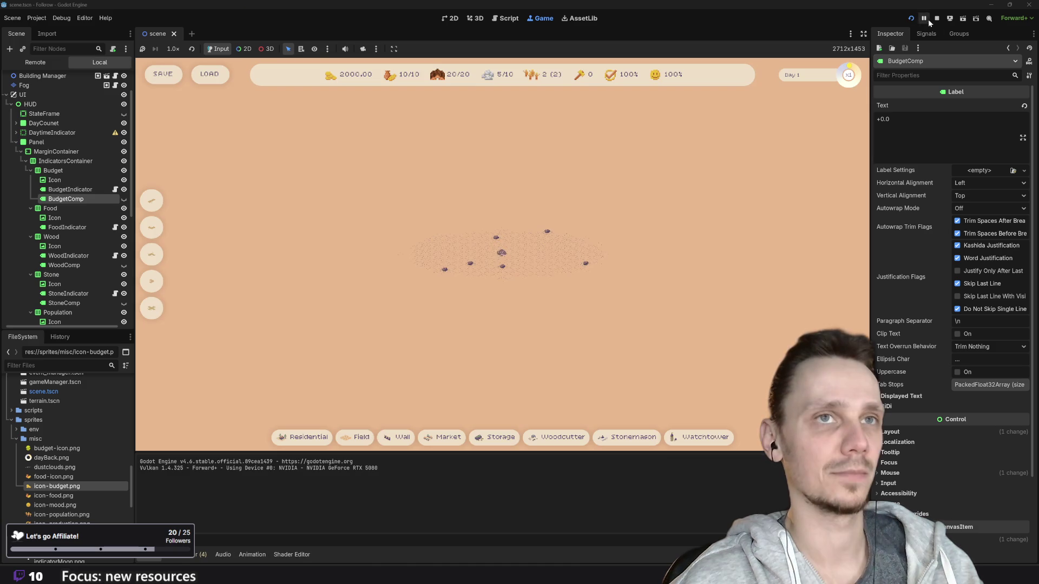
scroll(569, 269, up, 5)
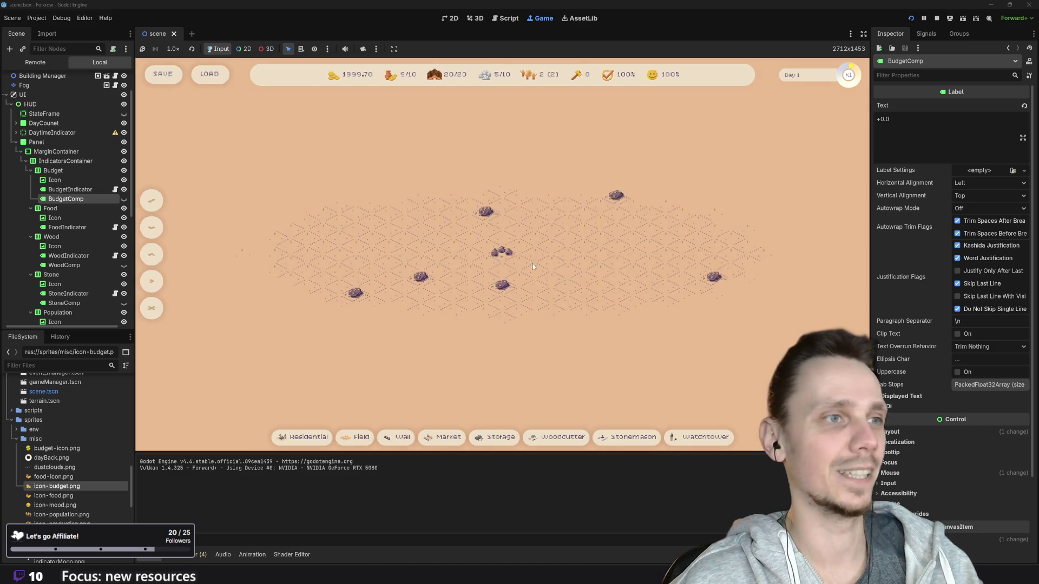
scroll(80, 145, up, 2)
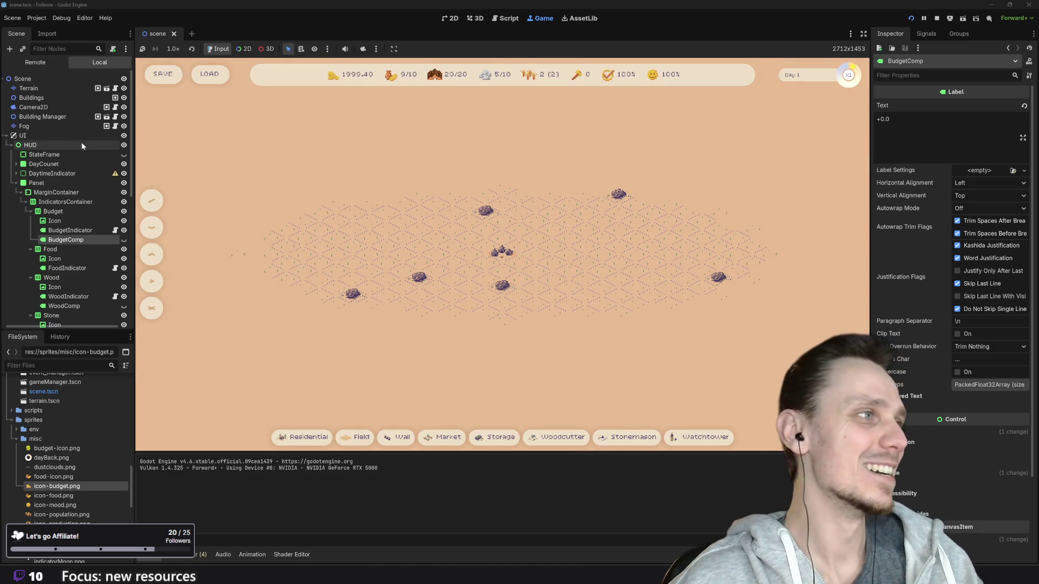
click(47, 65)
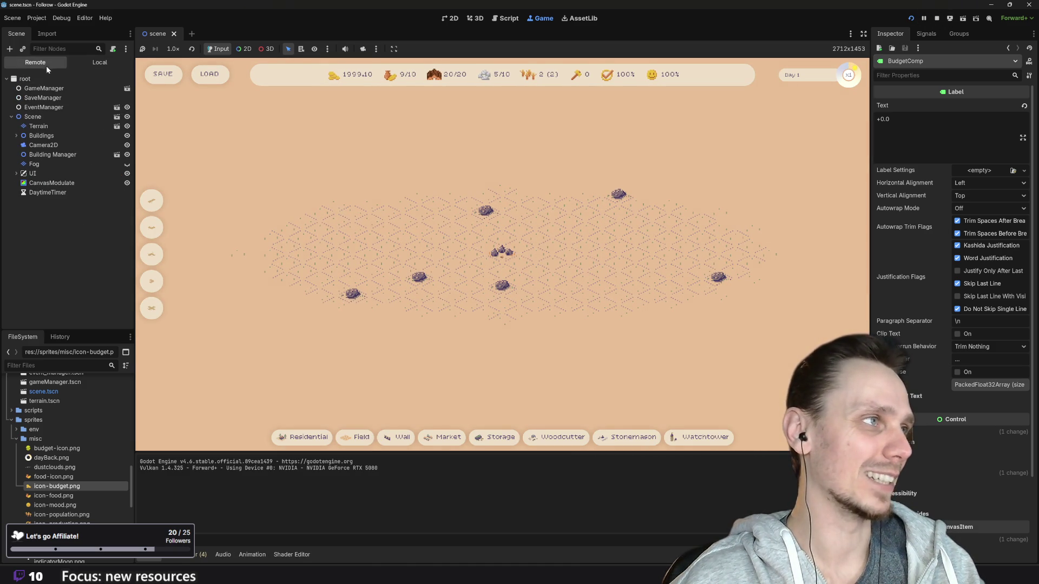
- Hide the Fog node, pan across trees and water, restore the fog, and pick a watchtower
click(126, 164)
scroll(422, 279, up, 2)
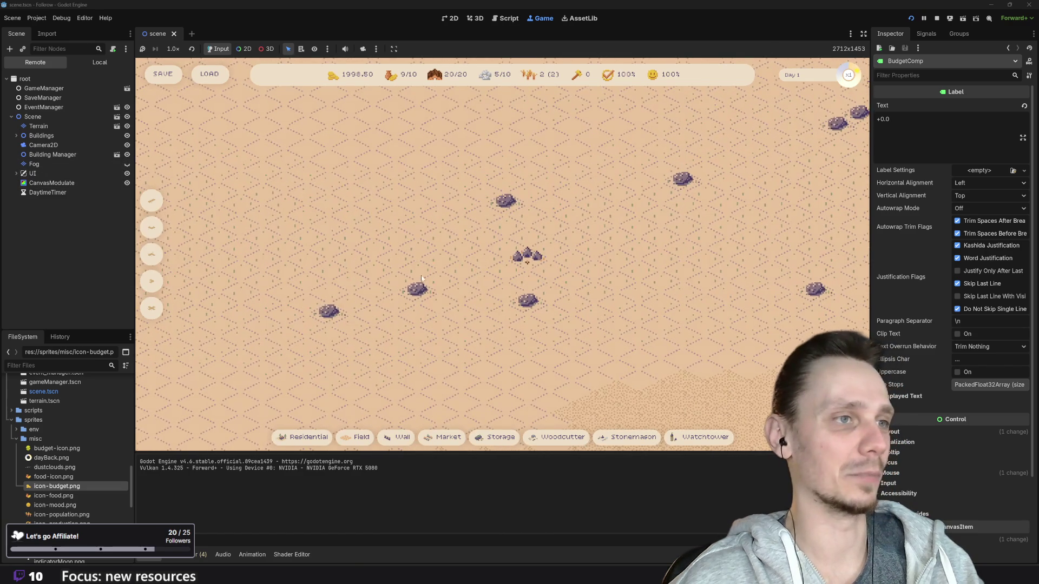
drag(453, 323, 533, 269)
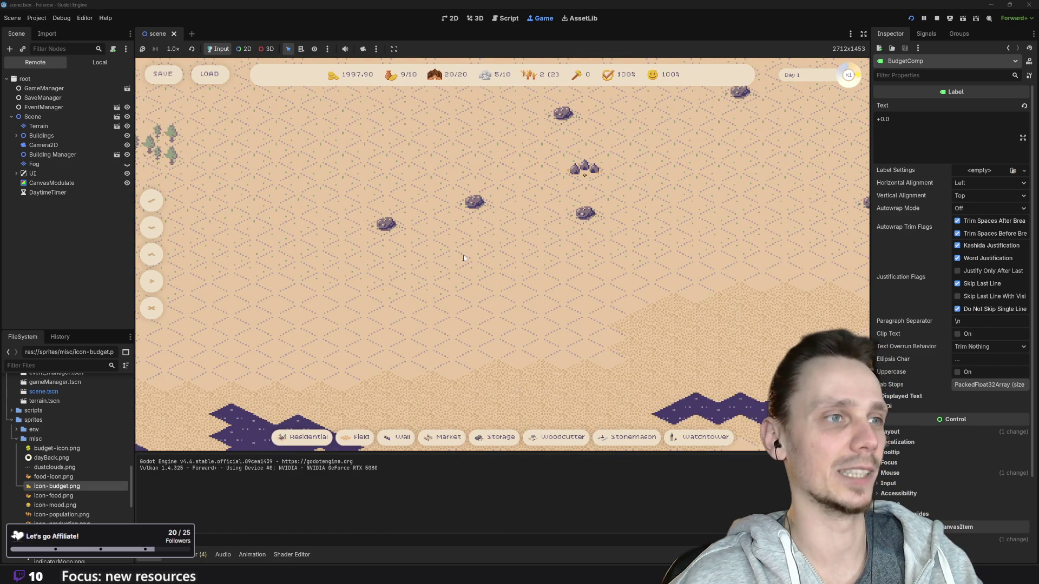
drag(467, 260, 514, 386)
scroll(486, 285, down, 2)
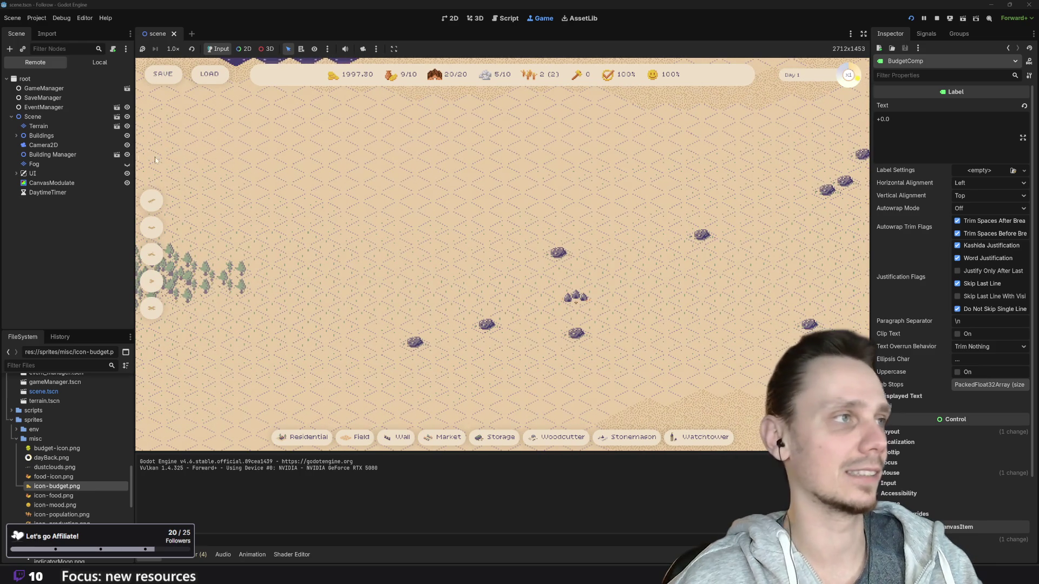
click(127, 164)
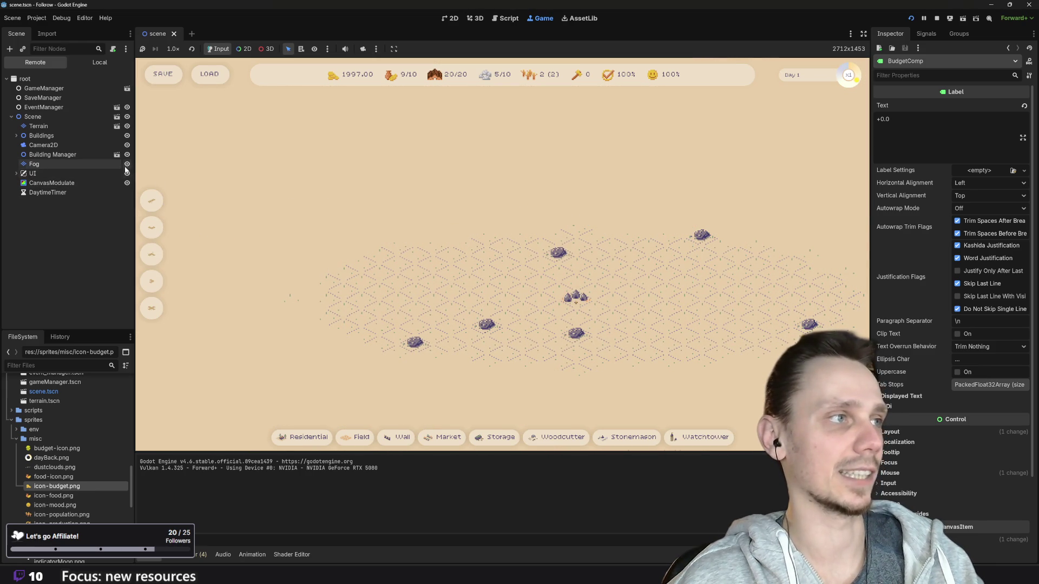
click(698, 438)
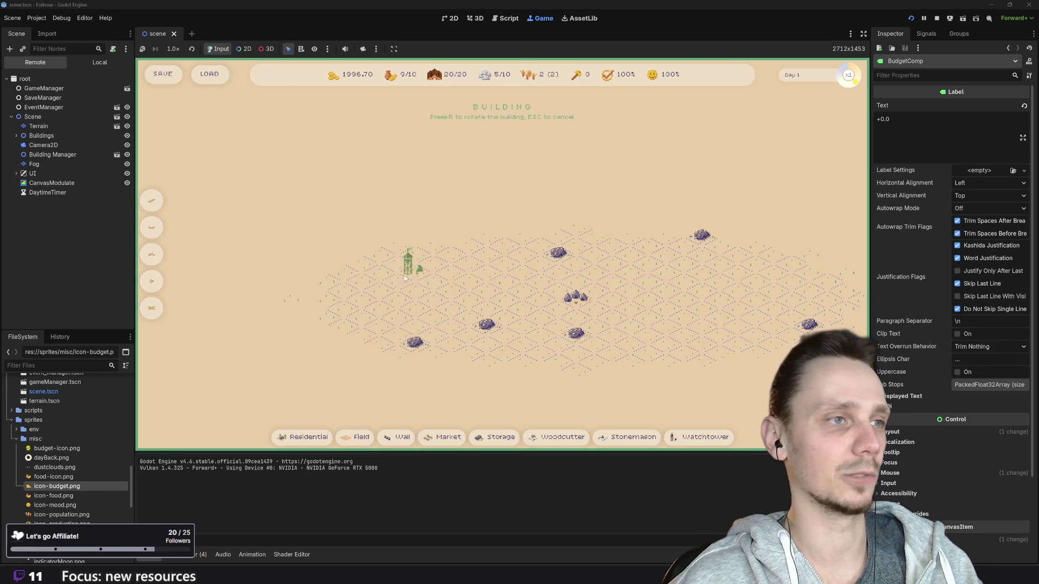
- Place two watchtowers left of the tents and zoom out over the whole map
click(372, 268)
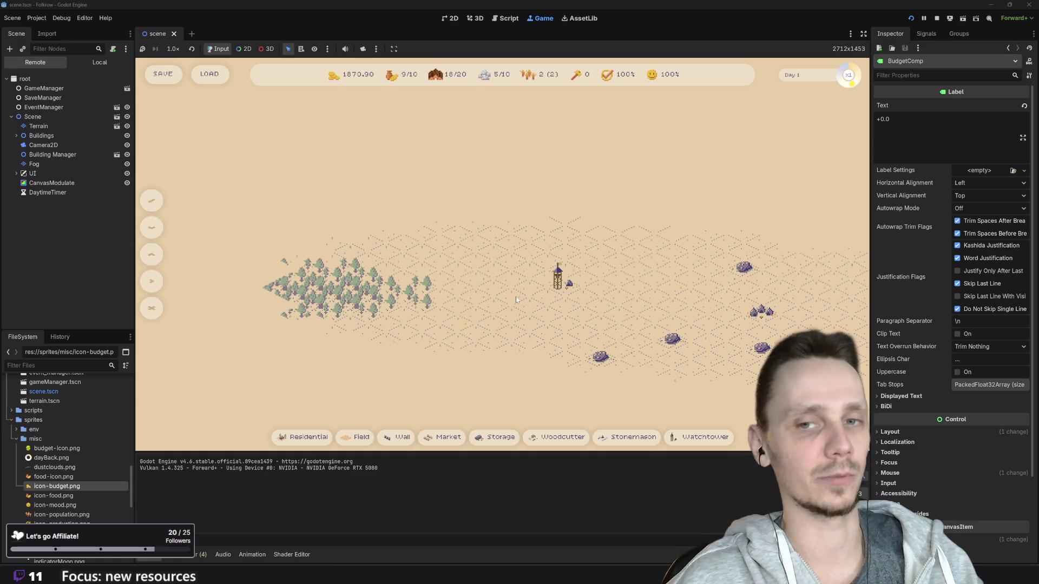
click(699, 437)
click(317, 228)
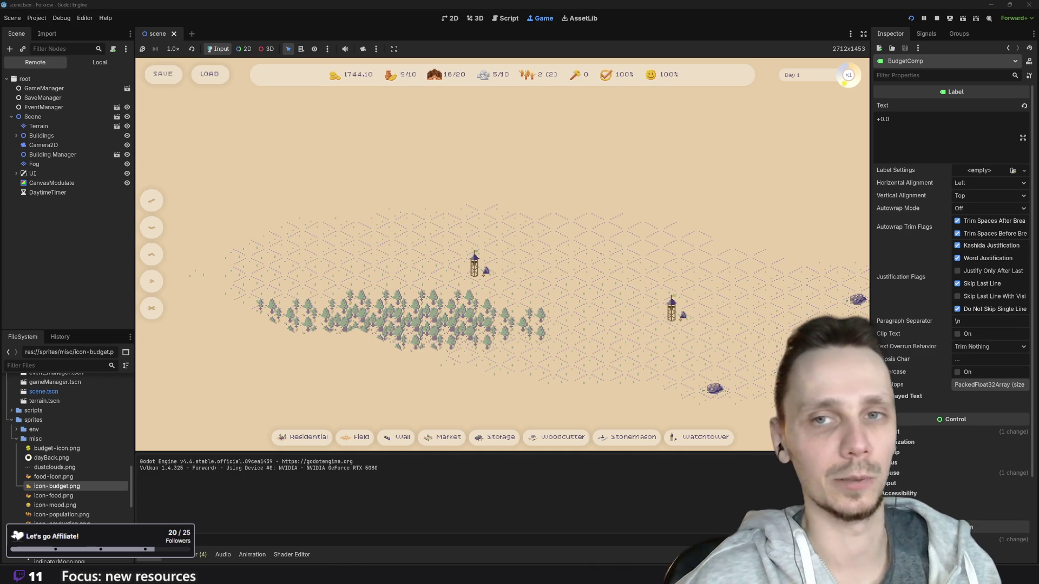
scroll(569, 327, down, 5)
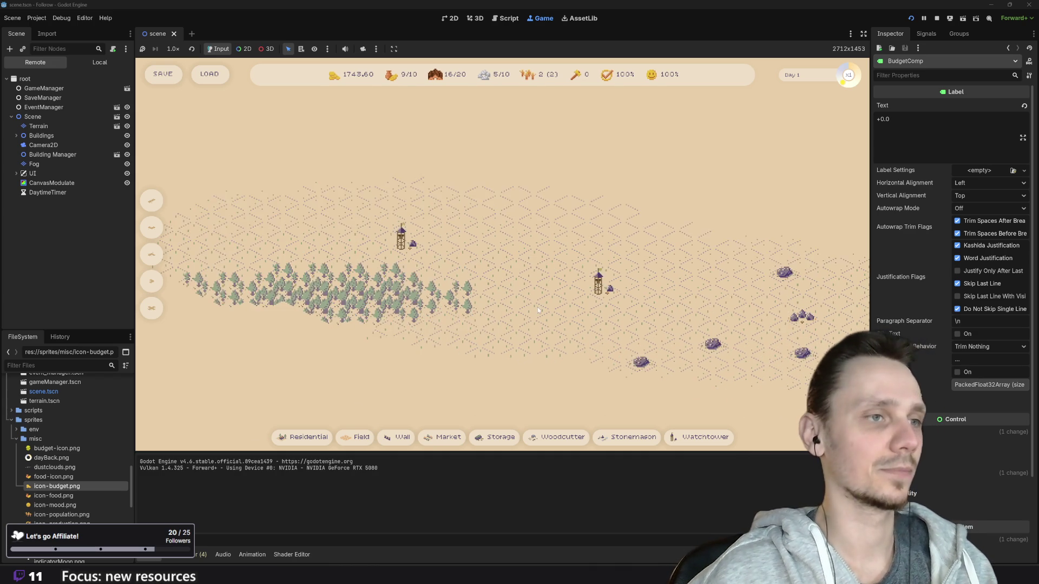